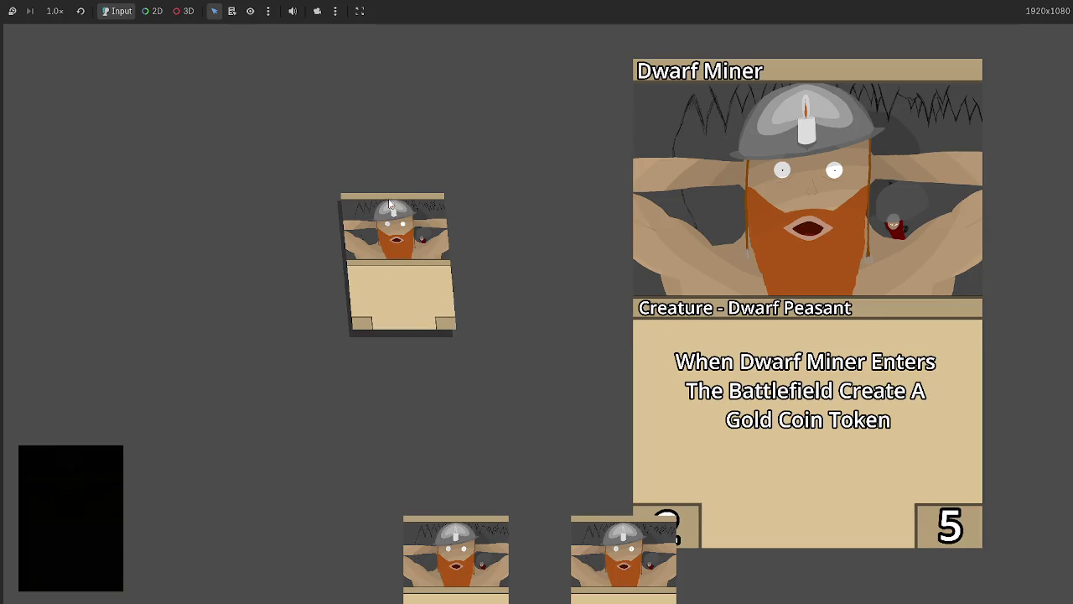
Step: Pick up the Dwarf Miner card and place it on the table's middle-left
{"action": "left_click", "coordinate": [390, 302]}
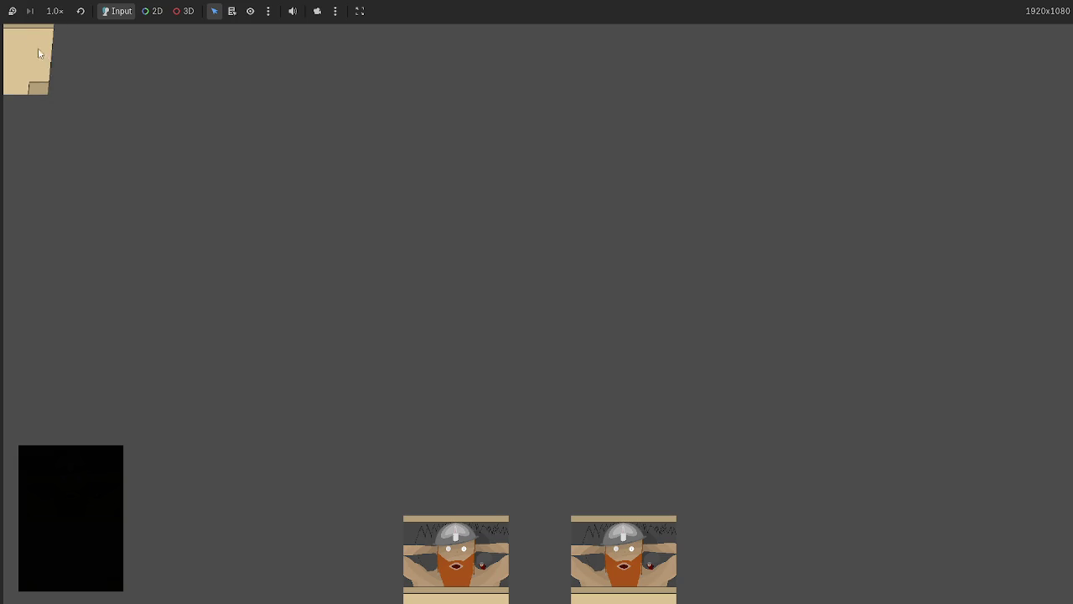
{"action": "left_click_drag", "start_coordinate": [36, 62], "coordinate": [603, 336]}
{"action": "left_click_drag", "start_coordinate": [39, 59], "coordinate": [277, 318]}
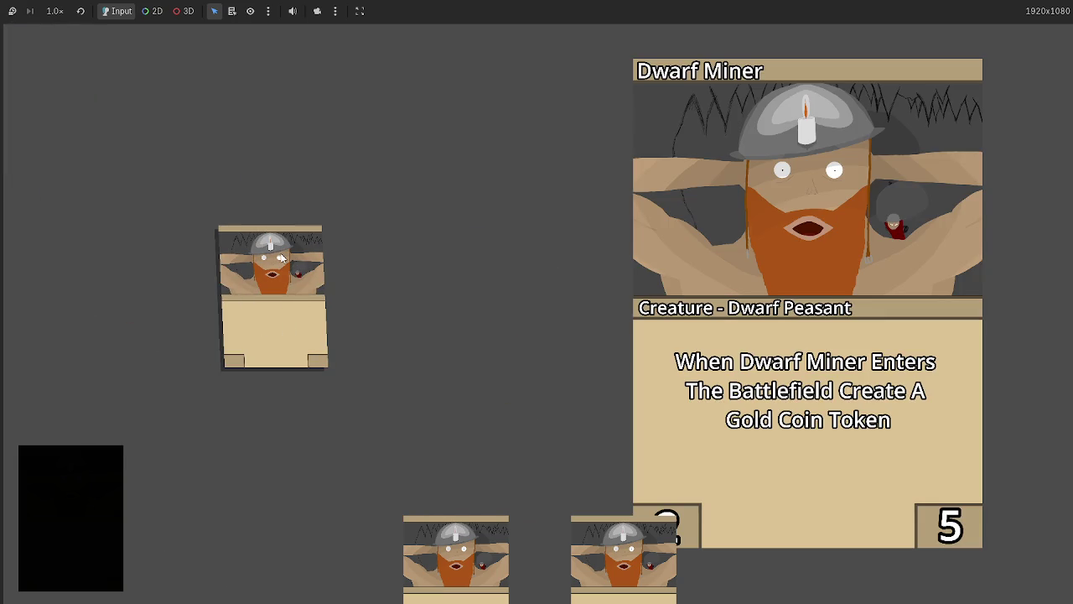
Step: Toggle the big card preview off and on several times to test it
{"action": "left_click", "coordinate": [284, 269]}
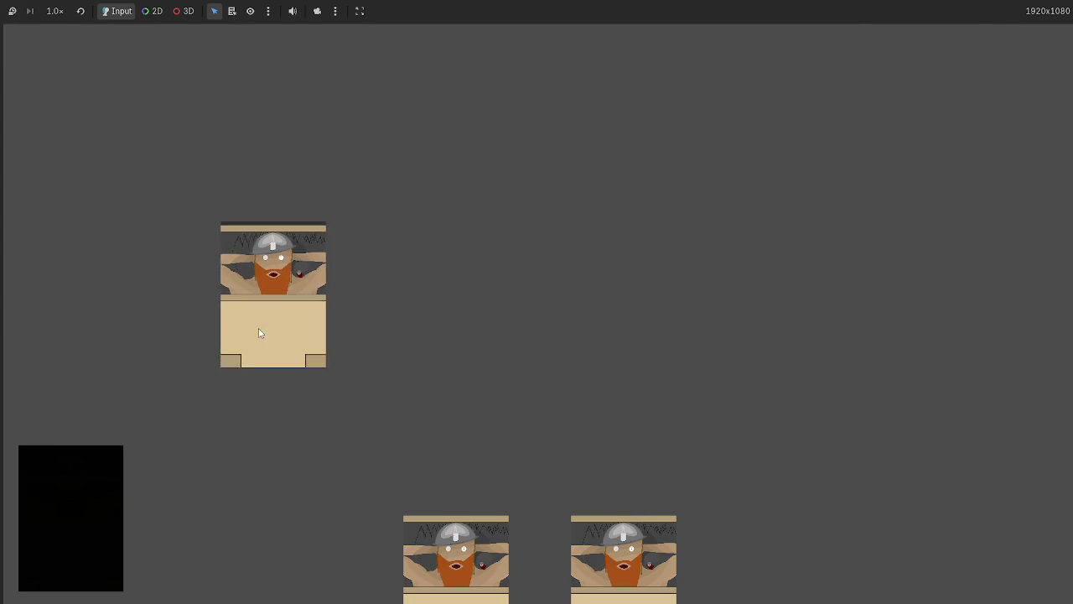
{"action": "left_click", "coordinate": [282, 270]}
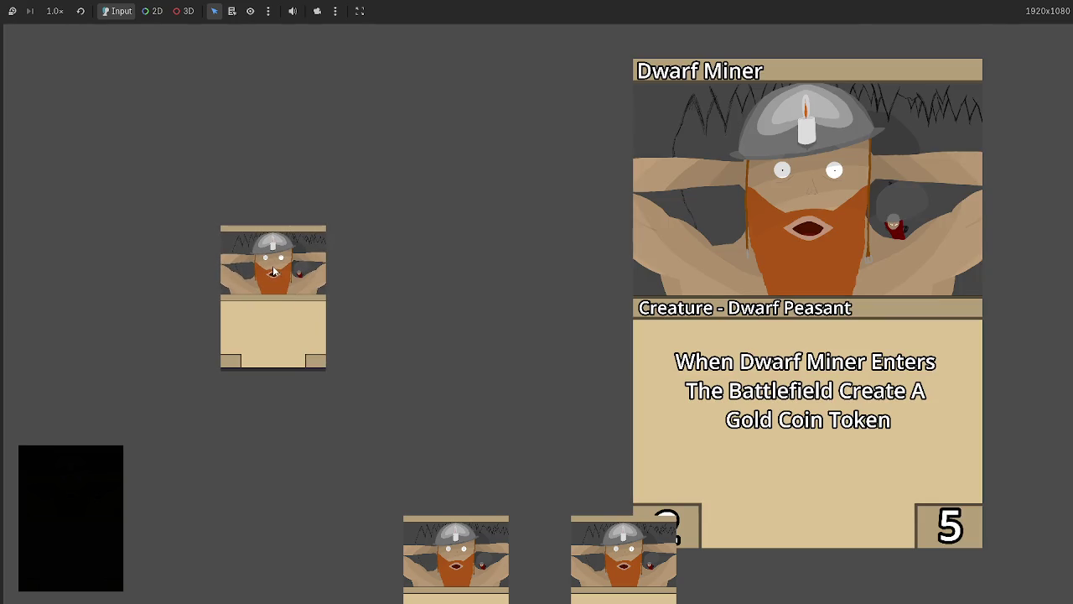
{"action": "left_click", "coordinate": [282, 275]}
{"action": "left_click", "coordinate": [282, 274]}
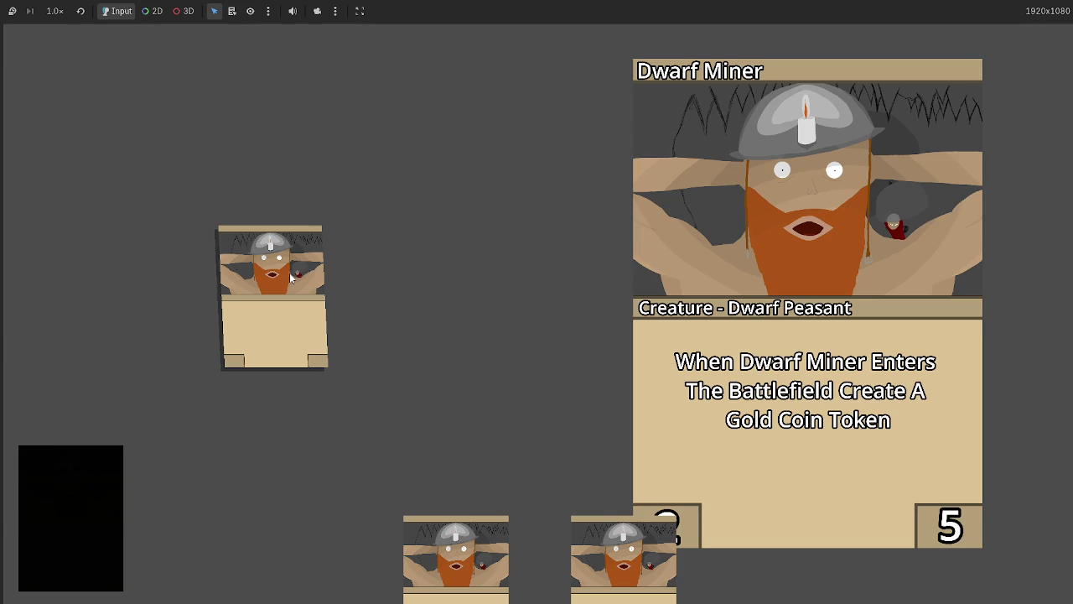
Step: Draw more Dwarf Miner cards, play one onto the table, and stop the game with F8
{"action": "left_click", "coordinate": [86, 485]}
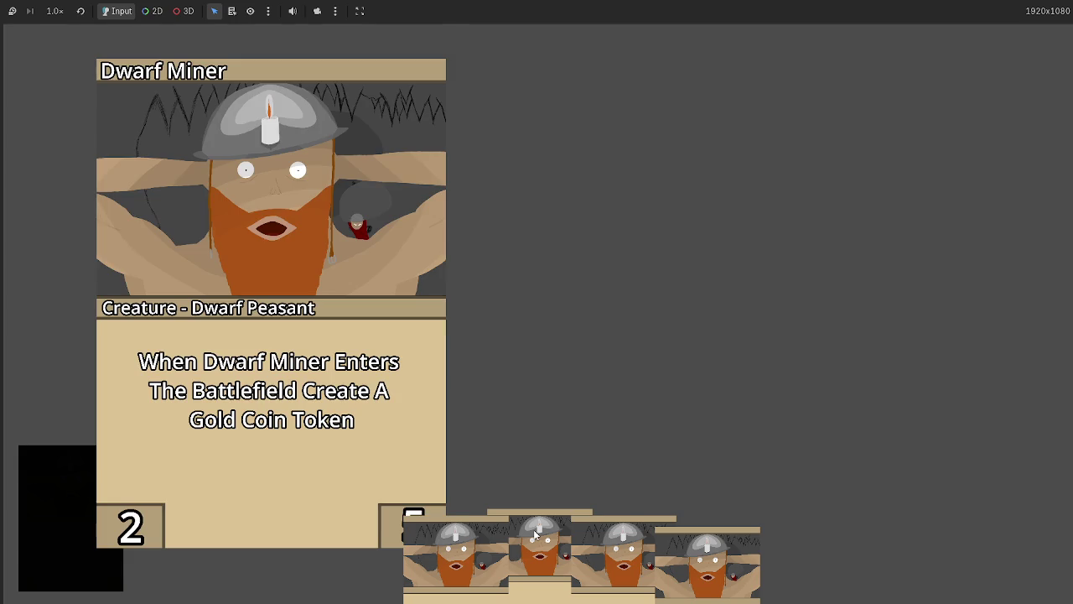
{"action": "mouse_move", "coordinate": [534, 529]}
{"action": "left_mouse_down"}
{"action": "mouse_move", "coordinate": [549, 350]}
{"action": "mouse_move", "coordinate": [704, 333]}
{"action": "mouse_move", "coordinate": [397, 300]}
{"action": "left_mouse_up"}
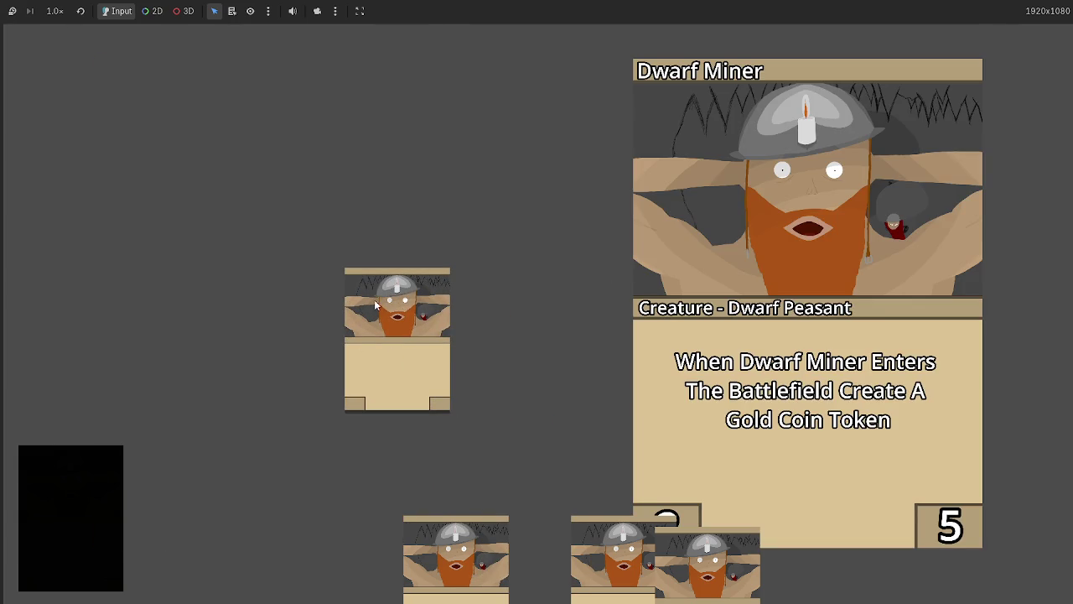
{"action": "key", "text": "F8"}
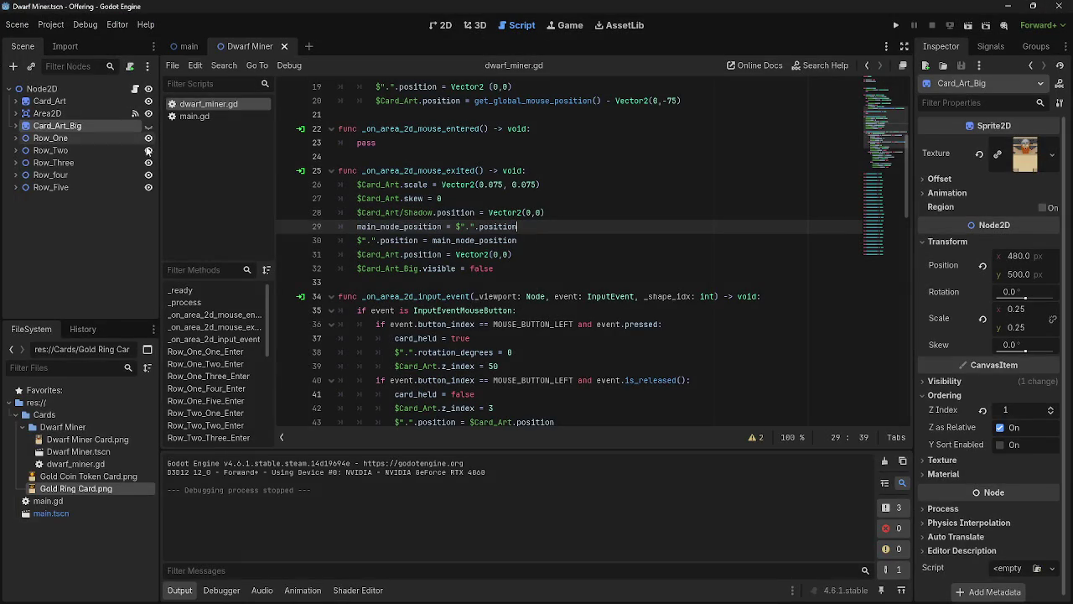
Step: Run and stop the game again, then hide the Card_Art_Big node
{"action": "key", "text": "F5"}
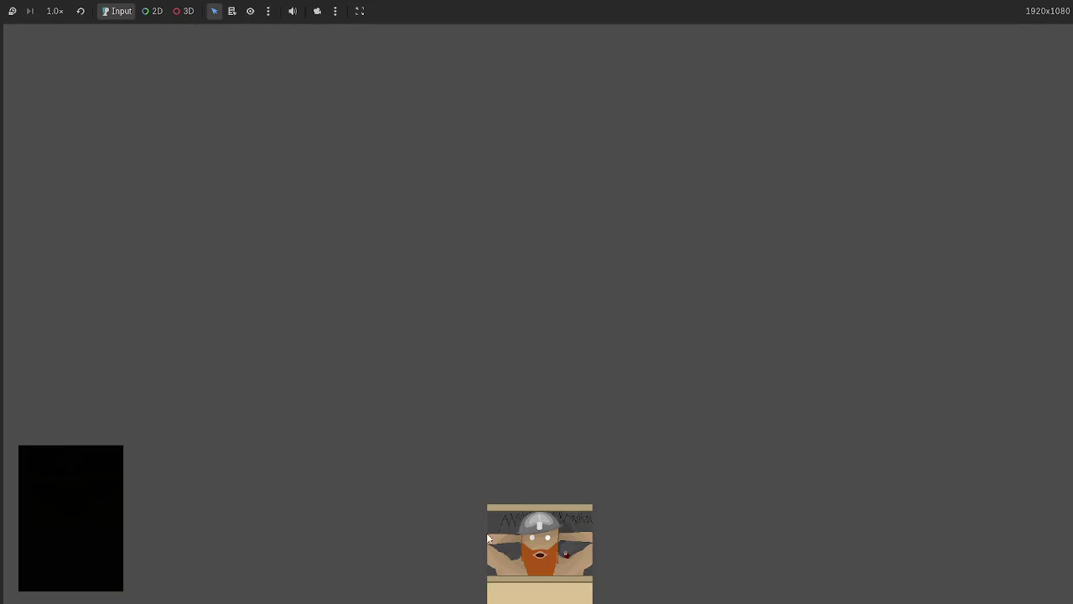
{"action": "mouse_move", "coordinate": [264, 384]}
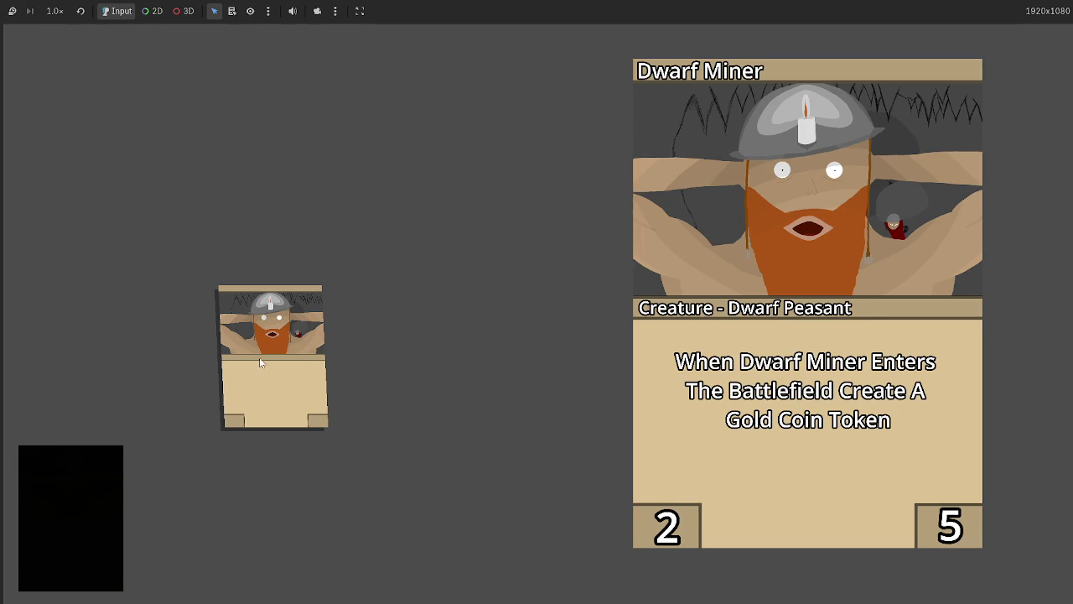
{"action": "key", "text": "F8"}
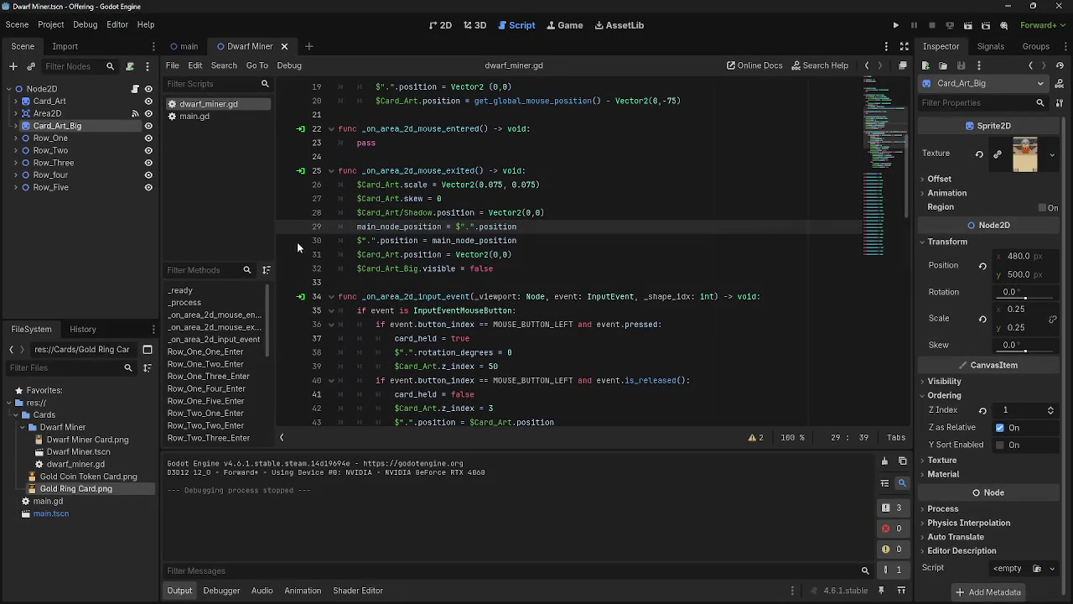
{"action": "left_click", "coordinate": [148, 125]}
Step: Delete the position-reset lines 29–31 from _on_area_2d_mouse_exited
{"action": "scroll", "coordinate": [586, 270], "scroll_direction": "down", "scroll_amount": 3}
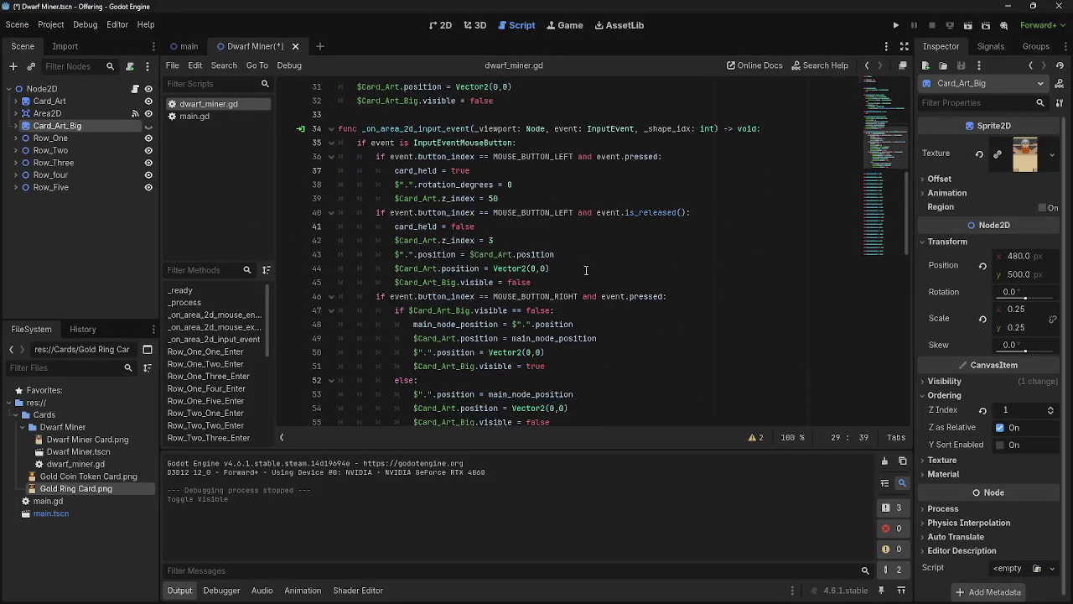
{"action": "scroll", "coordinate": [587, 270], "scroll_direction": "up", "scroll_amount": 3}
{"action": "scroll", "coordinate": [557, 260], "scroll_direction": "down", "scroll_amount": 5}
{"action": "scroll", "coordinate": [557, 259], "scroll_direction": "up", "scroll_amount": 6}
{"action": "mouse_move", "coordinate": [534, 257]}
{"action": "left_mouse_down"}
{"action": "mouse_move", "coordinate": [419, 256]}
{"action": "mouse_move", "coordinate": [369, 243]}
{"action": "mouse_move", "coordinate": [335, 214]}
{"action": "mouse_move", "coordinate": [328, 225]}
{"action": "left_mouse_up"}
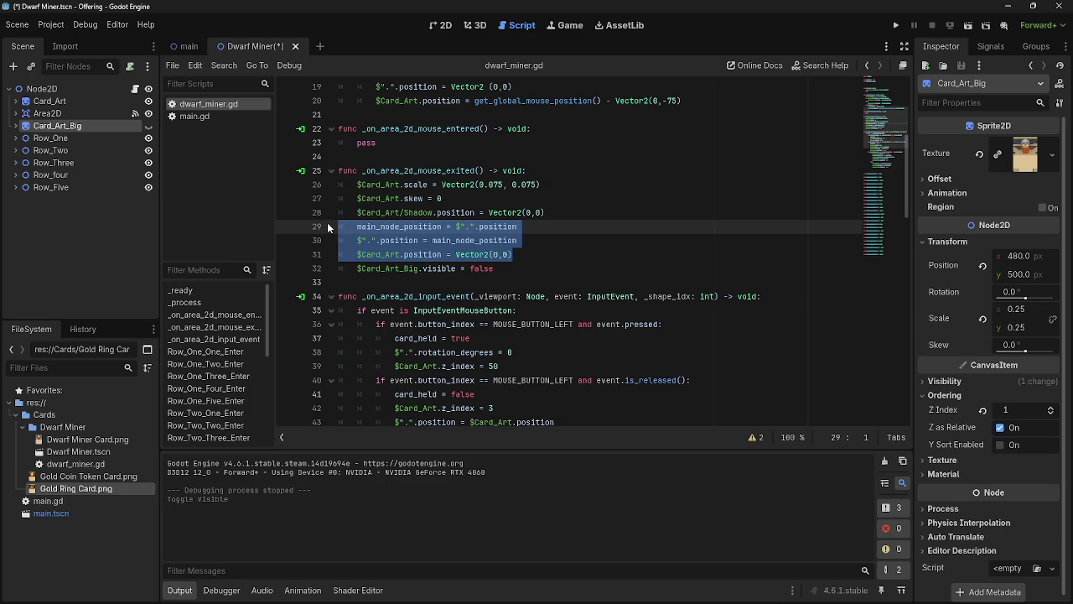
{"action": "key", "text": "BackSpace"}
{"action": "key", "text": "BackSpace"}
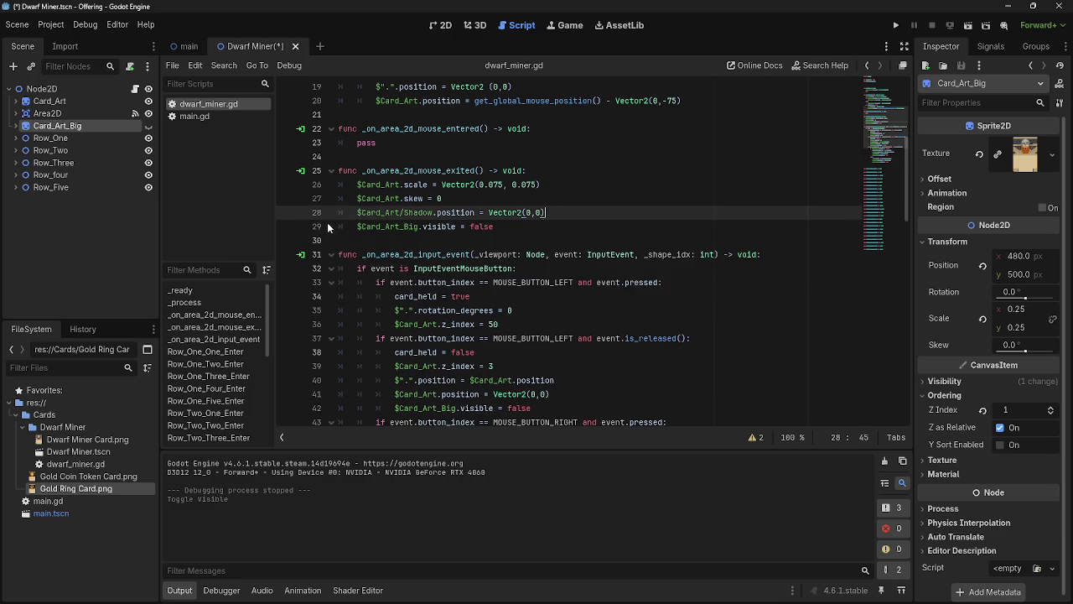
Step: Inspect lines 45–47 in the right-click branch, then run the project
{"action": "scroll", "coordinate": [604, 268], "scroll_direction": "down", "scroll_amount": 1}
{"action": "scroll", "coordinate": [604, 268], "scroll_direction": "down", "scroll_amount": 4}
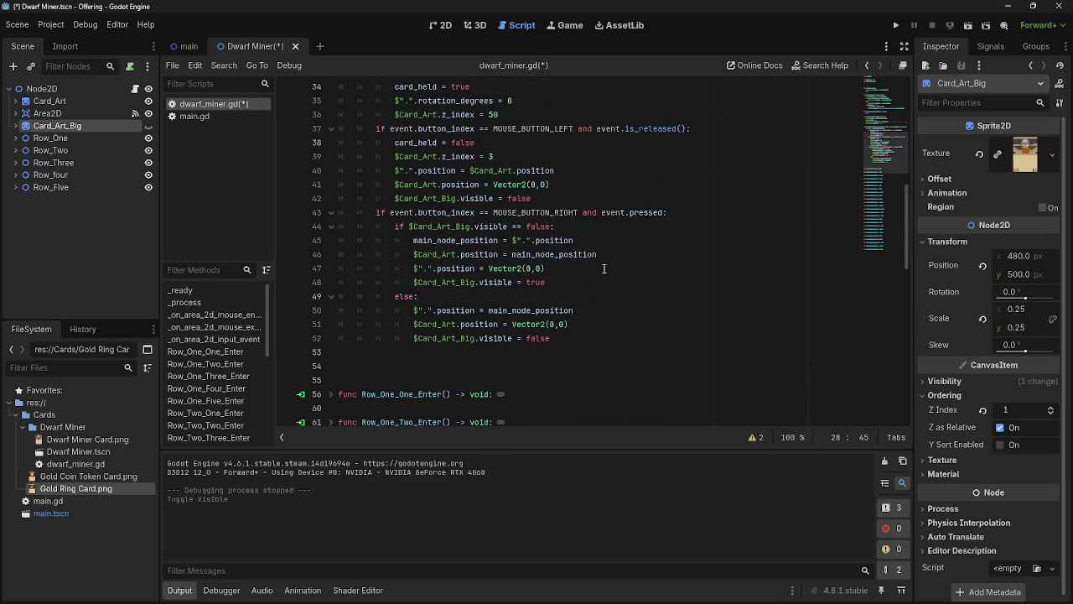
{"action": "left_click", "coordinate": [612, 269]}
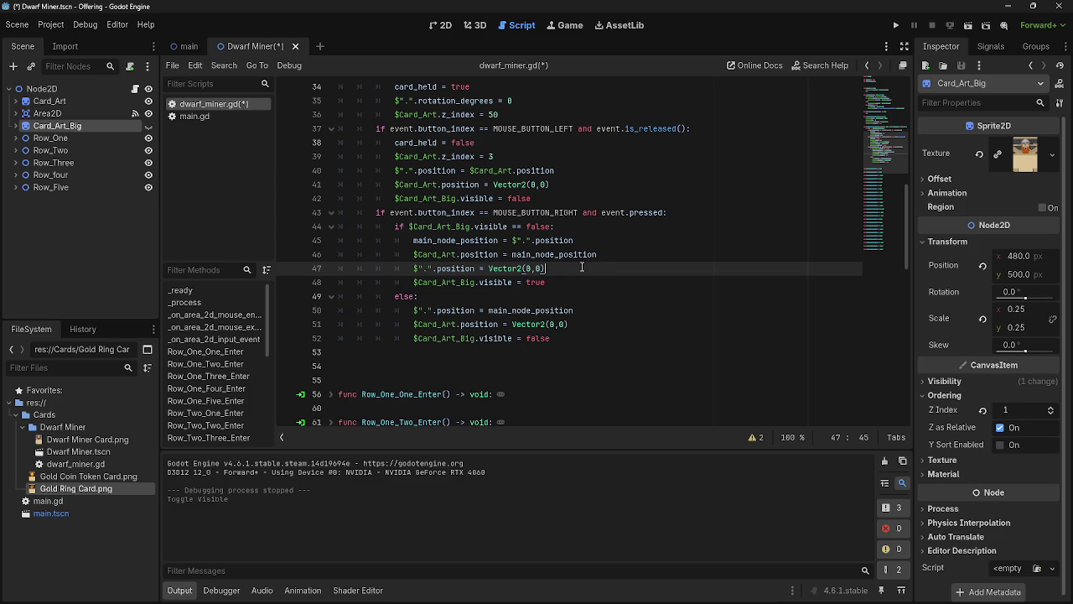
{"action": "left_click_drag", "start_coordinate": [583, 268], "coordinate": [426, 268]}
{"action": "left_click_drag", "start_coordinate": [596, 269], "coordinate": [404, 246]}
{"action": "left_click", "coordinate": [591, 269]}
{"action": "left_click", "coordinate": [895, 25]}
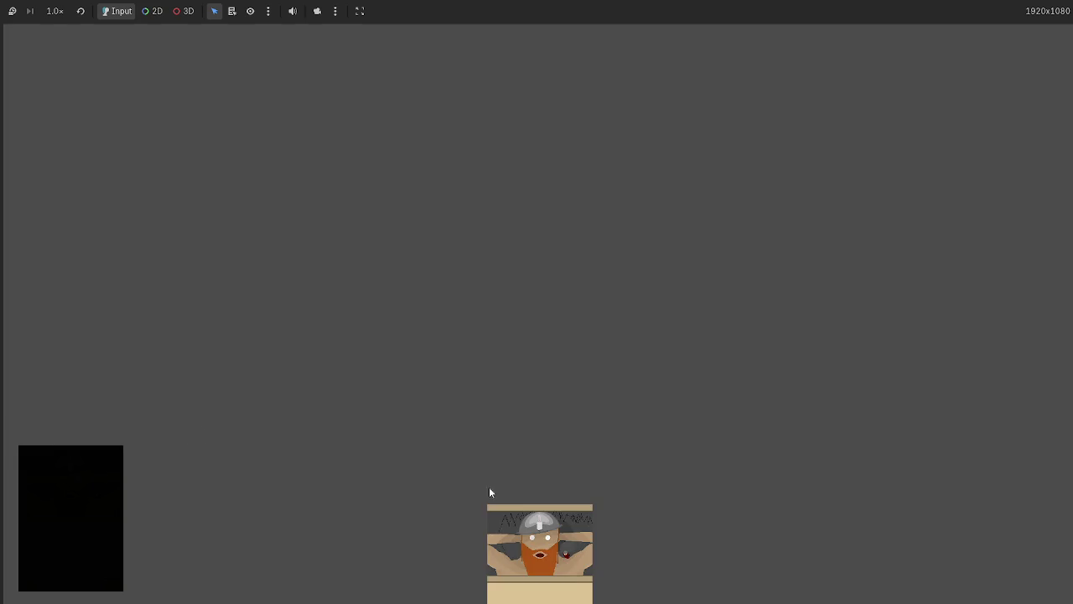
Step: Drag Dwarf Miner cards onto the table, check the big preview, then stop with F8
{"action": "left_click_drag", "start_coordinate": [491, 489], "coordinate": [342, 187]}
{"action": "mouse_move", "coordinate": [342, 250]}
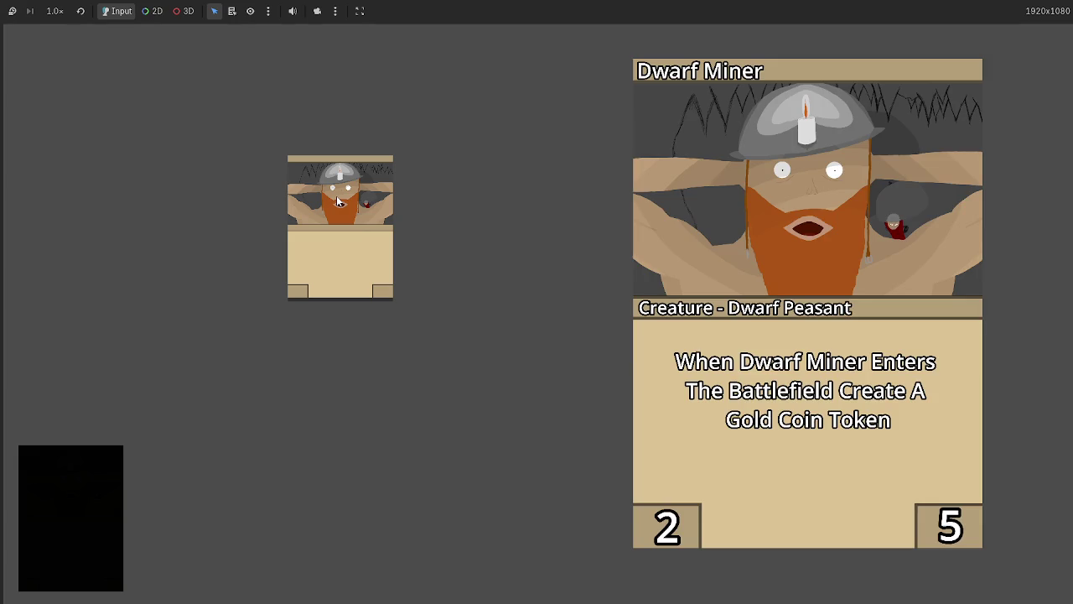
{"action": "mouse_move", "coordinate": [360, 232]}
{"action": "left_mouse_down"}
{"action": "mouse_move", "coordinate": [259, 216]}
{"action": "mouse_move", "coordinate": [503, 202]}
{"action": "mouse_move", "coordinate": [193, 138]}
{"action": "mouse_move", "coordinate": [541, 157]}
{"action": "mouse_move", "coordinate": [478, 172]}
{"action": "mouse_move", "coordinate": [370, 302]}
{"action": "mouse_move", "coordinate": [559, 348]}
{"action": "mouse_move", "coordinate": [532, 346]}
{"action": "mouse_move", "coordinate": [532, 359]}
{"action": "mouse_move", "coordinate": [24, 333]}
{"action": "mouse_move", "coordinate": [67, 309]}
{"action": "mouse_move", "coordinate": [75, 325]}
{"action": "left_mouse_up"}
{"action": "mouse_move", "coordinate": [511, 156]}
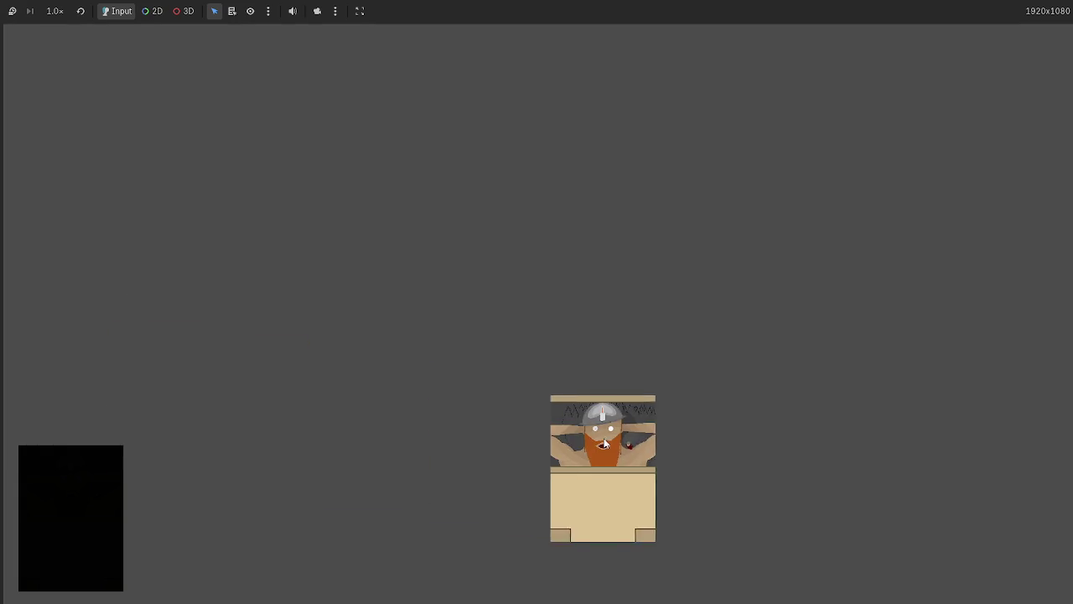
{"action": "mouse_move", "coordinate": [528, 536]}
{"action": "left_mouse_down"}
{"action": "mouse_move", "coordinate": [304, 158]}
{"action": "mouse_move", "coordinate": [318, 171]}
{"action": "left_mouse_up"}
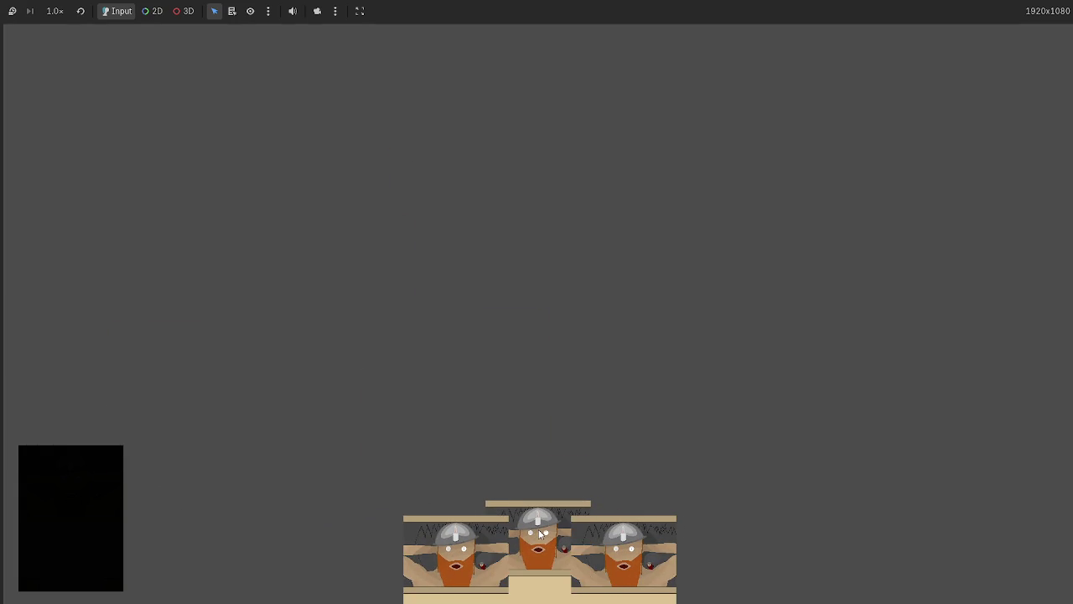
{"action": "mouse_move", "coordinate": [541, 537]}
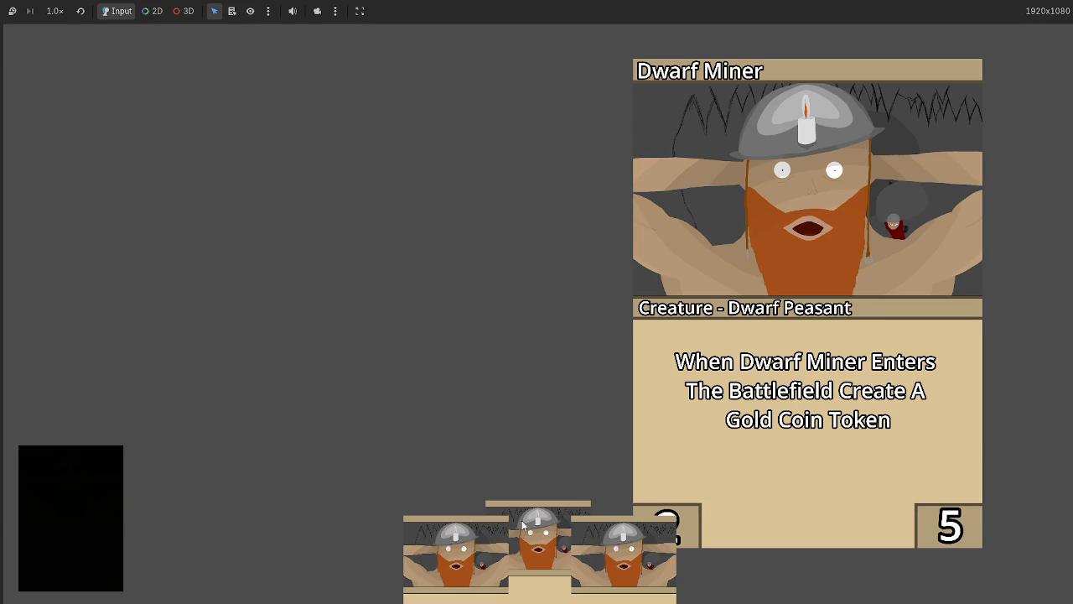
{"action": "key", "text": "F8"}
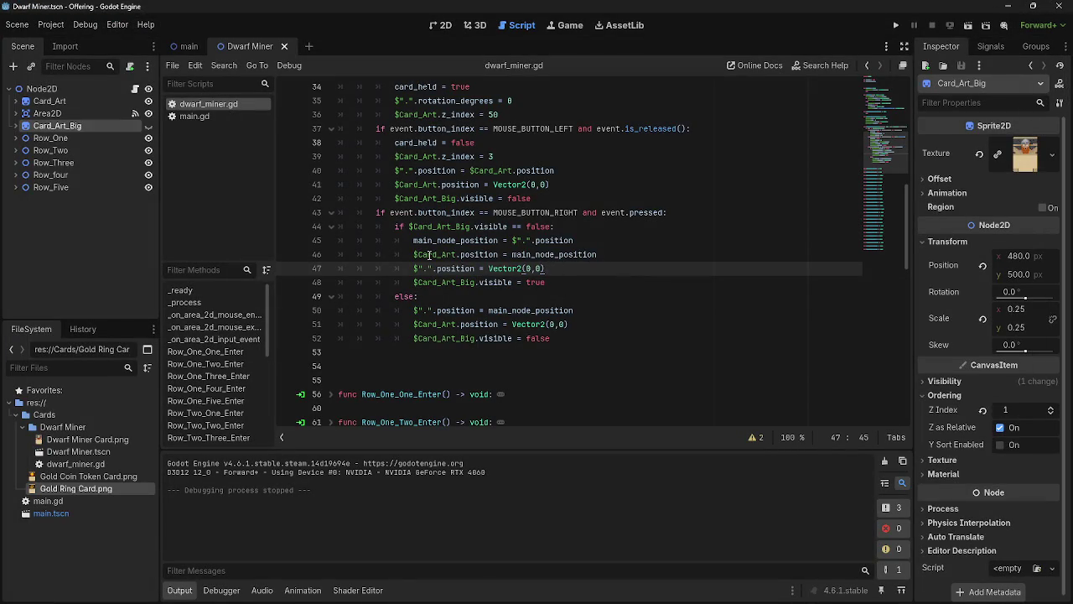
Step: Try selecting lines 45–47 under the MOUSE_BUTTON_RIGHT check, leaving them deselected
{"action": "left_click_drag", "start_coordinate": [415, 241], "coordinate": [511, 254]}
{"action": "left_click", "coordinate": [555, 268]}
{"action": "key", "text": "shift+Up"}
{"action": "key", "text": "shift+Up"}
{"action": "key", "text": "Down"}
{"action": "left_click_drag", "start_coordinate": [570, 271], "coordinate": [415, 241]}
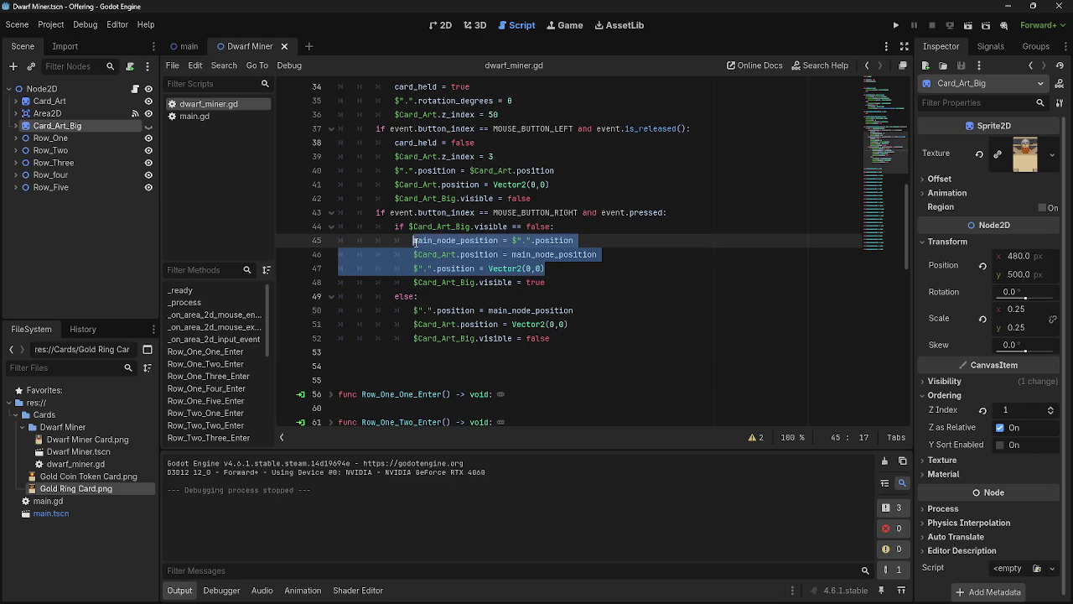
{"action": "left_click", "coordinate": [536, 268]}
{"action": "left_click_drag", "start_coordinate": [546, 268], "coordinate": [415, 241]}
{"action": "left_click", "coordinate": [549, 269]}
{"action": "left_click_drag", "start_coordinate": [528, 267], "coordinate": [414, 241]}
{"action": "left_click", "coordinate": [576, 273]}
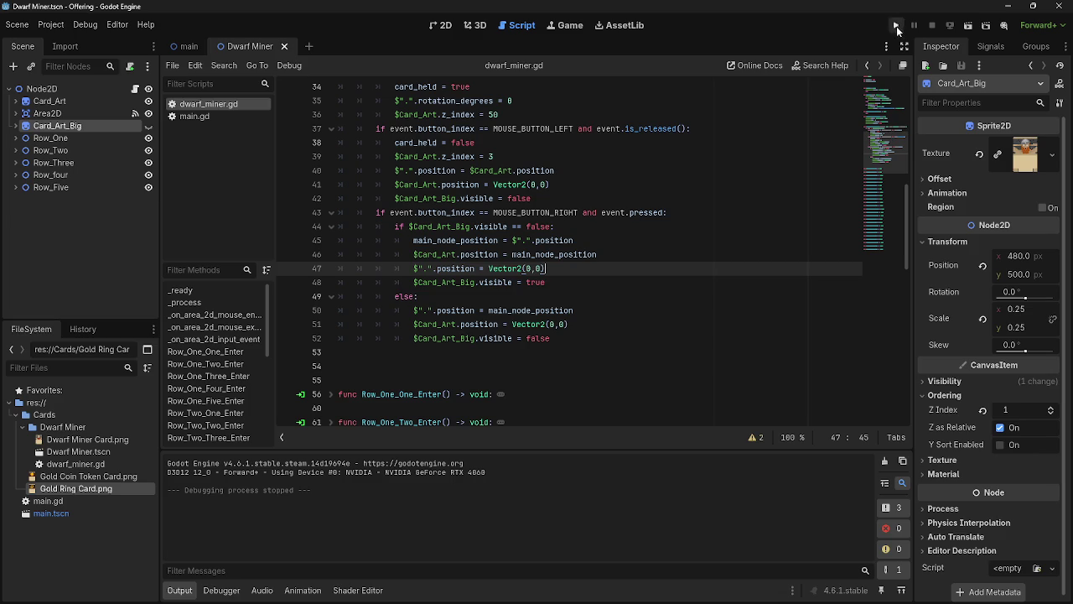
Step: Run the project, play a Dwarf Miner card onto the table, and stop it
{"action": "left_click", "coordinate": [895, 25]}
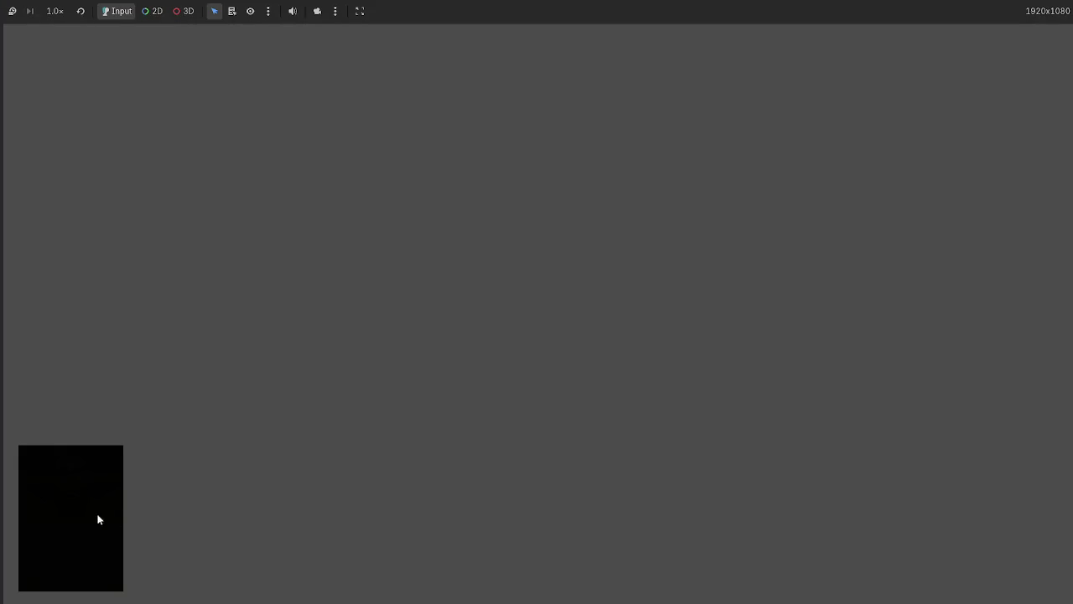
{"action": "left_click", "coordinate": [97, 520]}
{"action": "mouse_move", "coordinate": [539, 553]}
{"action": "left_mouse_down"}
{"action": "mouse_move", "coordinate": [570, 403]}
{"action": "mouse_move", "coordinate": [697, 370]}
{"action": "mouse_move", "coordinate": [726, 296]}
{"action": "mouse_move", "coordinate": [826, 272]}
{"action": "mouse_move", "coordinate": [718, 248]}
{"action": "mouse_move", "coordinate": [399, 244]}
{"action": "mouse_move", "coordinate": [575, 268]}
{"action": "mouse_move", "coordinate": [436, 266]}
{"action": "mouse_move", "coordinate": [713, 266]}
{"action": "mouse_move", "coordinate": [465, 288]}
{"action": "mouse_move", "coordinate": [713, 276]}
{"action": "mouse_move", "coordinate": [444, 283]}
{"action": "mouse_move", "coordinate": [515, 293]}
{"action": "mouse_move", "coordinate": [570, 288]}
{"action": "mouse_move", "coordinate": [495, 283]}
{"action": "mouse_move", "coordinate": [579, 285]}
{"action": "mouse_move", "coordinate": [503, 280]}
{"action": "mouse_move", "coordinate": [570, 283]}
{"action": "mouse_move", "coordinate": [507, 281]}
{"action": "mouse_move", "coordinate": [701, 308]}
{"action": "mouse_move", "coordinate": [443, 291]}
{"action": "left_mouse_up"}
{"action": "key", "text": "F8"}
Step: Review the Card_Art_Big visibility line 29 in the mouse-exited function
{"action": "scroll", "coordinate": [603, 336], "scroll_direction": "up", "scroll_amount": 8}
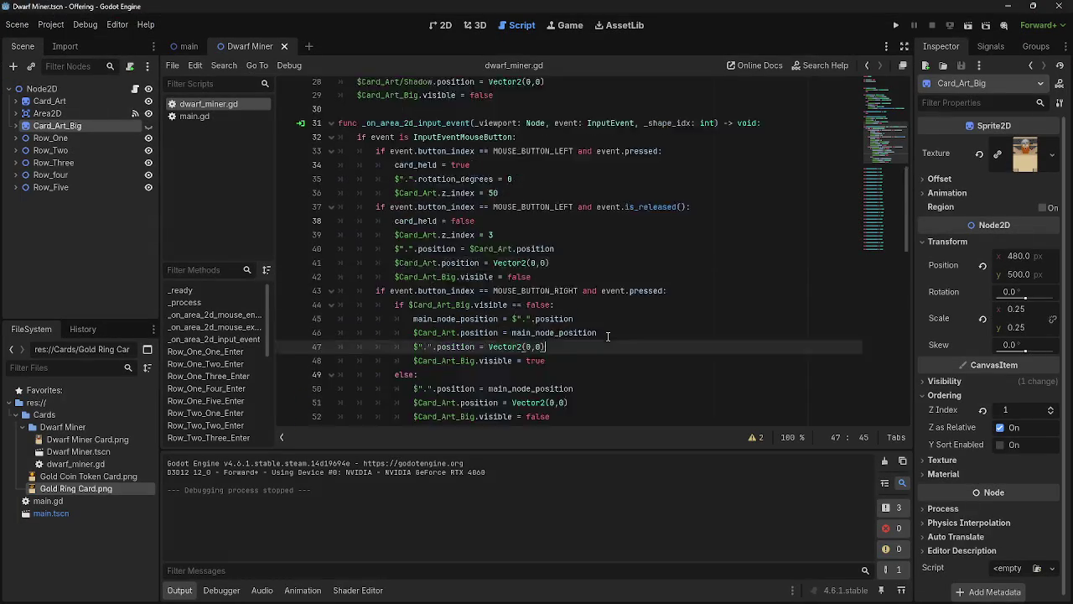
{"action": "left_click", "coordinate": [521, 270]}
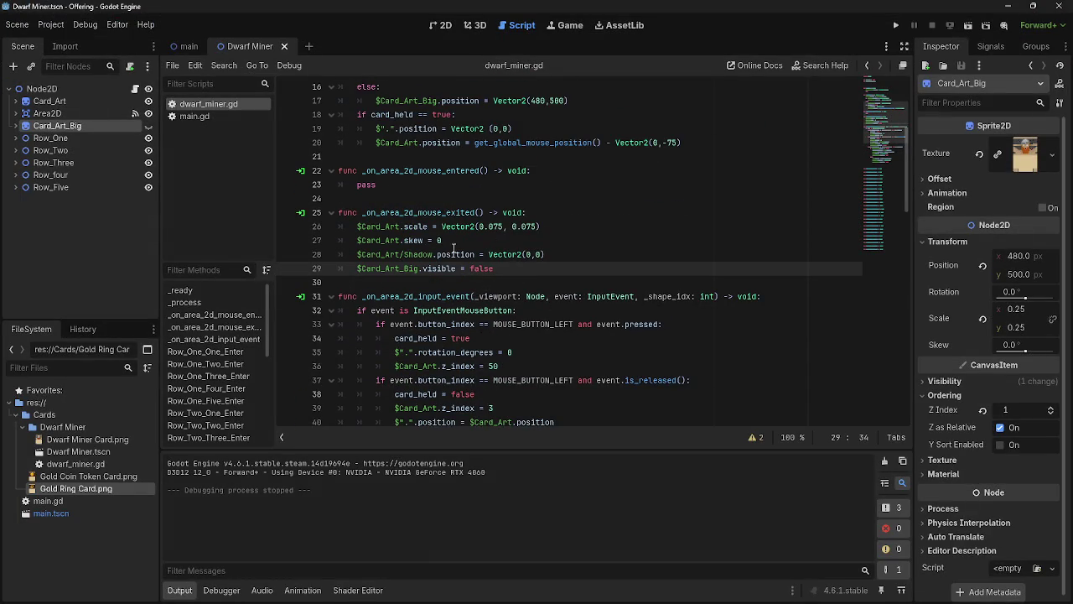
{"action": "left_click_drag", "start_coordinate": [513, 268], "coordinate": [358, 268]}
{"action": "left_click", "coordinate": [533, 270]}
{"action": "scroll", "coordinate": [563, 403], "scroll_direction": "down", "scroll_amount": 5}
{"action": "scroll", "coordinate": [563, 416], "scroll_direction": "down", "scroll_amount": 1}
{"action": "scroll", "coordinate": [556, 400], "scroll_direction": "up", "scroll_amount": 1}
Step: Delete lines 45–47 from the right-click branch and run the project
{"action": "left_click_drag", "start_coordinate": [547, 311], "coordinate": [339, 284]}
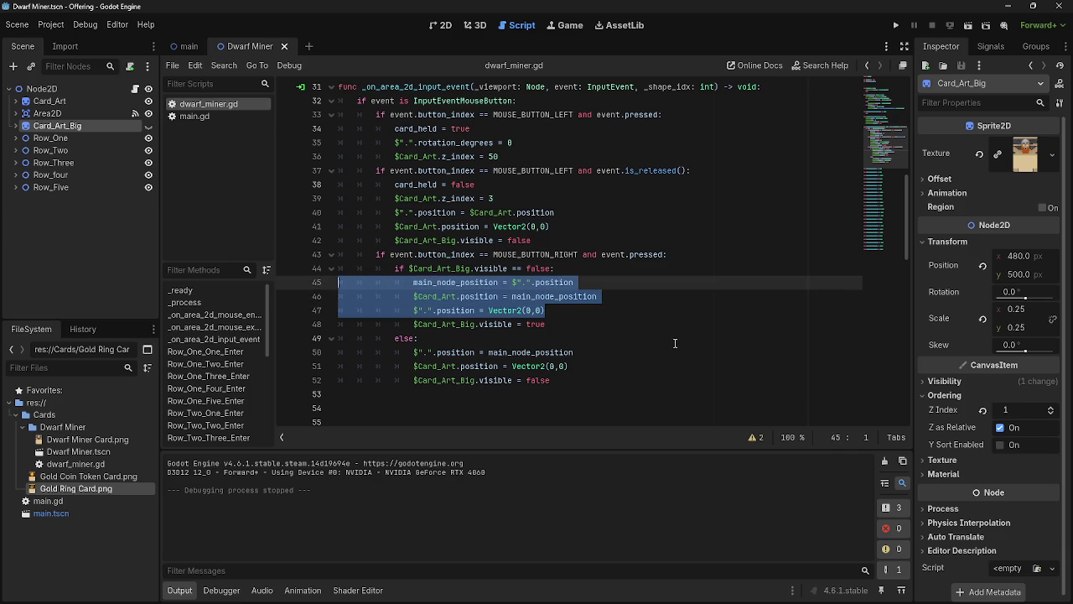
{"action": "left_click", "coordinate": [597, 311]}
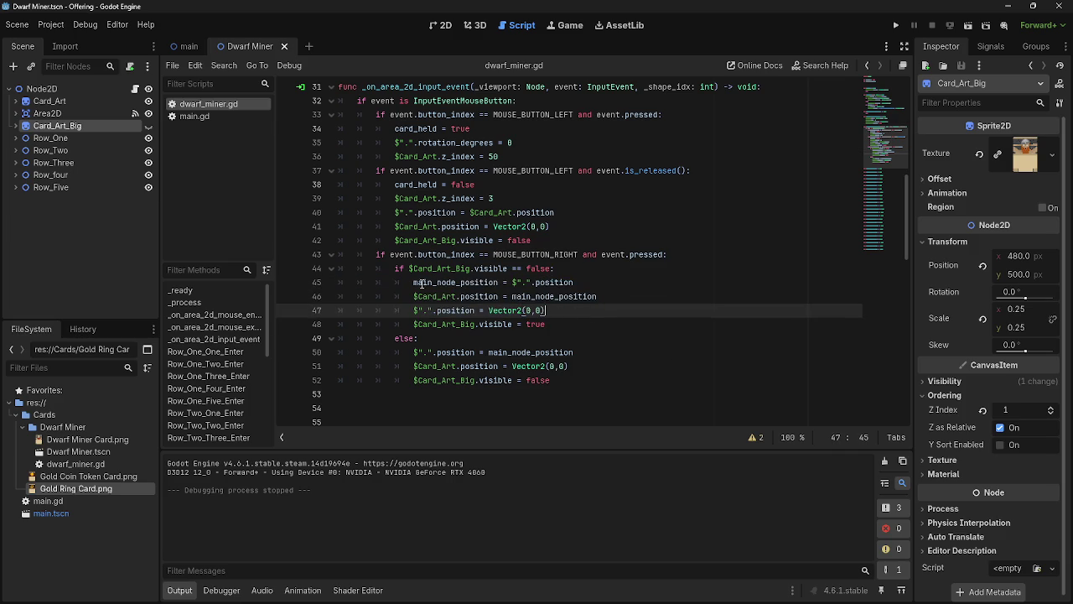
{"action": "mouse_move", "coordinate": [561, 311]}
{"action": "left_mouse_down"}
{"action": "mouse_move", "coordinate": [418, 311]}
{"action": "mouse_move", "coordinate": [336, 285]}
{"action": "left_mouse_up"}
{"action": "key", "text": "BackSpace"}
{"action": "key", "text": "BackSpace"}
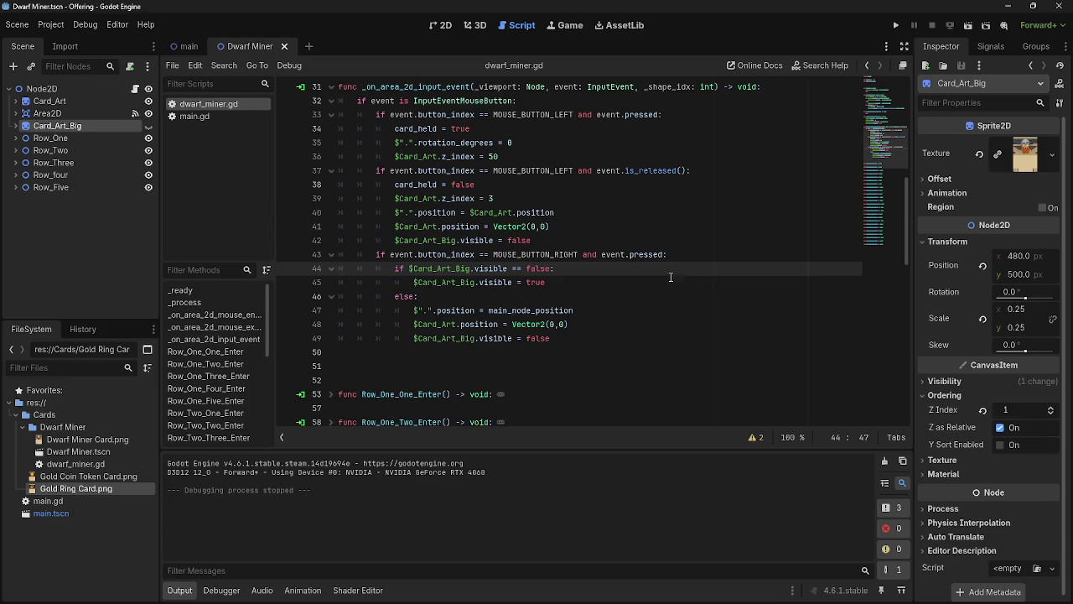
{"action": "left_click", "coordinate": [896, 25]}
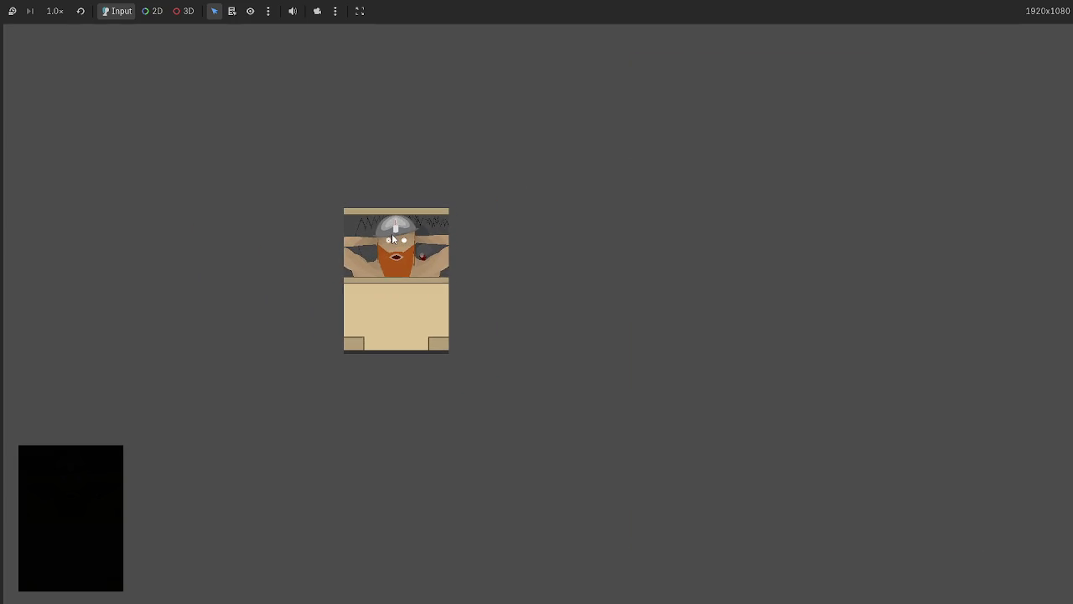
Step: Stop the game and move to line 19 of the card-holding code
{"action": "key", "text": "F8"}
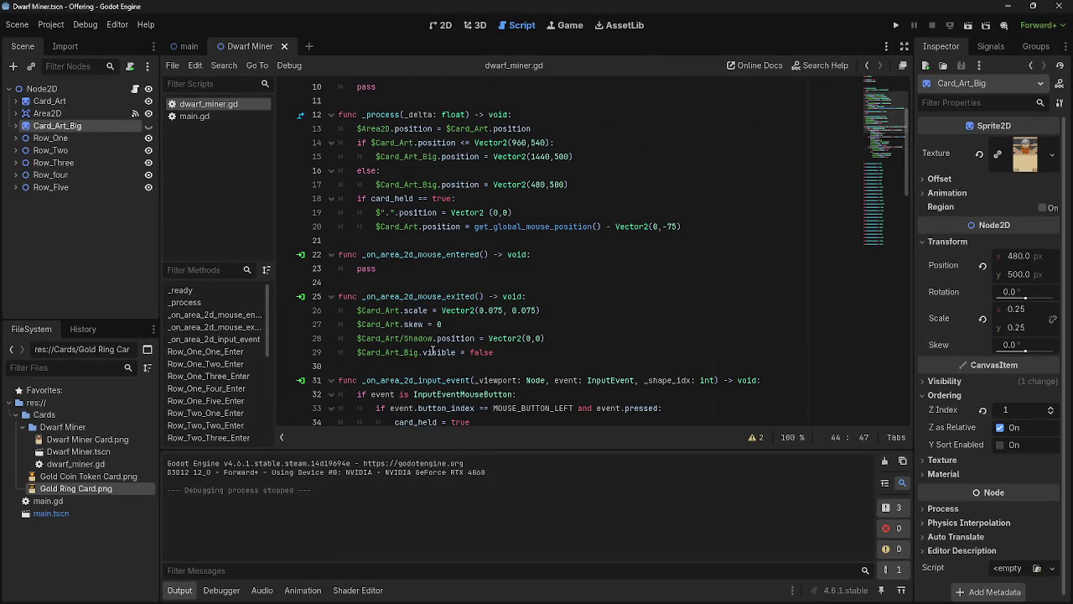
{"action": "left_click", "coordinate": [537, 347]}
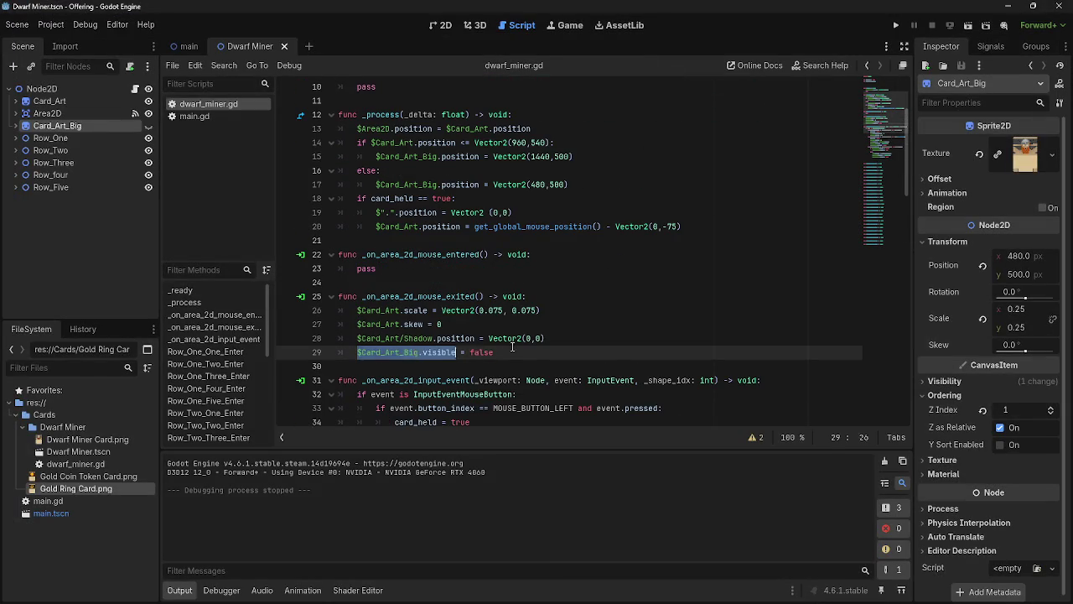
{"action": "scroll", "coordinate": [579, 352], "scroll_direction": "up", "scroll_amount": 1}
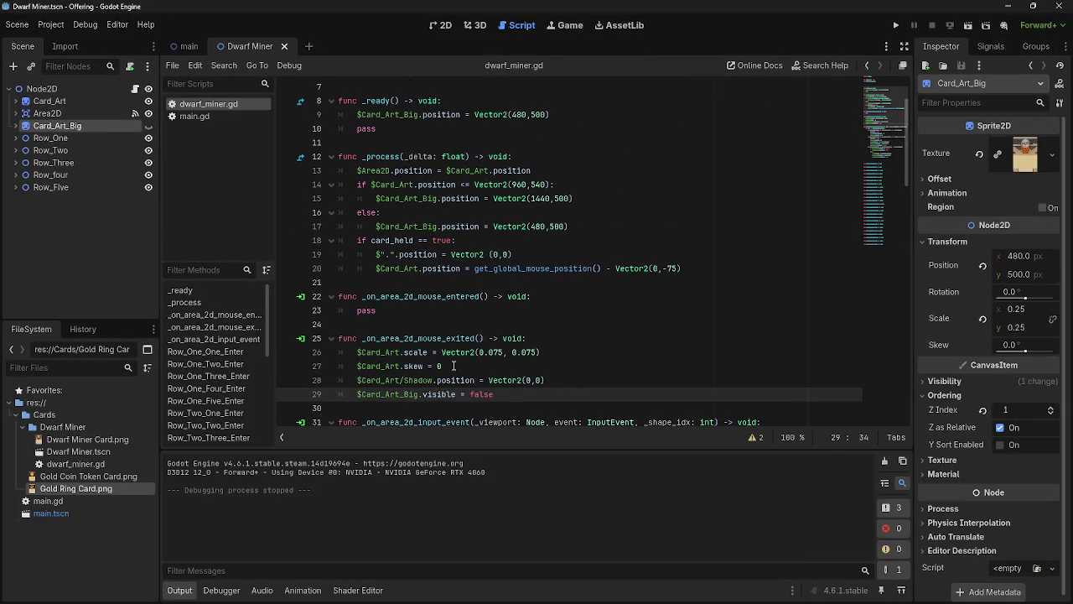
{"action": "scroll", "coordinate": [451, 366], "scroll_direction": "up", "scroll_amount": 2}
{"action": "mouse_move", "coordinate": [410, 325]}
{"action": "left_mouse_down"}
{"action": "mouse_move", "coordinate": [387, 341]}
{"action": "mouse_move", "coordinate": [368, 337]}
{"action": "mouse_move", "coordinate": [503, 338]}
{"action": "mouse_move", "coordinate": [329, 338]}
{"action": "mouse_move", "coordinate": [532, 344]}
{"action": "left_mouse_up"}
{"action": "left_click", "coordinate": [385, 340]}
{"action": "left_click", "coordinate": [531, 340]}
Step: Review the Vector2(0,0) assignment on line 19 and line 20, then run the project
{"action": "left_click", "coordinate": [403, 337]}
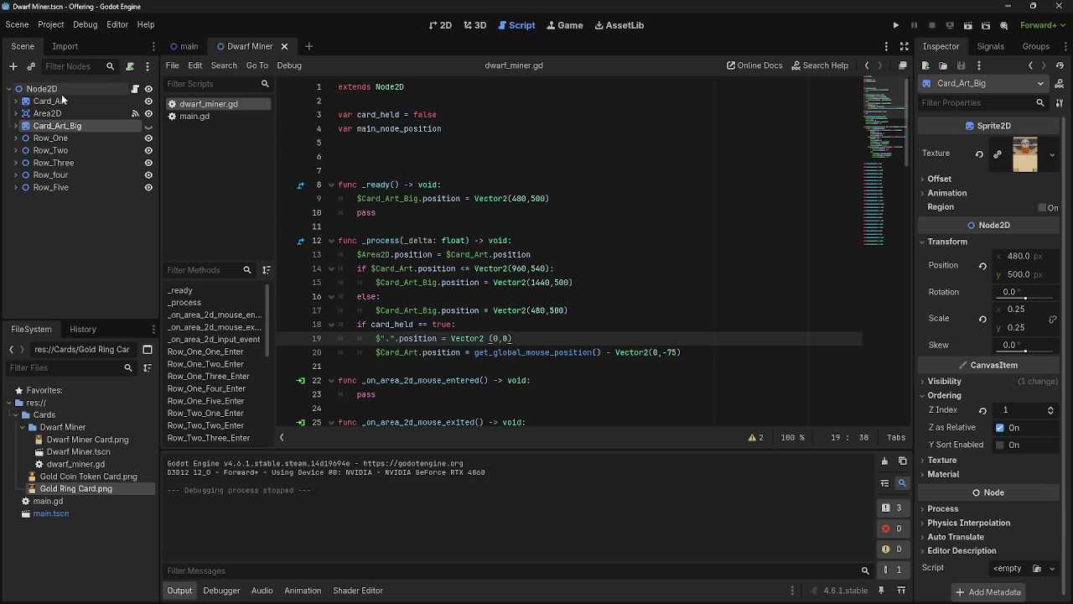
{"action": "left_click_drag", "start_coordinate": [442, 338], "coordinate": [551, 333]}
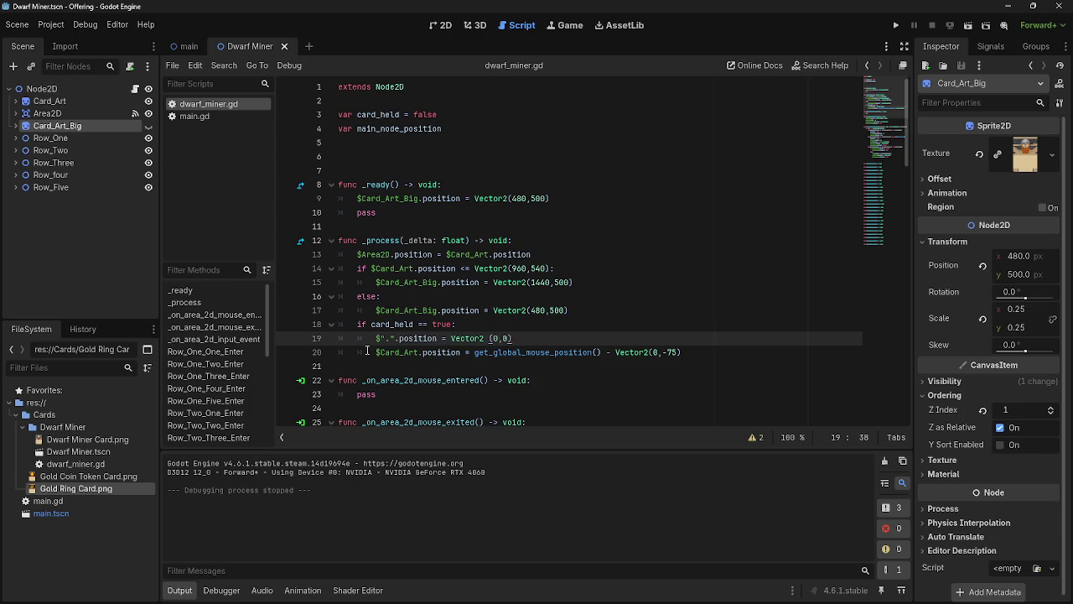
{"action": "triple_click", "coordinate": [571, 352]}
{"action": "key", "text": "End"}
{"action": "triple_click", "coordinate": [412, 352]}
{"action": "left_click", "coordinate": [676, 352]}
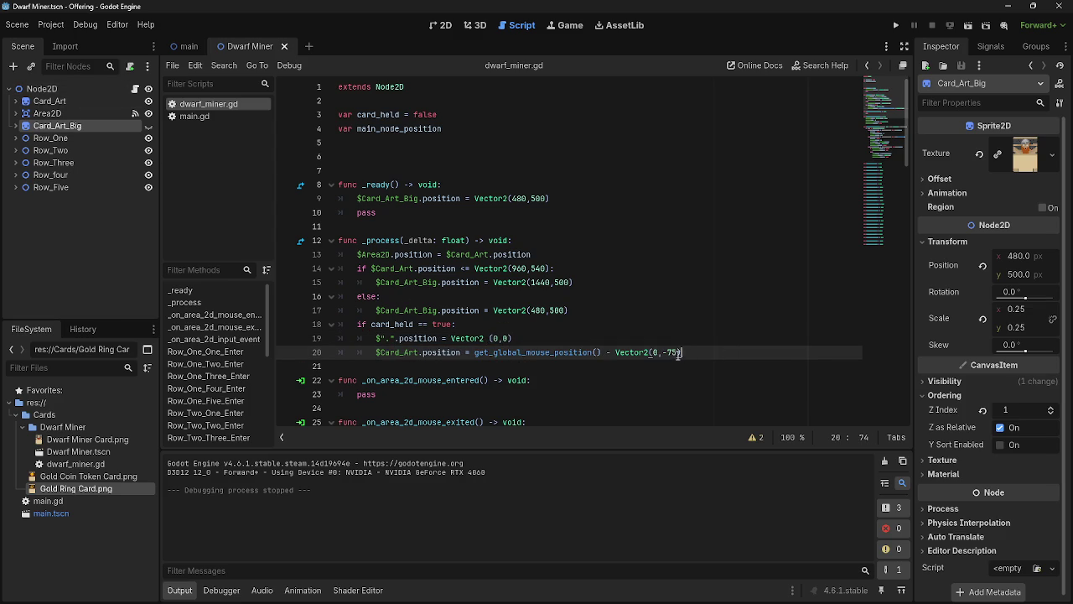
{"action": "left_click", "coordinate": [896, 25]}
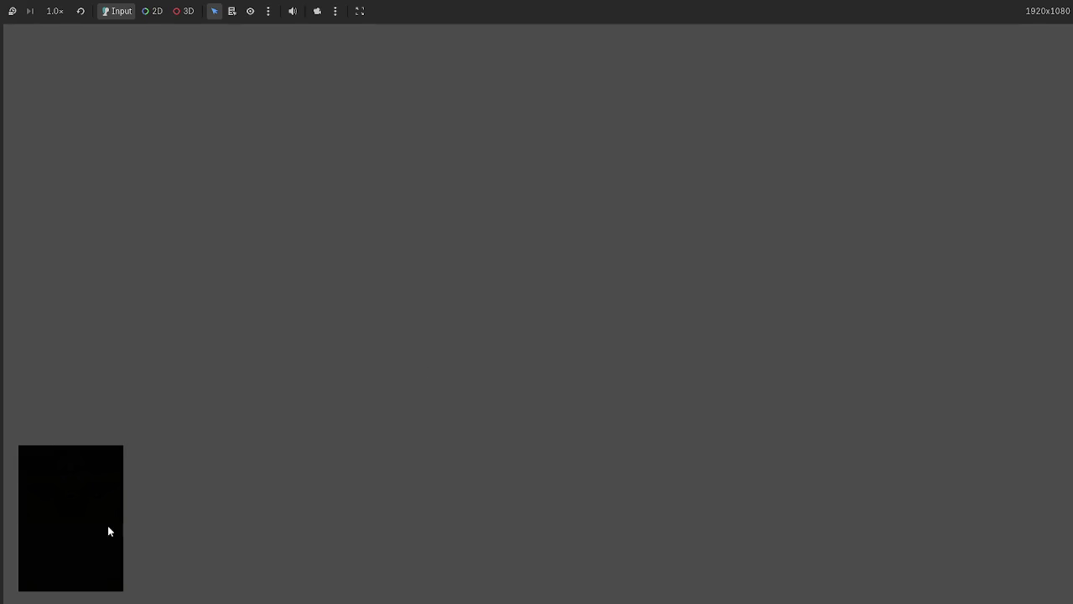
Step: Drag the dwarf card to the upper left and right-click it, triggering the Nil position error at line 47
{"action": "left_click_drag", "start_coordinate": [523, 552], "coordinate": [392, 288]}
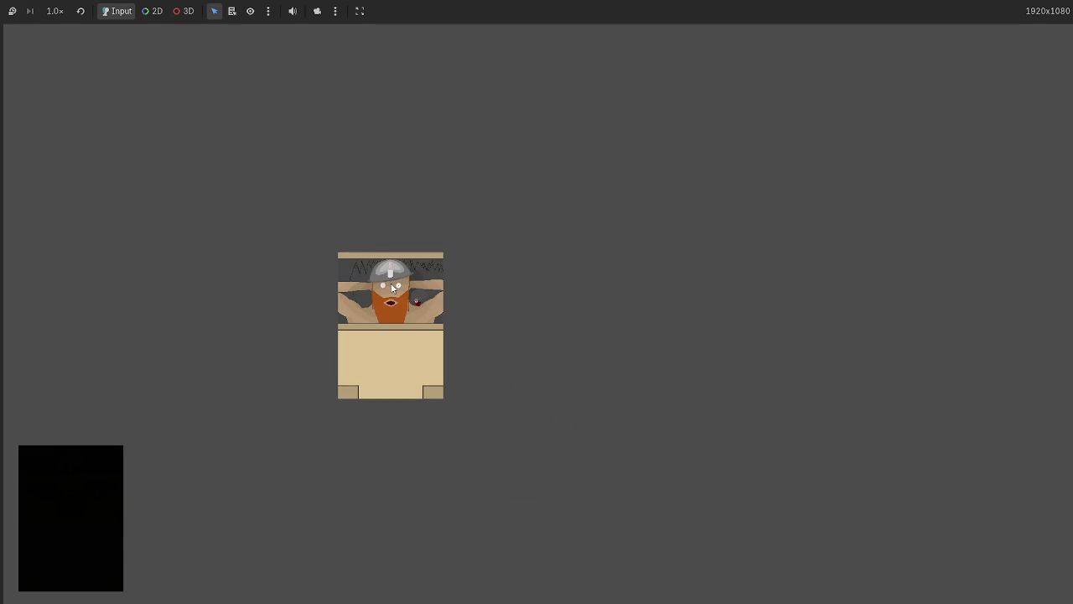
{"action": "mouse_move", "coordinate": [392, 287]}
{"action": "left_mouse_down"}
{"action": "mouse_move", "coordinate": [340, 214]}
{"action": "mouse_move", "coordinate": [210, 173]}
{"action": "mouse_move", "coordinate": [434, 191]}
{"action": "mouse_move", "coordinate": [316, 178]}
{"action": "mouse_move", "coordinate": [317, 191]}
{"action": "mouse_move", "coordinate": [331, 163]}
{"action": "mouse_move", "coordinate": [307, 163]}
{"action": "mouse_move", "coordinate": [335, 167]}
{"action": "left_mouse_up"}
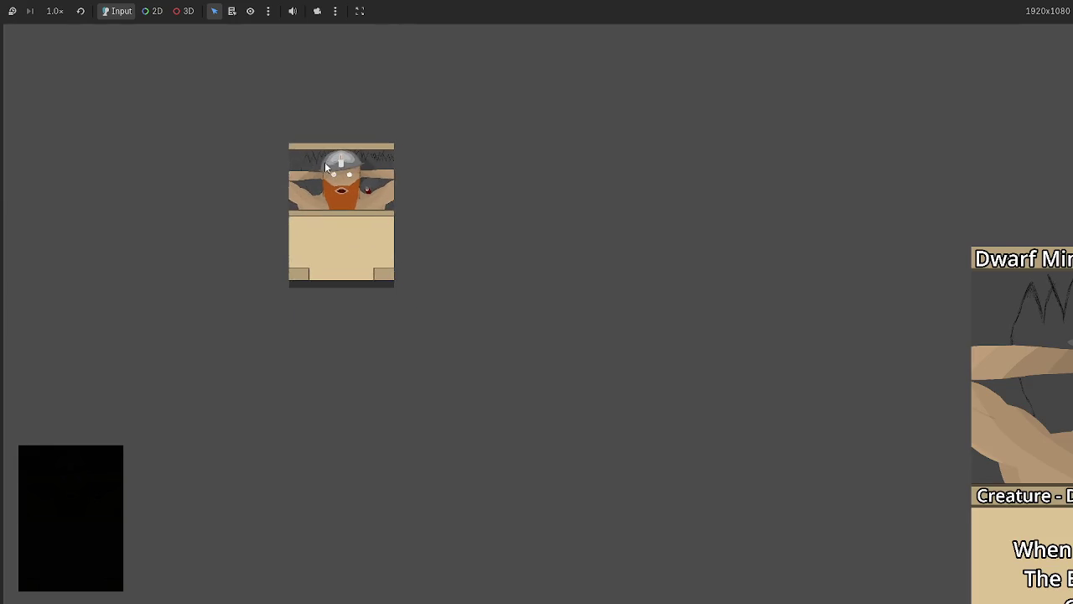
{"action": "right_click", "coordinate": [345, 176]}
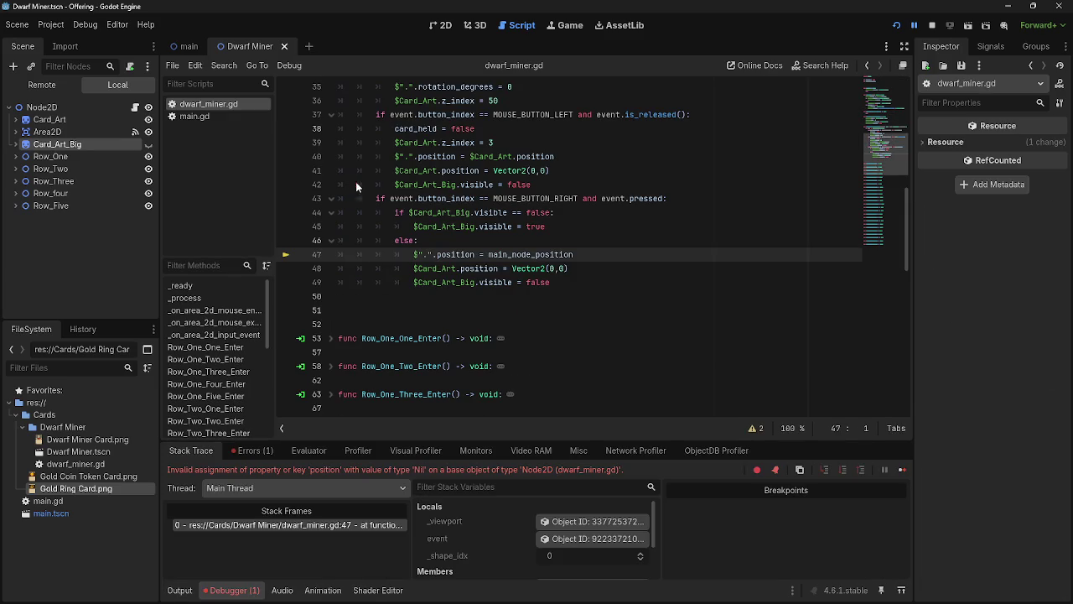
{"action": "scroll", "coordinate": [499, 255], "scroll_direction": "up", "scroll_amount": 2}
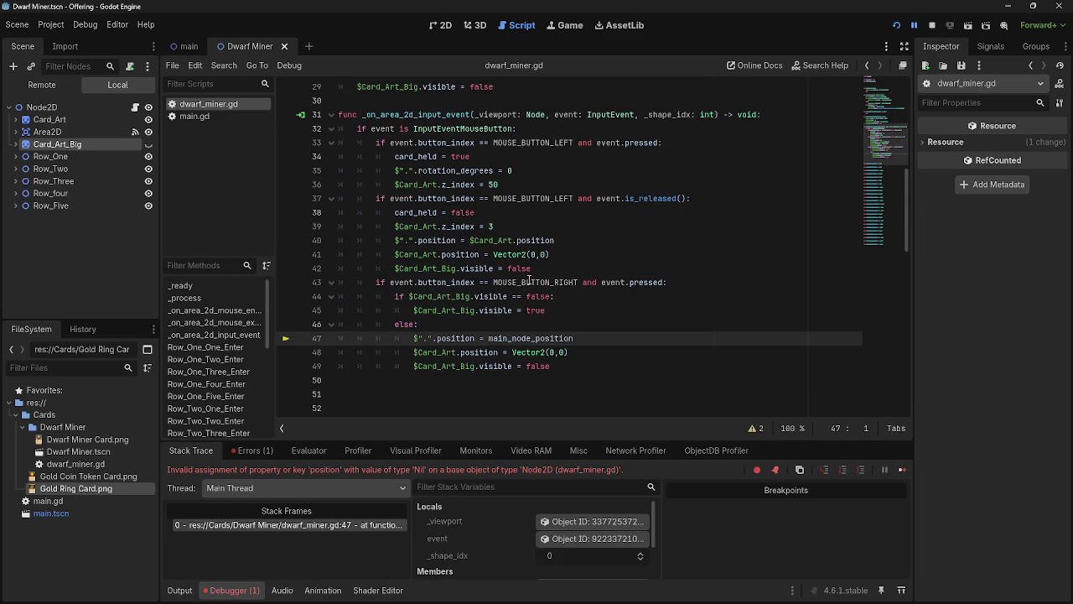
Step: Delete the else-branch position-reset lines and the main_node_position variable, then restart the game
{"action": "left_click_drag", "start_coordinate": [587, 352], "coordinate": [545, 352]}
{"action": "left_click_drag", "start_coordinate": [402, 337], "coordinate": [578, 352]}
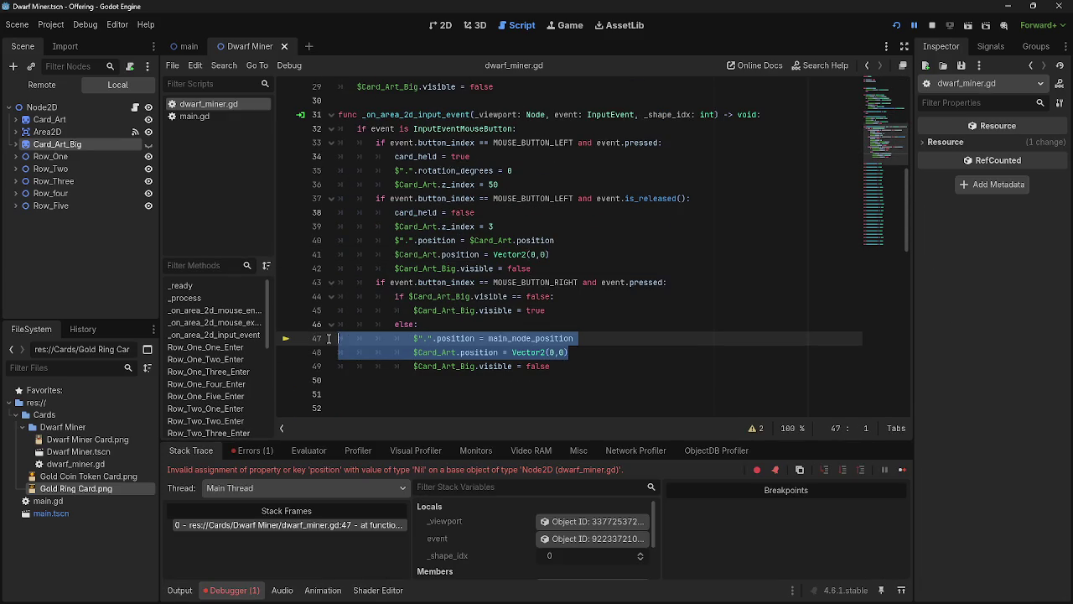
{"action": "key", "text": "BackSpace"}
{"action": "key", "text": "BackSpace"}
{"action": "key", "text": "BackSpace"}
{"action": "scroll", "coordinate": [532, 344], "scroll_direction": "up", "scroll_amount": 8}
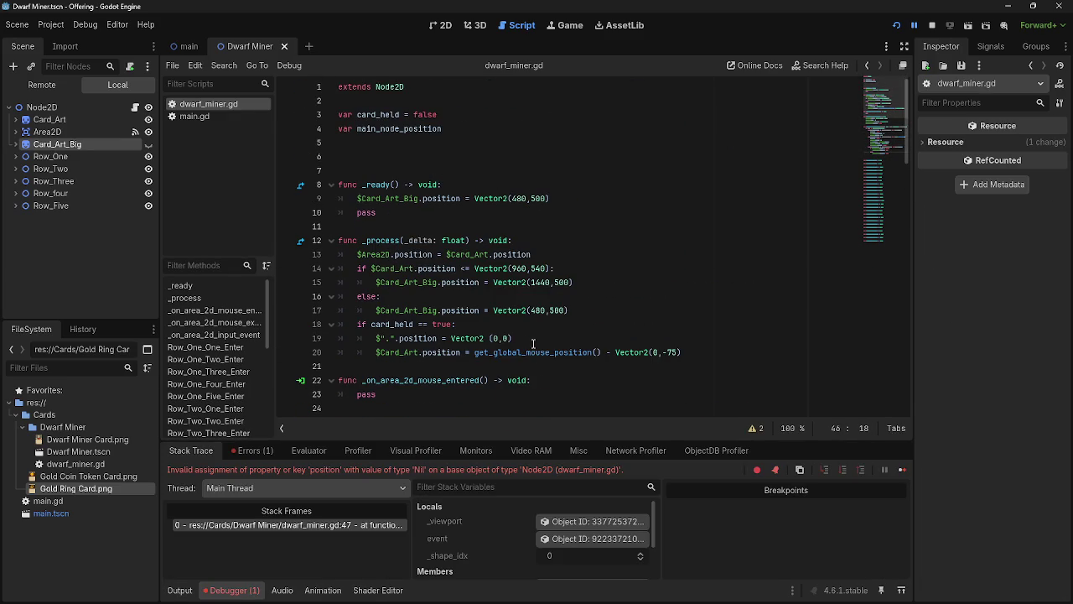
{"action": "left_click_drag", "start_coordinate": [442, 129], "coordinate": [337, 129]}
{"action": "key", "text": "BackSpace"}
{"action": "key", "text": "BackSpace"}
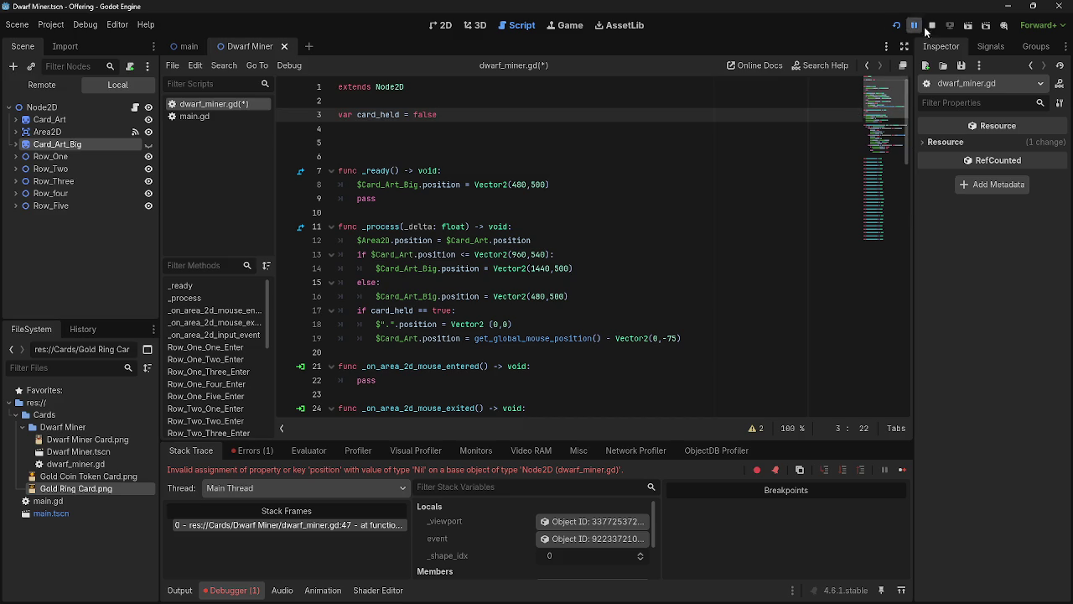
{"action": "left_click", "coordinate": [932, 25]}
{"action": "left_click", "coordinate": [896, 25]}
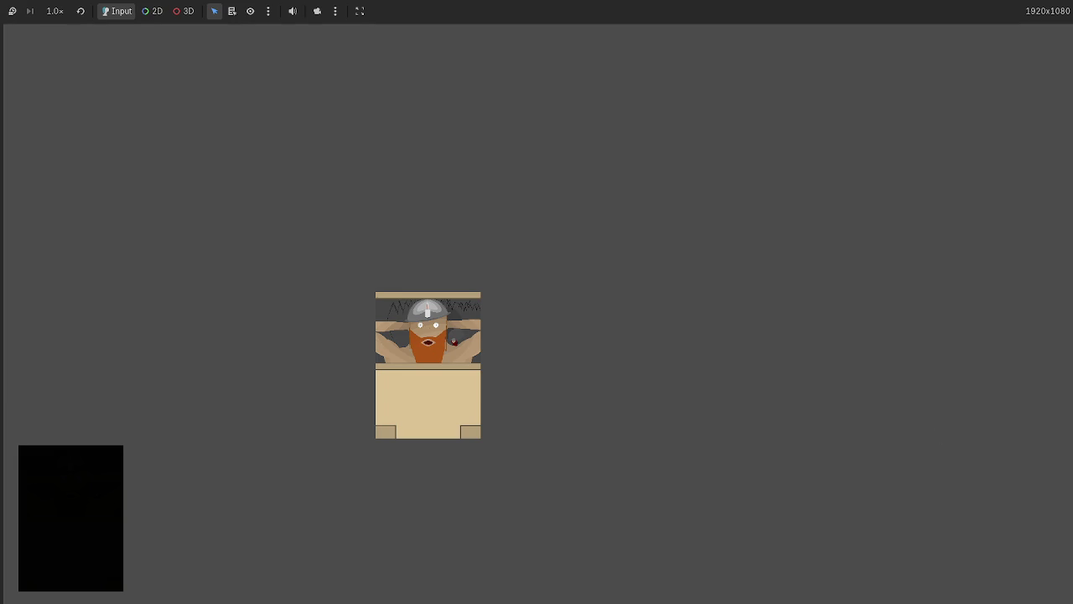
Step: Drag the dwarf card around to check the enlarged preview, then Alt+Tab back to the editor
{"action": "mouse_move", "coordinate": [428, 335]}
{"action": "left_mouse_down"}
{"action": "mouse_move", "coordinate": [378, 344]}
{"action": "mouse_move", "coordinate": [509, 299]}
{"action": "mouse_move", "coordinate": [571, 311]}
{"action": "mouse_move", "coordinate": [332, 277]}
{"action": "mouse_move", "coordinate": [364, 381]}
{"action": "mouse_move", "coordinate": [323, 310]}
{"action": "mouse_move", "coordinate": [652, 336]}
{"action": "mouse_move", "coordinate": [616, 290]}
{"action": "mouse_move", "coordinate": [735, 264]}
{"action": "mouse_move", "coordinate": [441, 254]}
{"action": "left_mouse_up"}
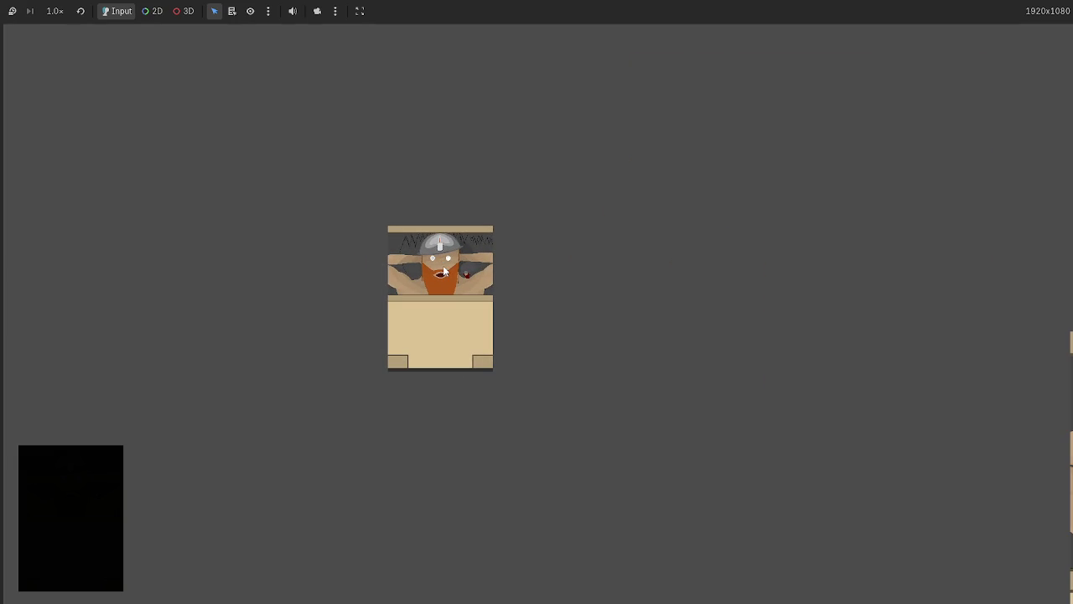
{"action": "mouse_move", "coordinate": [444, 271]}
{"action": "left_mouse_down"}
{"action": "mouse_move", "coordinate": [287, 206]}
{"action": "mouse_move", "coordinate": [154, 123]}
{"action": "mouse_move", "coordinate": [101, 53]}
{"action": "mouse_move", "coordinate": [54, 44]}
{"action": "left_mouse_up"}
{"action": "mouse_move", "coordinate": [154, 124]}
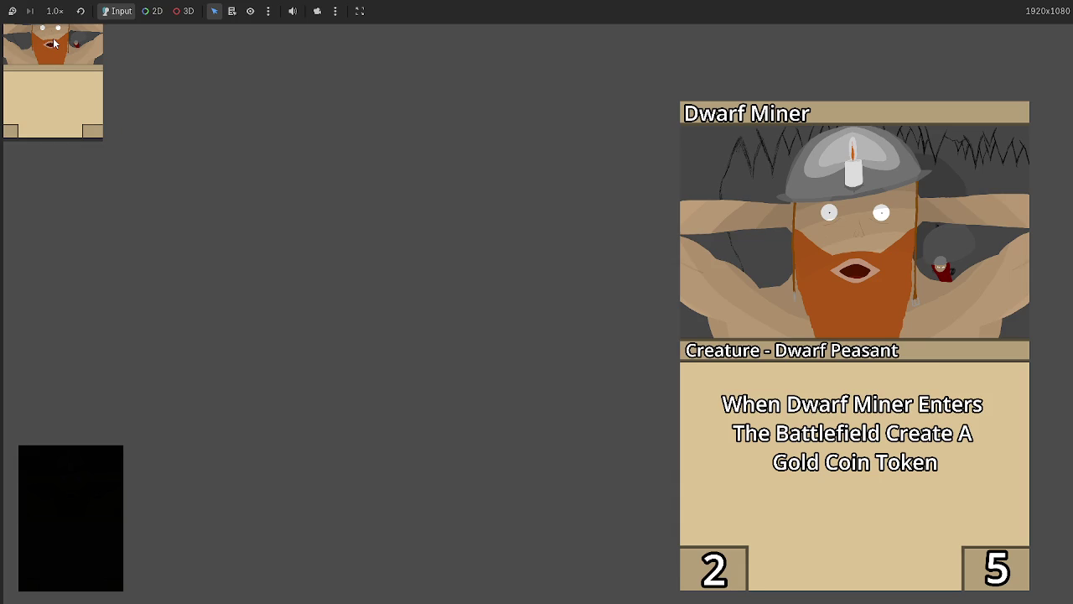
{"action": "mouse_move", "coordinate": [54, 43]}
{"action": "left_mouse_down"}
{"action": "mouse_move", "coordinate": [178, 82]}
{"action": "mouse_move", "coordinate": [42, 46]}
{"action": "mouse_move", "coordinate": [28, 32]}
{"action": "mouse_move", "coordinate": [306, 147]}
{"action": "mouse_move", "coordinate": [481, 298]}
{"action": "mouse_move", "coordinate": [518, 307]}
{"action": "left_mouse_up"}
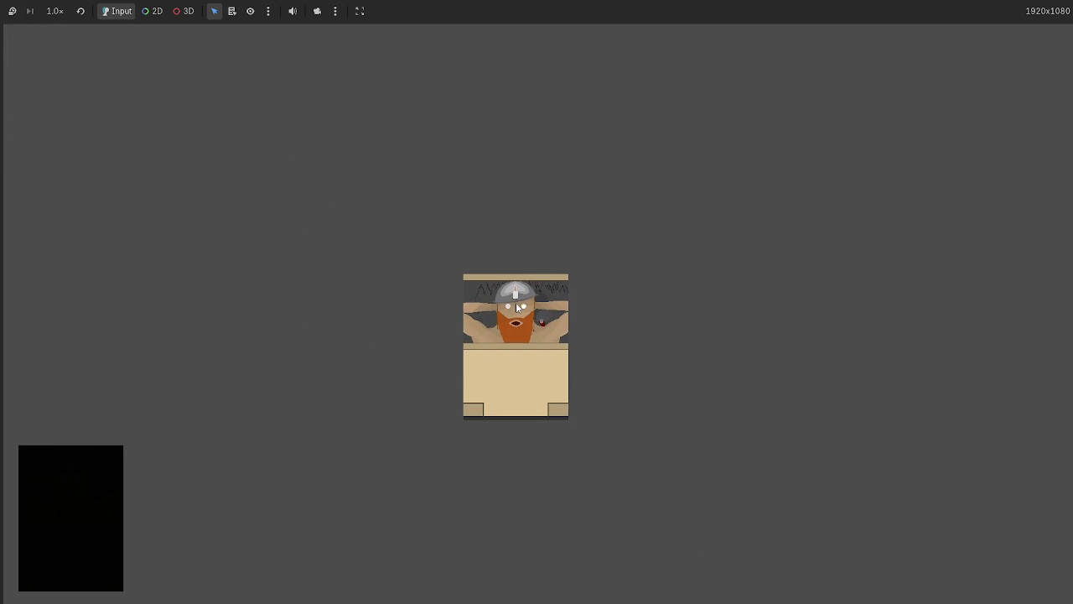
{"action": "key", "text": "alt+Tab"}
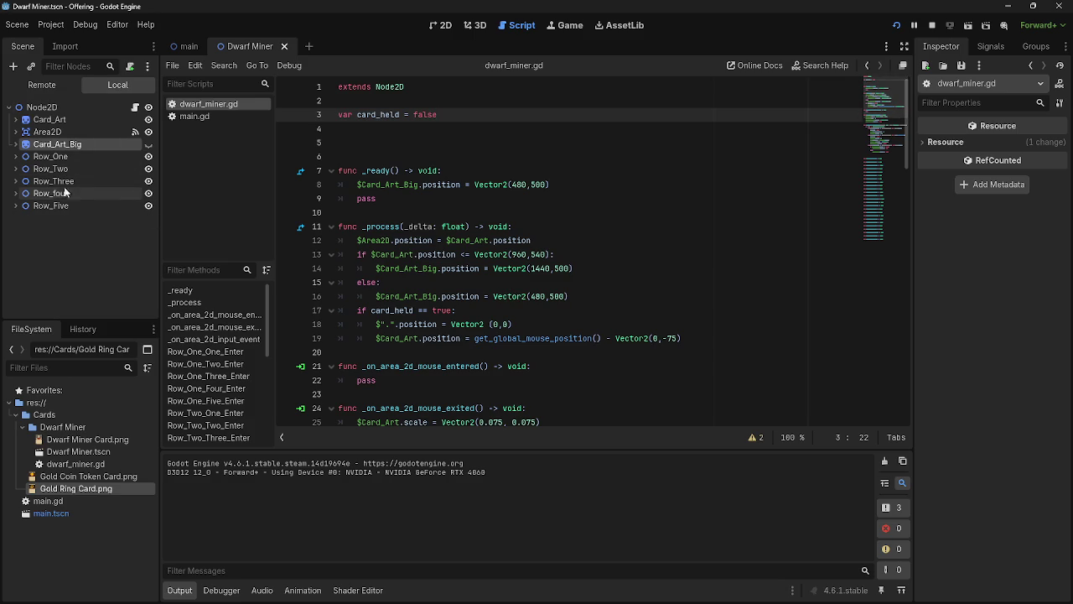
Step: Expand Card_Art and unhide its Health, Damage, Name and Rules labels, then return to the game
{"action": "left_click", "coordinate": [16, 120]}
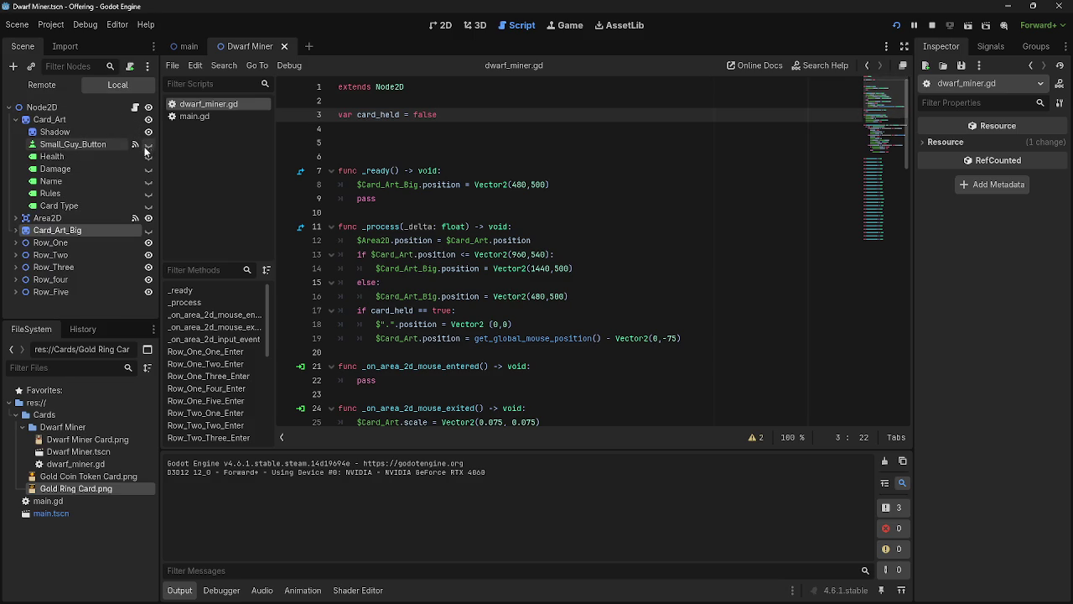
{"action": "left_click", "coordinate": [149, 157]}
{"action": "left_click", "coordinate": [149, 168]}
{"action": "left_click", "coordinate": [148, 181]}
{"action": "left_click", "coordinate": [148, 193]}
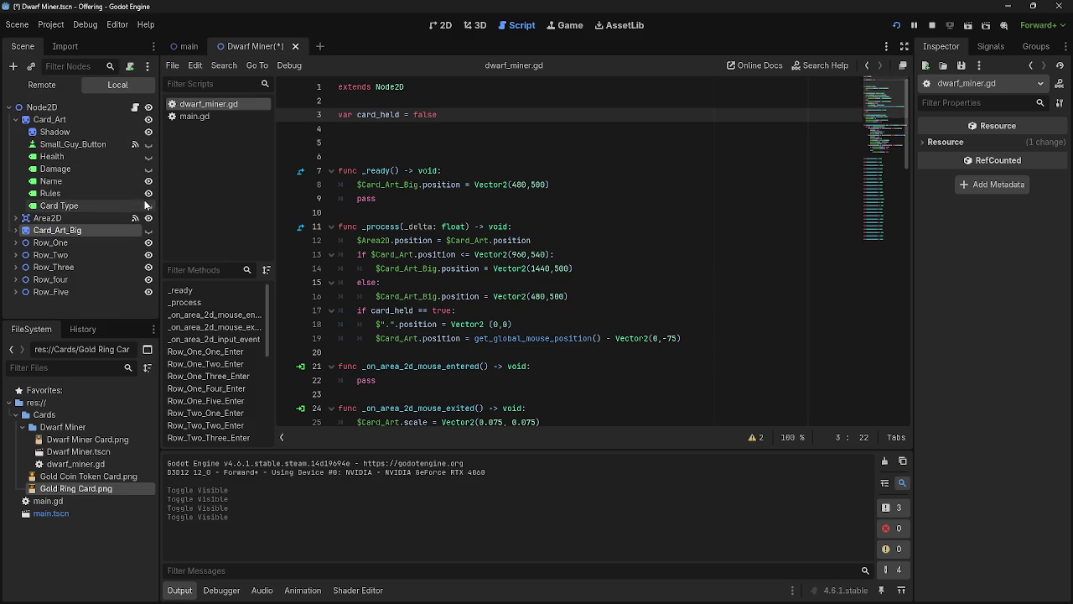
{"action": "left_click", "coordinate": [148, 157]}
{"action": "key", "text": "F5"}
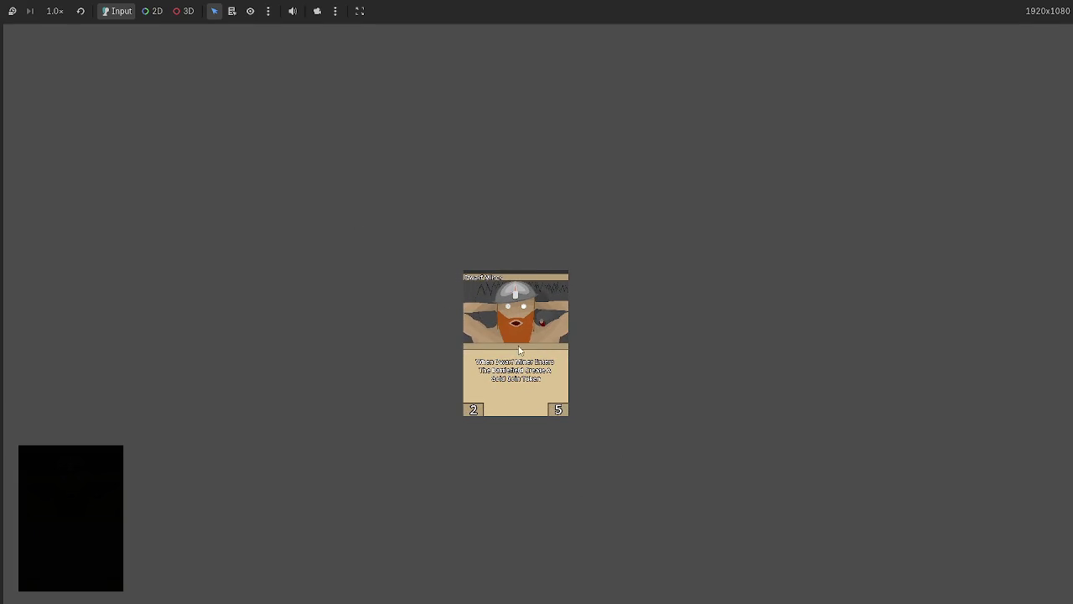
Step: Drag the labelled Dwarf Miner card around the game window, then stop with F8
{"action": "mouse_move", "coordinate": [516, 306]}
{"action": "left_mouse_down"}
{"action": "mouse_move", "coordinate": [384, 272]}
{"action": "mouse_move", "coordinate": [130, 127]}
{"action": "mouse_move", "coordinate": [60, 67]}
{"action": "left_mouse_up"}
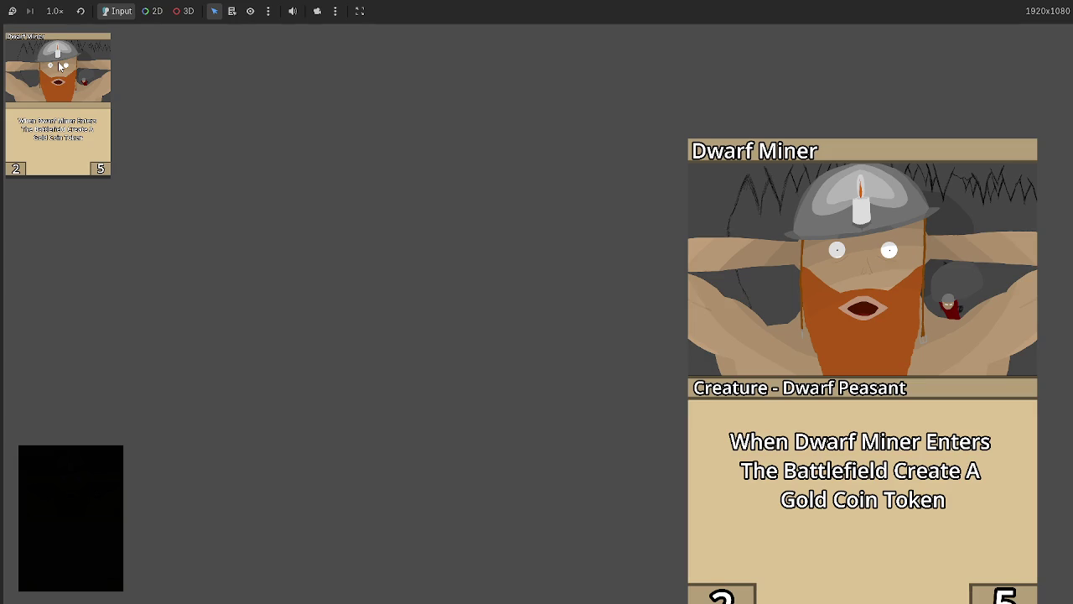
{"action": "mouse_move", "coordinate": [58, 67]}
{"action": "left_mouse_down"}
{"action": "mouse_move", "coordinate": [59, 16]}
{"action": "mouse_move", "coordinate": [59, 28]}
{"action": "left_mouse_up"}
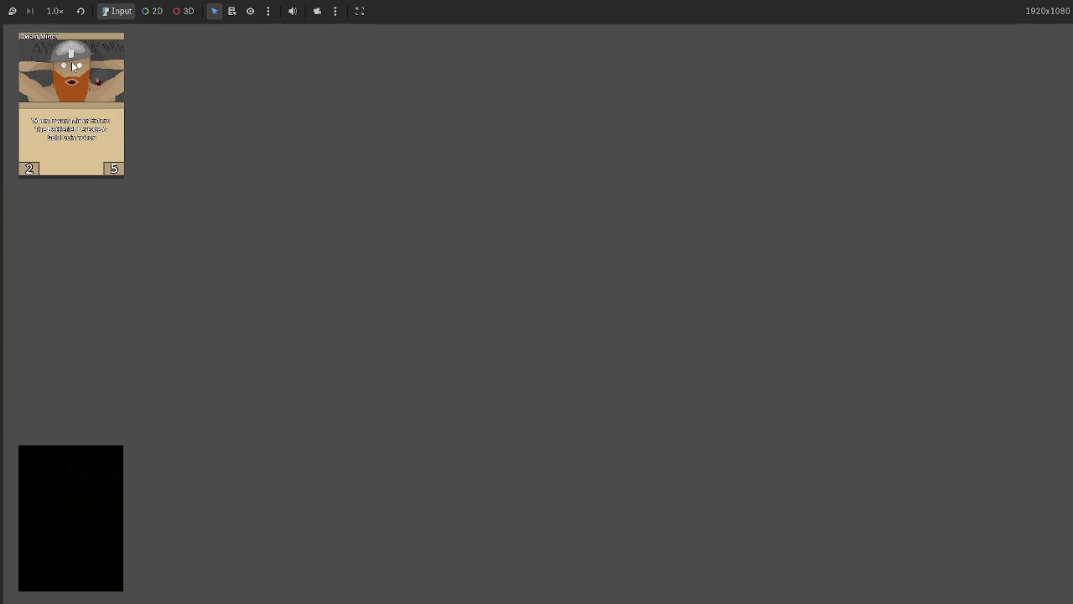
{"action": "mouse_move", "coordinate": [72, 67]}
{"action": "left_mouse_down"}
{"action": "mouse_move", "coordinate": [289, 143]}
{"action": "mouse_move", "coordinate": [568, 297]}
{"action": "mouse_move", "coordinate": [123, 84]}
{"action": "mouse_move", "coordinate": [78, 74]}
{"action": "mouse_move", "coordinate": [198, 113]}
{"action": "mouse_move", "coordinate": [490, 141]}
{"action": "mouse_move", "coordinate": [508, 163]}
{"action": "mouse_move", "coordinate": [490, 175]}
{"action": "mouse_move", "coordinate": [495, 192]}
{"action": "mouse_move", "coordinate": [39, 56]}
{"action": "mouse_move", "coordinate": [26, 31]}
{"action": "mouse_move", "coordinate": [11, 30]}
{"action": "mouse_move", "coordinate": [631, 395]}
{"action": "mouse_move", "coordinate": [578, 454]}
{"action": "left_mouse_up"}
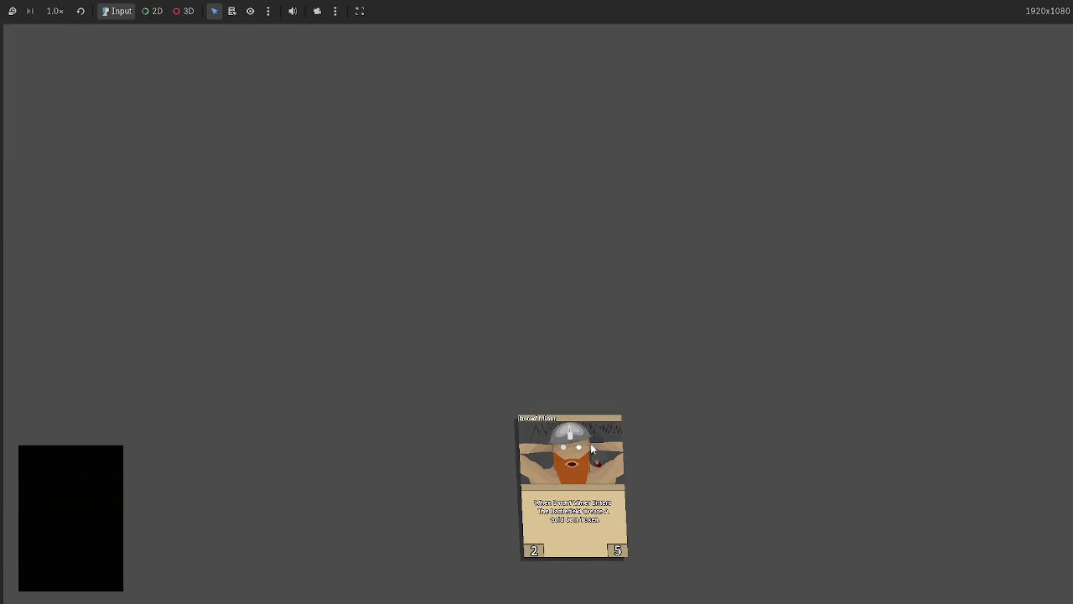
{"action": "mouse_move", "coordinate": [578, 464]}
{"action": "left_mouse_down"}
{"action": "mouse_move", "coordinate": [444, 270]}
{"action": "mouse_move", "coordinate": [667, 359]}
{"action": "mouse_move", "coordinate": [249, 204]}
{"action": "mouse_move", "coordinate": [90, 132]}
{"action": "mouse_move", "coordinate": [610, 249]}
{"action": "mouse_move", "coordinate": [499, 207]}
{"action": "mouse_move", "coordinate": [286, 174]}
{"action": "mouse_move", "coordinate": [155, 106]}
{"action": "left_mouse_up"}
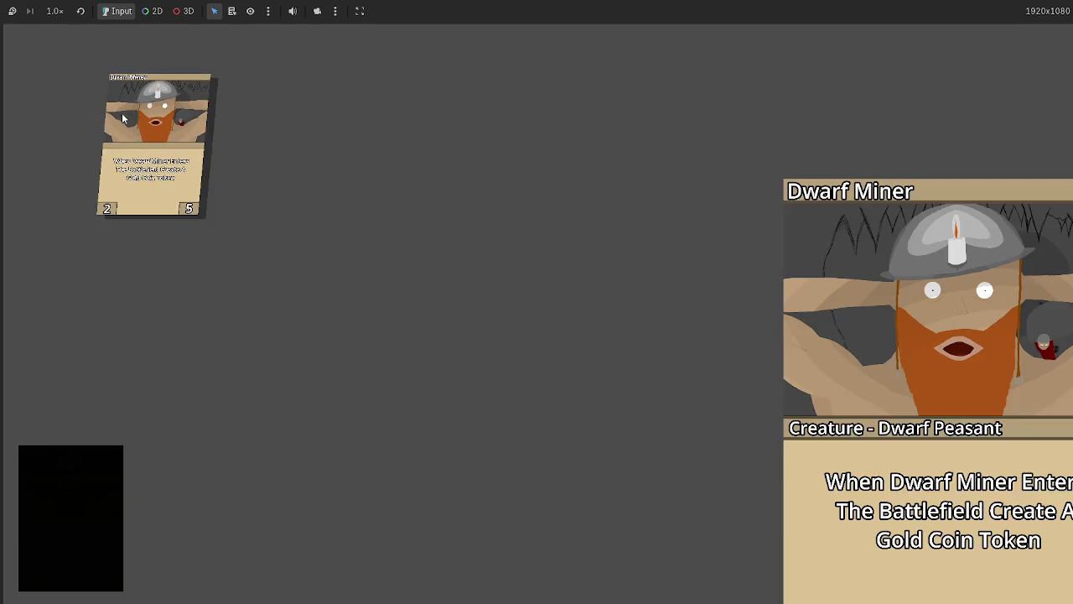
{"action": "key", "text": "F8"}
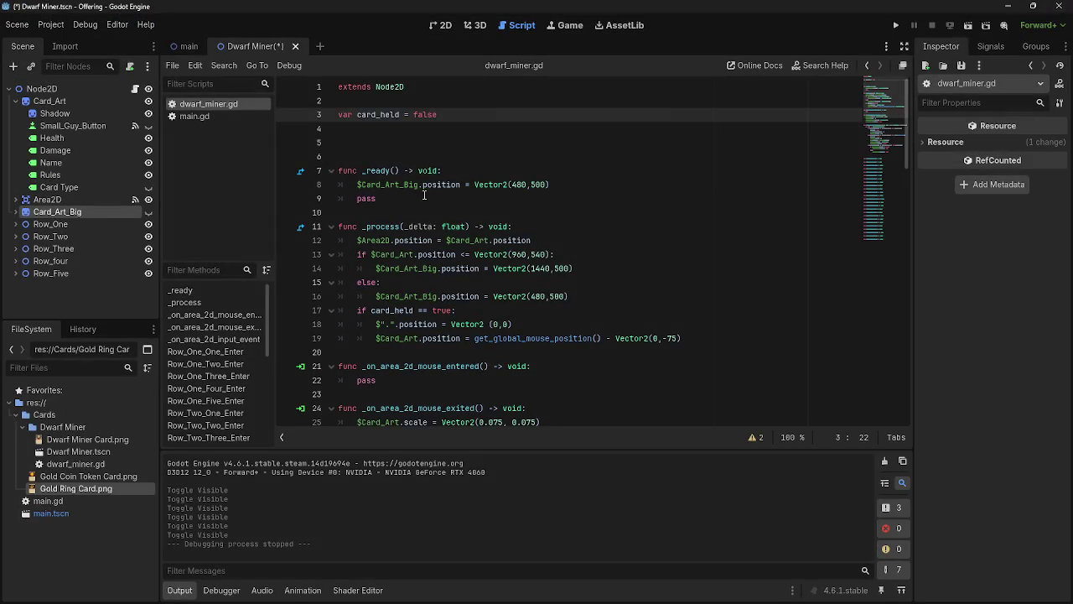
Step: Review line 37 of _on_area_2d_input_event in dwarf_miner.gd, then run the project again
{"action": "scroll", "coordinate": [482, 278], "scroll_direction": "down", "scroll_amount": 4}
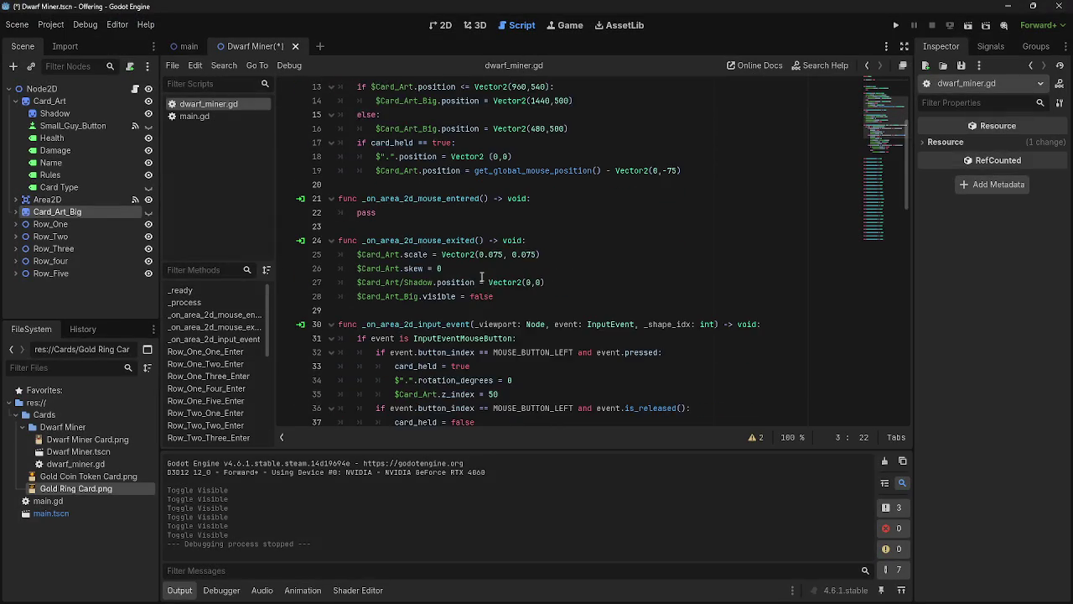
{"action": "scroll", "coordinate": [483, 277], "scroll_direction": "down", "scroll_amount": 4}
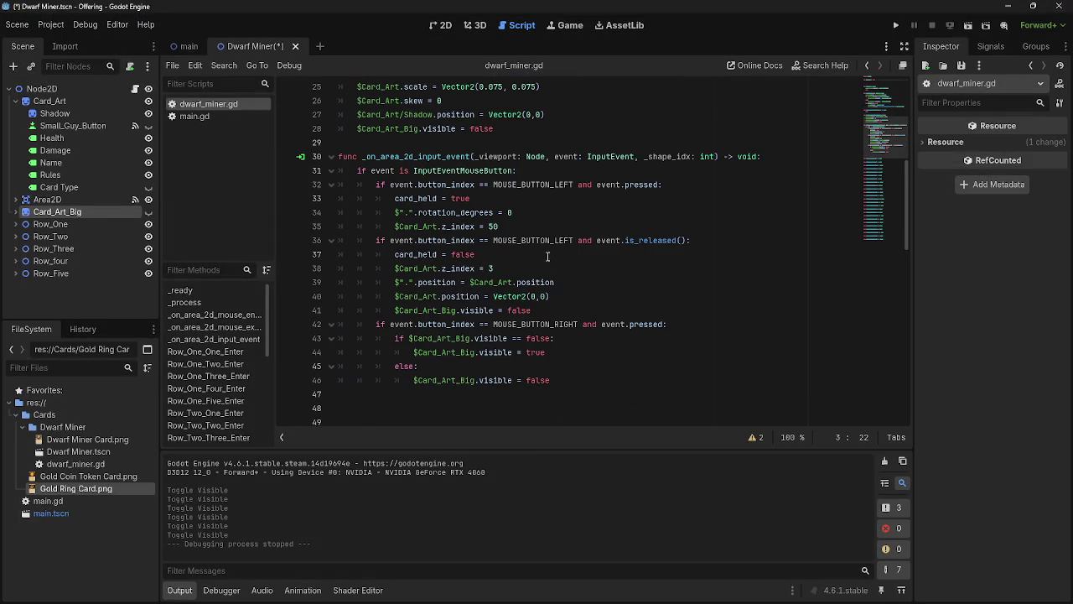
{"action": "left_click", "coordinate": [517, 254]}
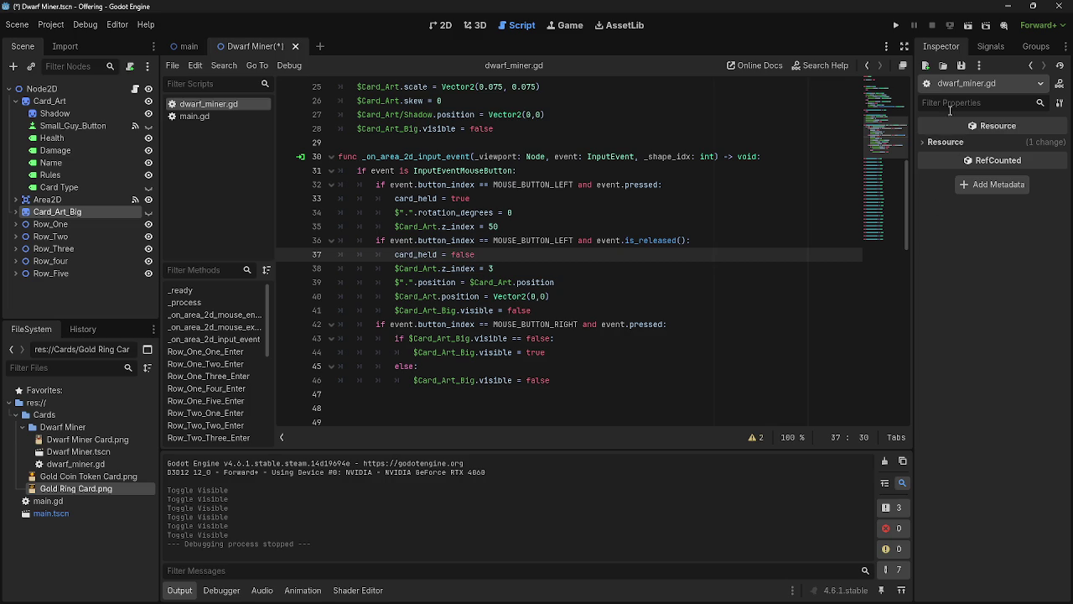
{"action": "left_click", "coordinate": [895, 25]}
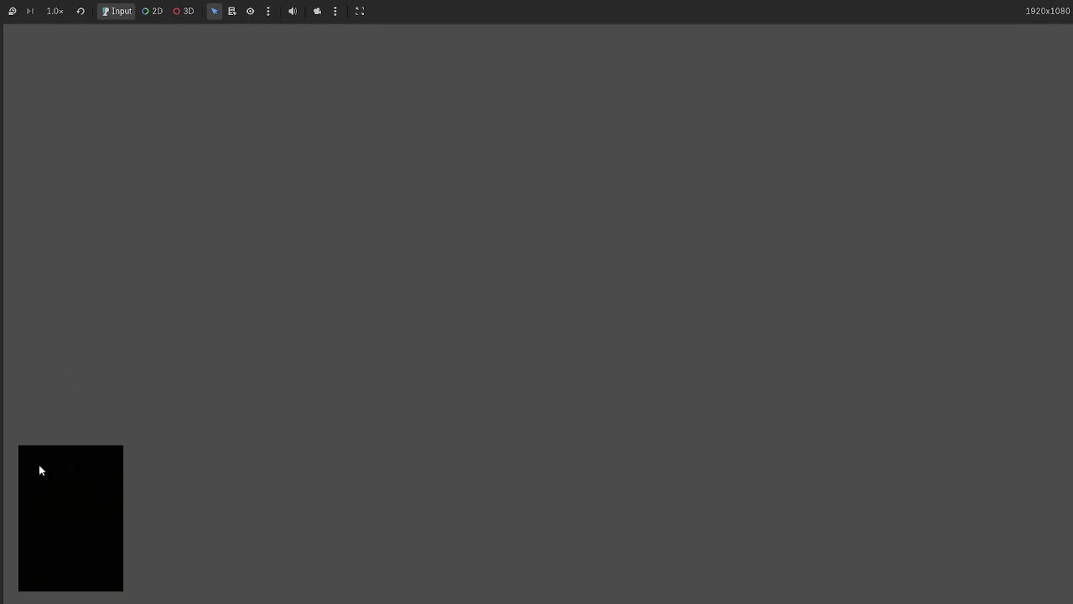
Step: Drag the Dwarf Miner card to the top-left corner, stop the game, and scroll through dwarf_miner.gd
{"action": "mouse_move", "coordinate": [168, 156]}
{"action": "mouse_move", "coordinate": [168, 156]}
{"action": "left_mouse_down"}
{"action": "mouse_move", "coordinate": [34, 53]}
{"action": "mouse_move", "coordinate": [32, 31]}
{"action": "left_mouse_up"}
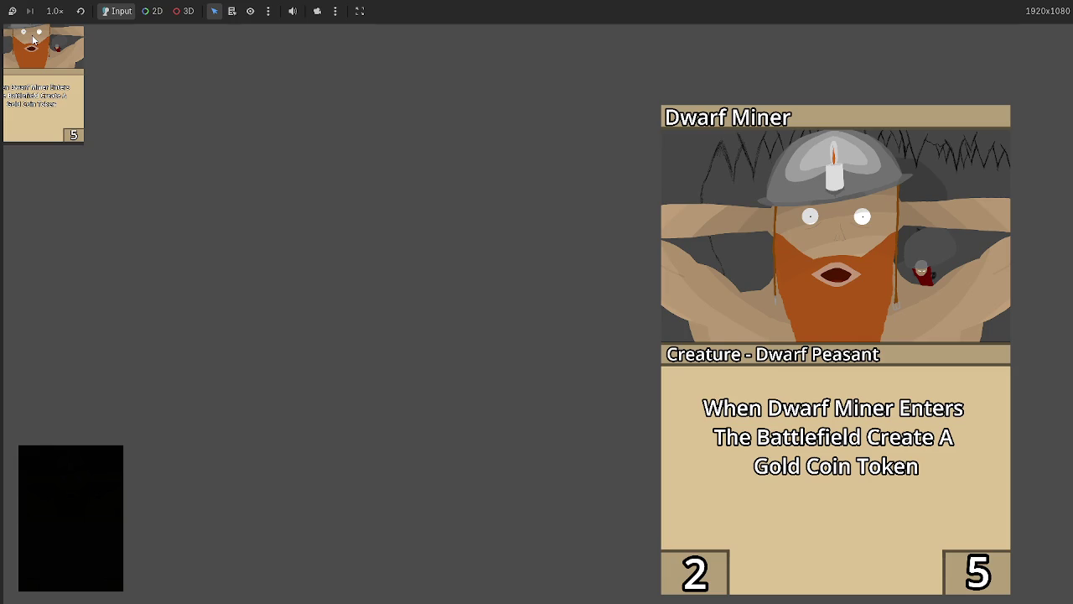
{"action": "key", "text": "F8"}
{"action": "scroll", "coordinate": [563, 295], "scroll_direction": "up", "scroll_amount": 3}
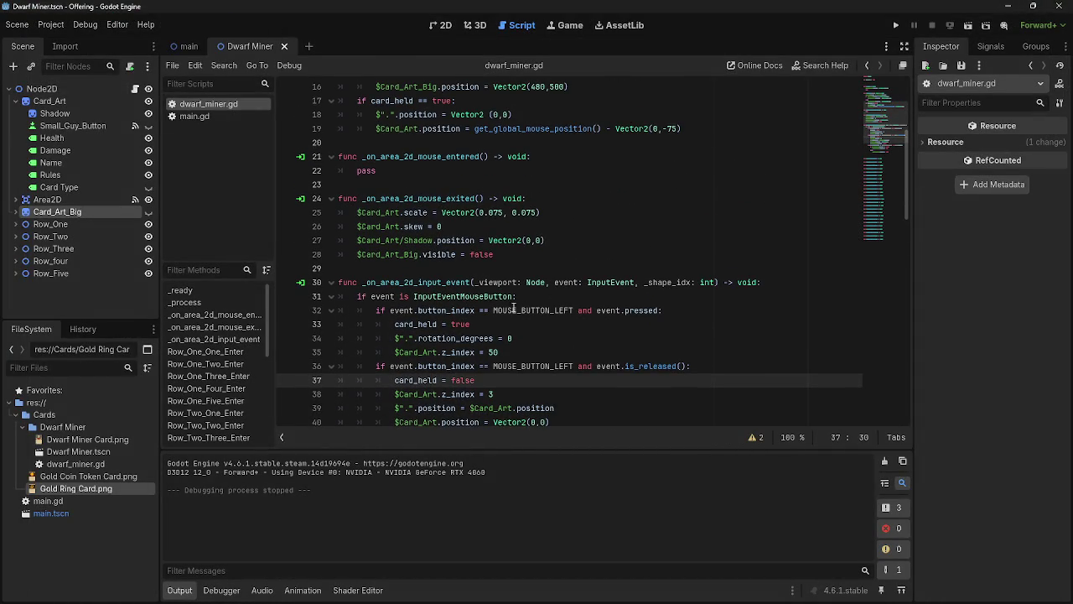
{"action": "scroll", "coordinate": [482, 308], "scroll_direction": "down", "scroll_amount": 4}
{"action": "scroll", "coordinate": [754, 244], "scroll_direction": "down", "scroll_amount": 5}
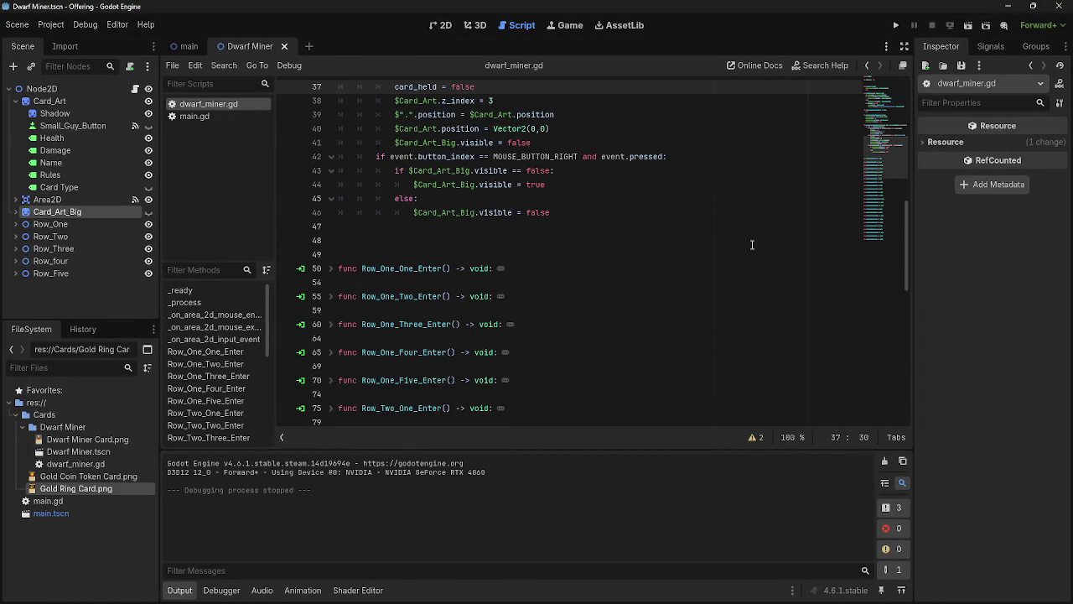
{"action": "scroll", "coordinate": [752, 244], "scroll_direction": "up", "scroll_amount": 5}
{"action": "scroll", "coordinate": [752, 244], "scroll_direction": "up", "scroll_amount": 7}
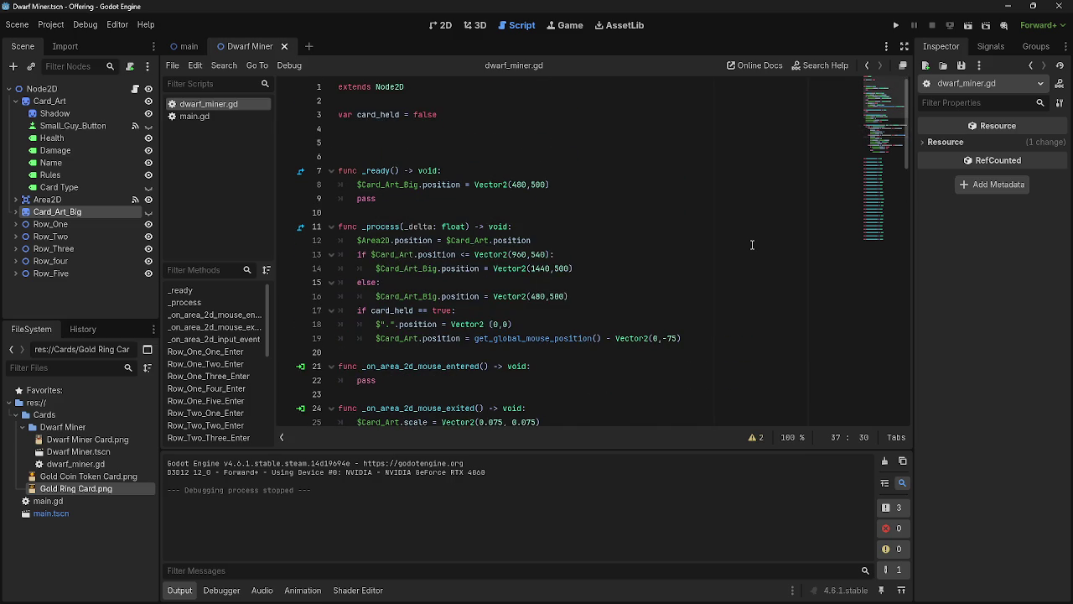
{"action": "scroll", "coordinate": [752, 244], "scroll_direction": "down", "scroll_amount": 5}
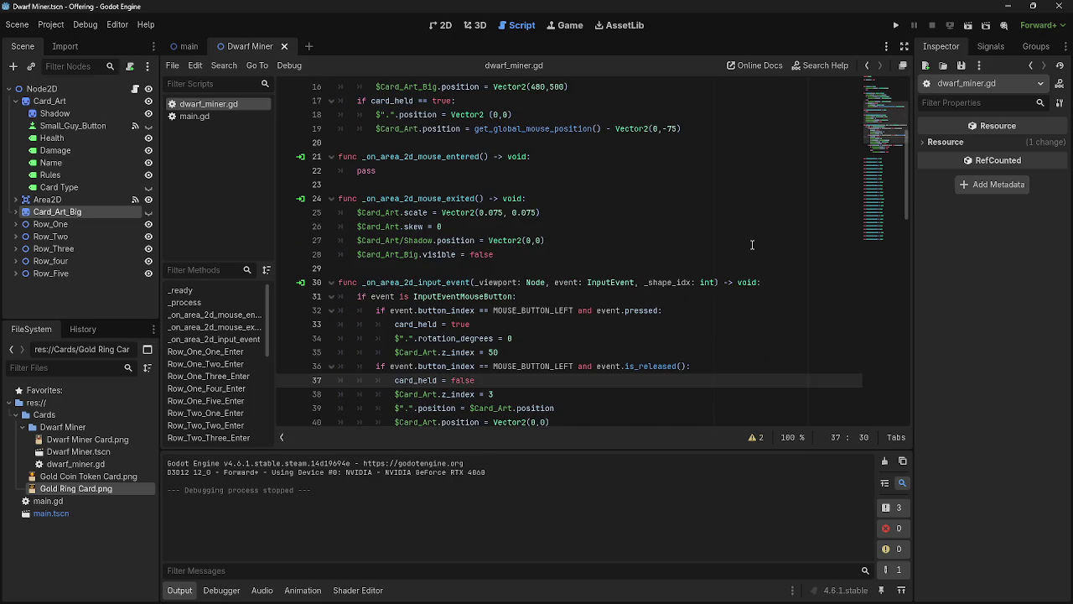
Step: Relaunch the game, carry the Dwarf Miner card to mid-screen and out of its slot, then stop
{"action": "left_click", "coordinate": [895, 27]}
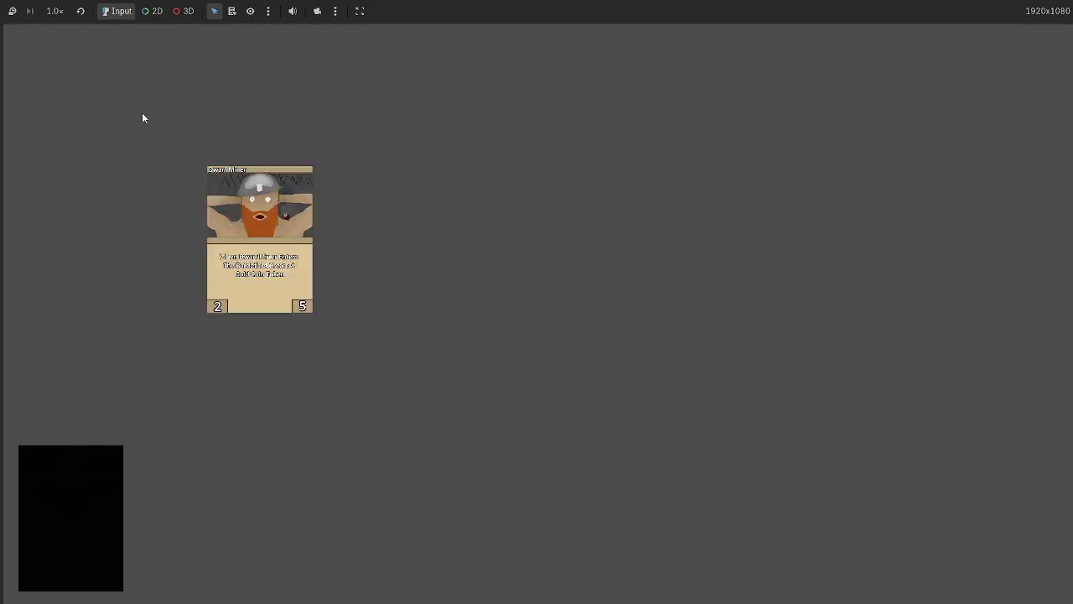
{"action": "mouse_move", "coordinate": [35, 37]}
{"action": "mouse_move", "coordinate": [34, 37]}
{"action": "left_mouse_down"}
{"action": "mouse_move", "coordinate": [103, 112]}
{"action": "mouse_move", "coordinate": [313, 215]}
{"action": "left_mouse_up"}
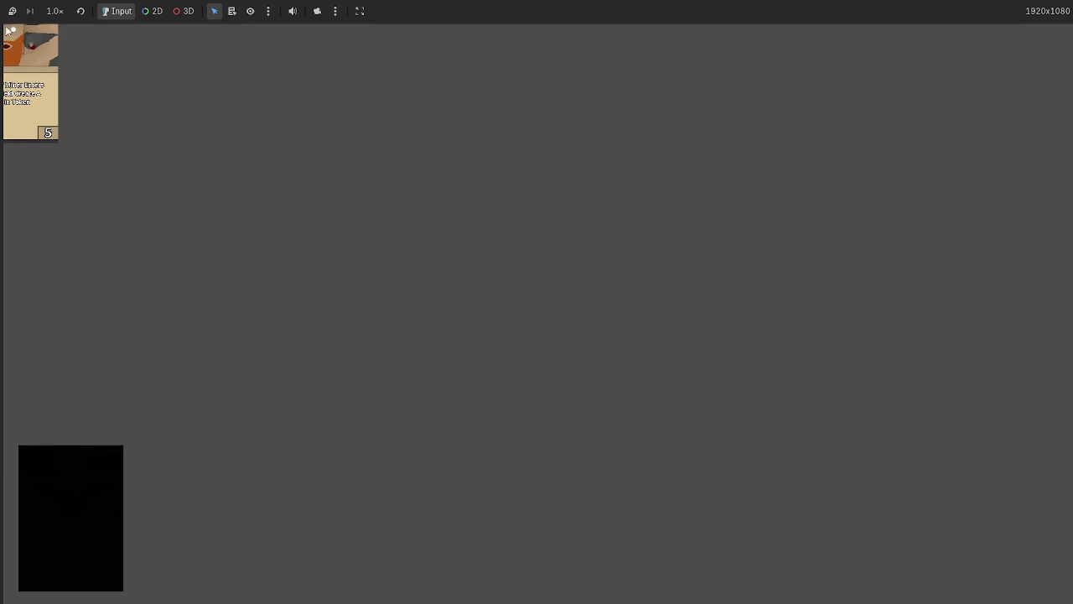
{"action": "mouse_move", "coordinate": [34, 69]}
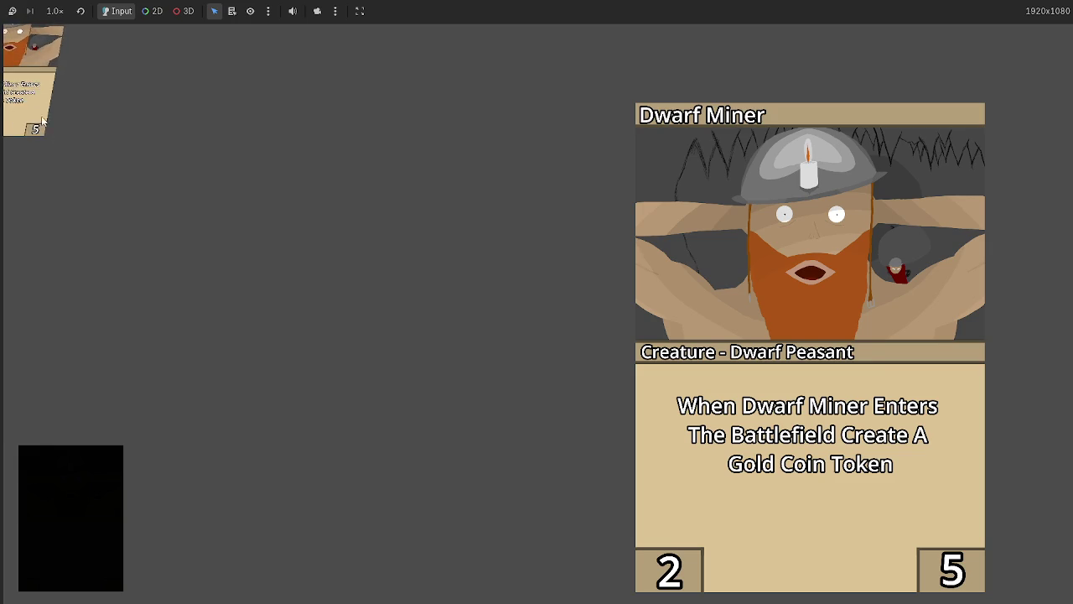
{"action": "left_click_drag", "start_coordinate": [45, 126], "coordinate": [349, 180]}
{"action": "key", "text": "F8"}
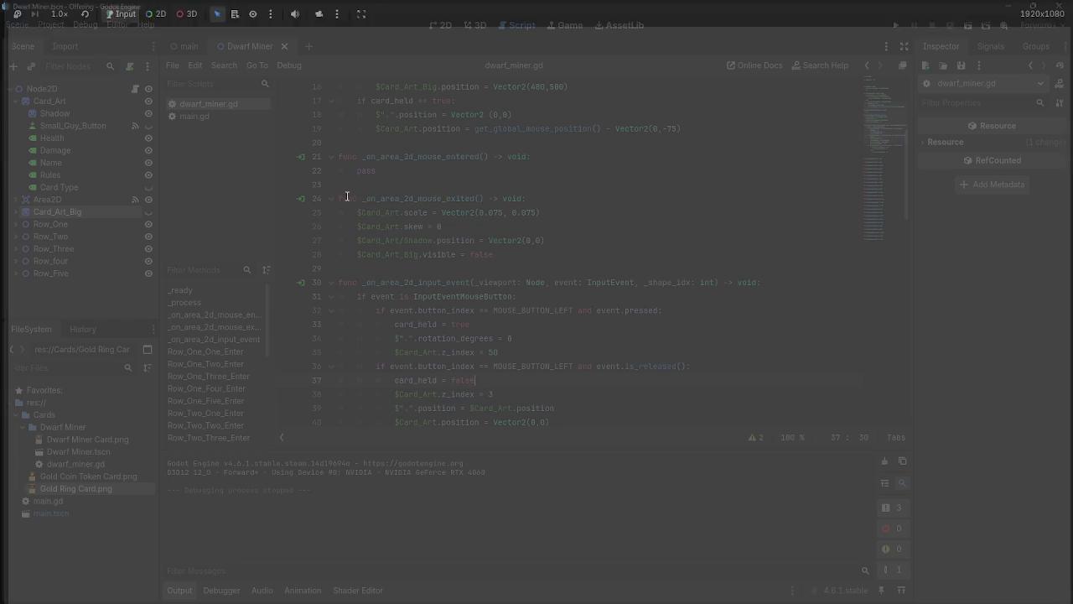
Step: Add a new indented line after line 43 inside the right-click visibility check
{"action": "left_click", "coordinate": [465, 265]}
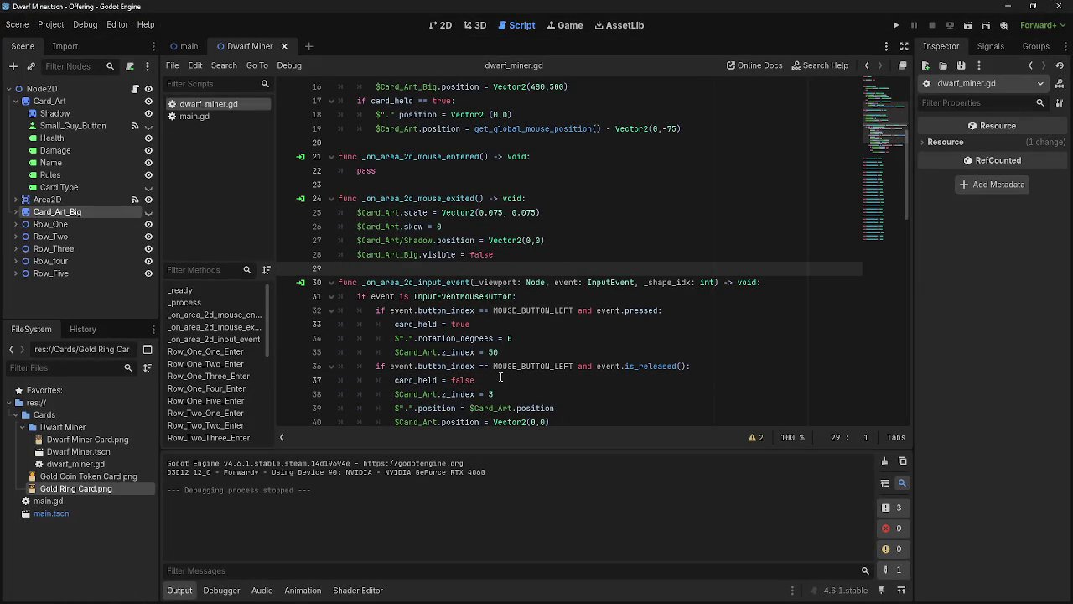
{"action": "scroll", "coordinate": [535, 289], "scroll_direction": "down", "scroll_amount": 4}
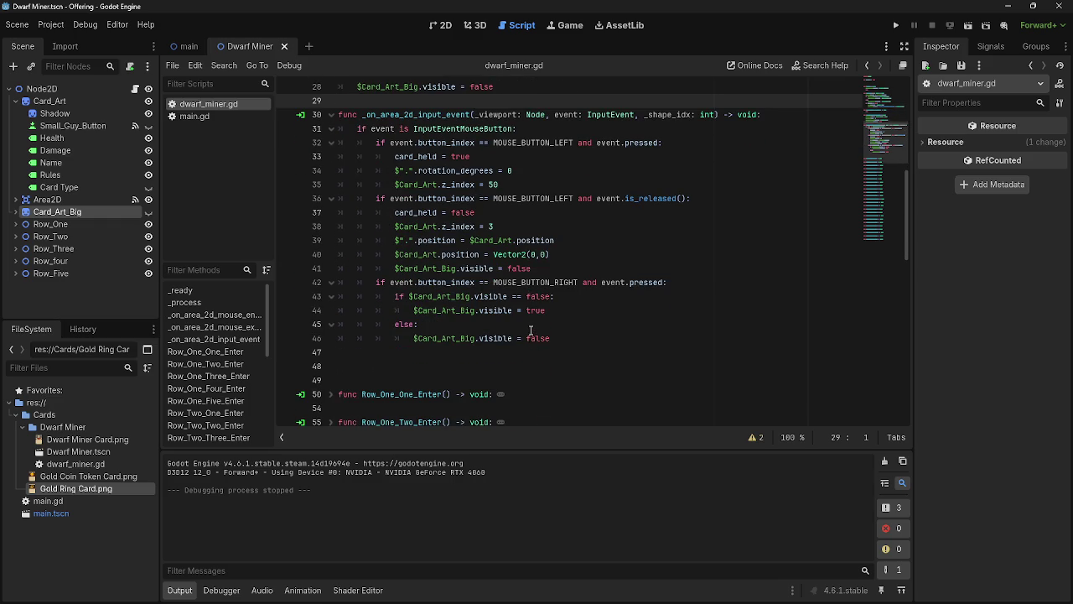
{"action": "scroll", "coordinate": [591, 330], "scroll_direction": "down", "scroll_amount": 1}
{"action": "left_click", "coordinate": [578, 268]}
{"action": "left_click", "coordinate": [579, 255]}
{"action": "key", "text": "Return"}
Step: Look back over the edit in dwarf_miner.gd and run the game to test it
{"action": "scroll", "coordinate": [602, 352], "scroll_direction": "up", "scroll_amount": 5}
{"action": "scroll", "coordinate": [602, 352], "scroll_direction": "up", "scroll_amount": 5}
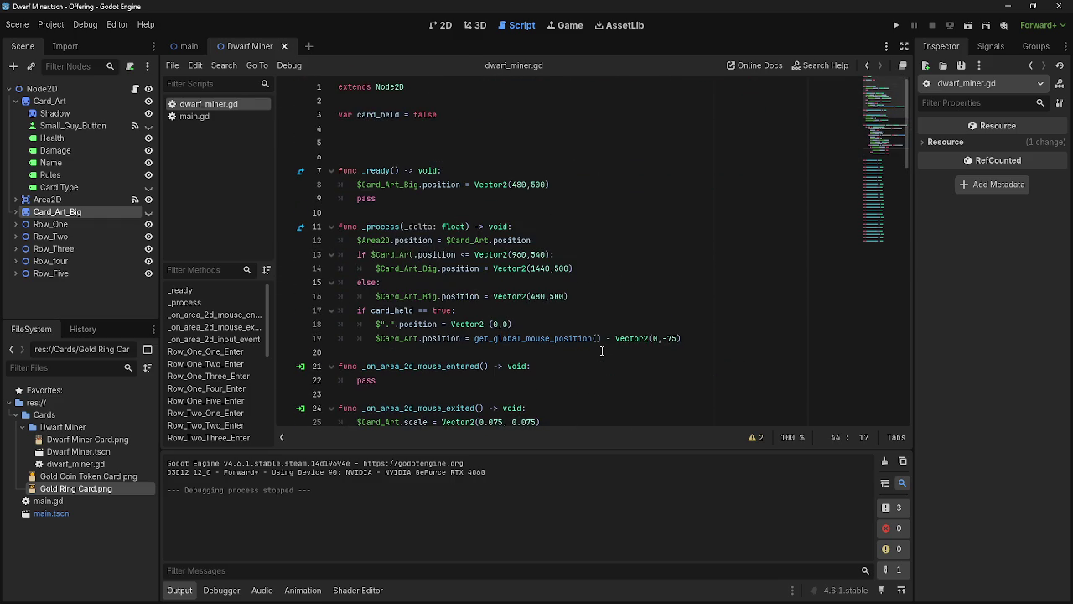
{"action": "scroll", "coordinate": [603, 353], "scroll_direction": "down", "scroll_amount": 9}
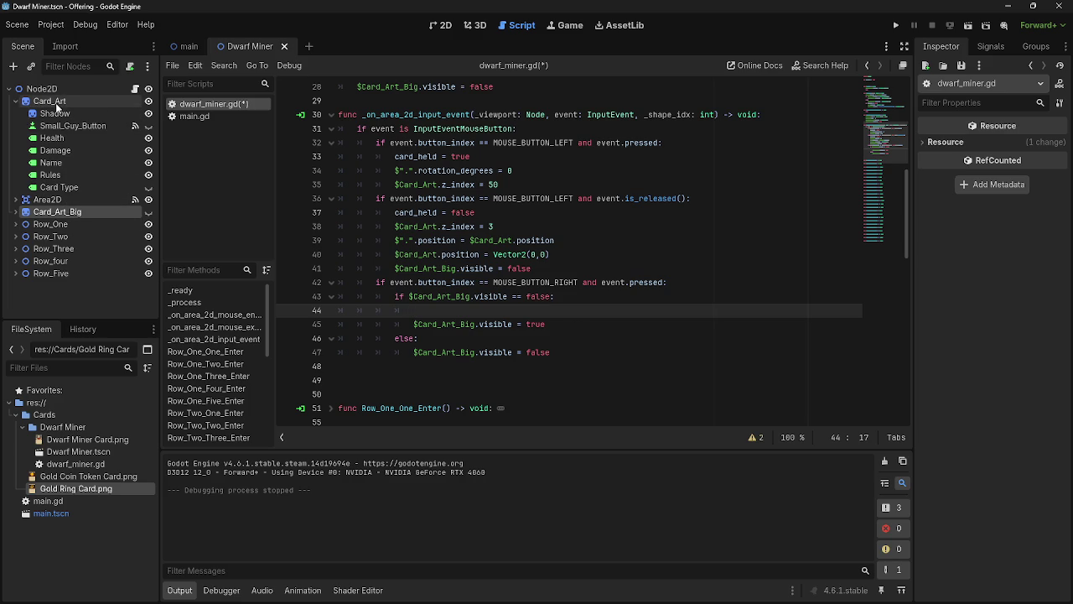
{"action": "left_click", "coordinate": [896, 26]}
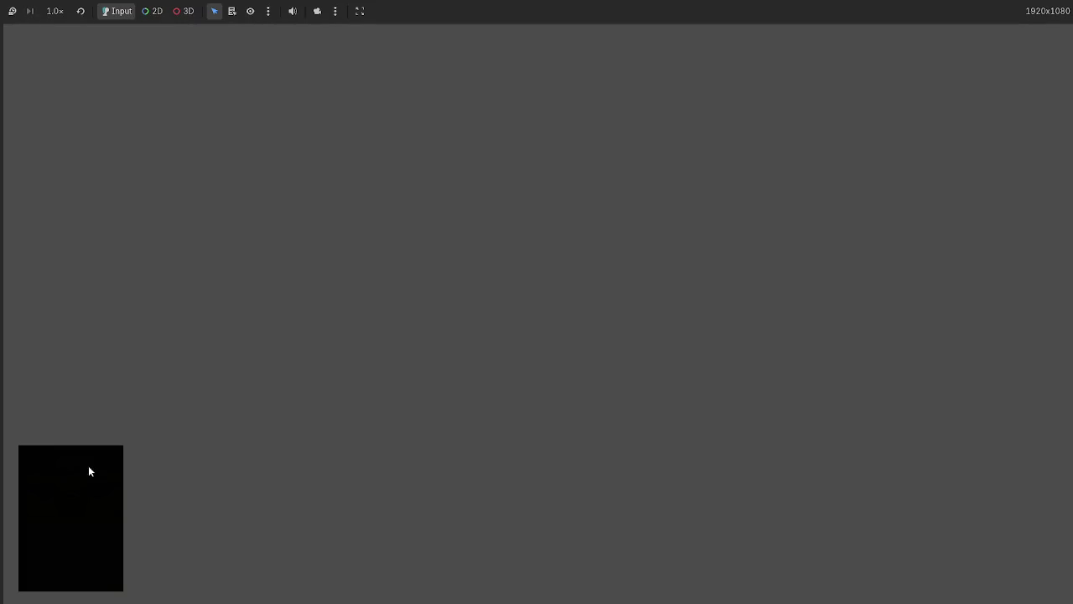
Step: Move the Dwarf Miner card into the top-left slot, view its large preview, lift it, then stop
{"action": "left_click_drag", "start_coordinate": [536, 549], "coordinate": [253, 278]}
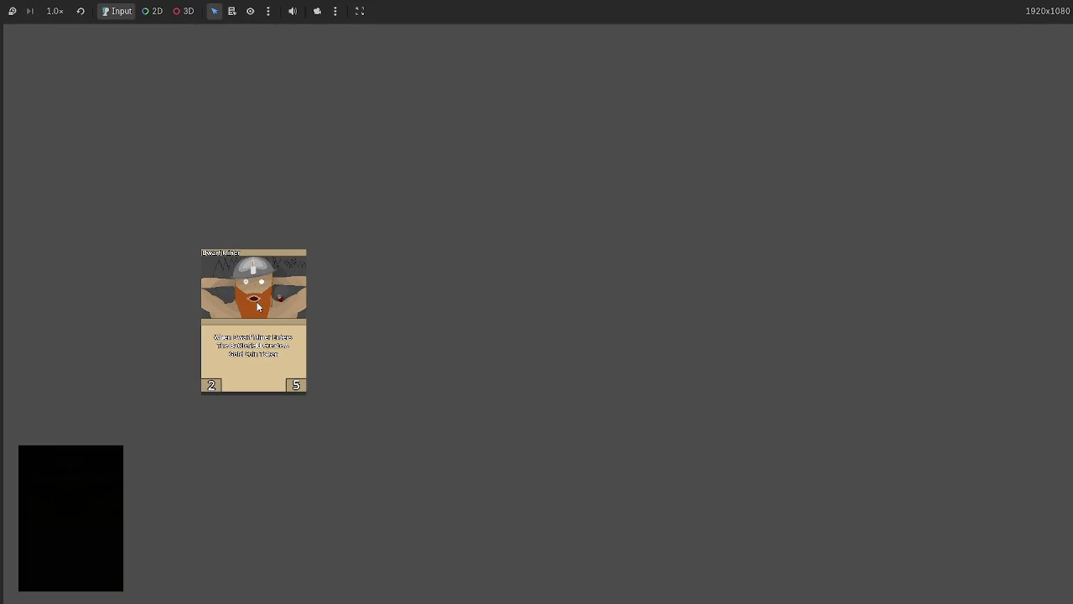
{"action": "mouse_move", "coordinate": [257, 306]}
{"action": "left_mouse_down"}
{"action": "mouse_move", "coordinate": [112, 115]}
{"action": "mouse_move", "coordinate": [18, 43]}
{"action": "left_mouse_up"}
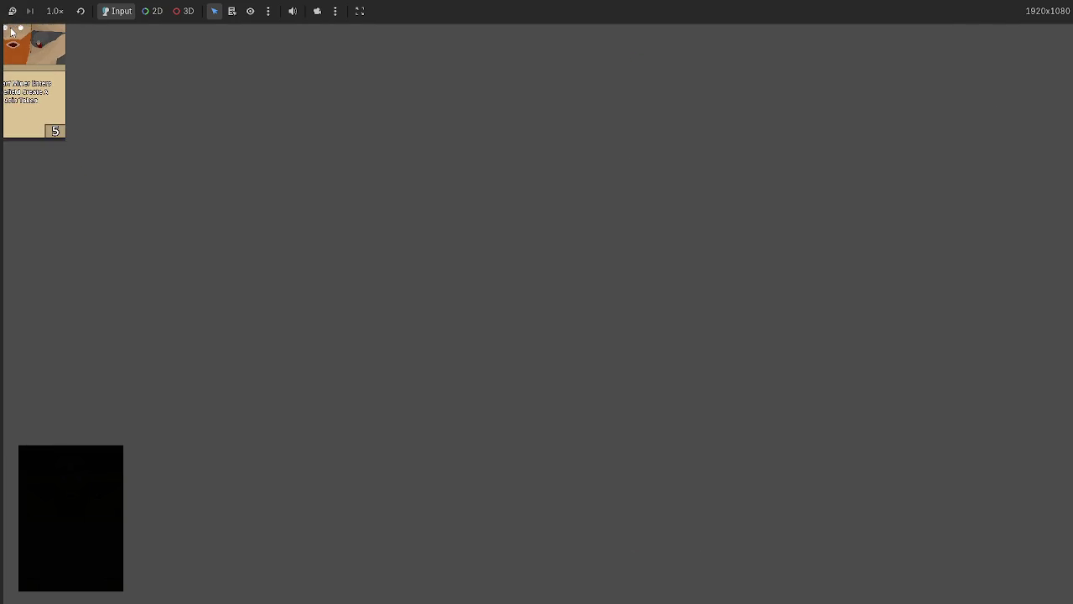
{"action": "mouse_move", "coordinate": [19, 44]}
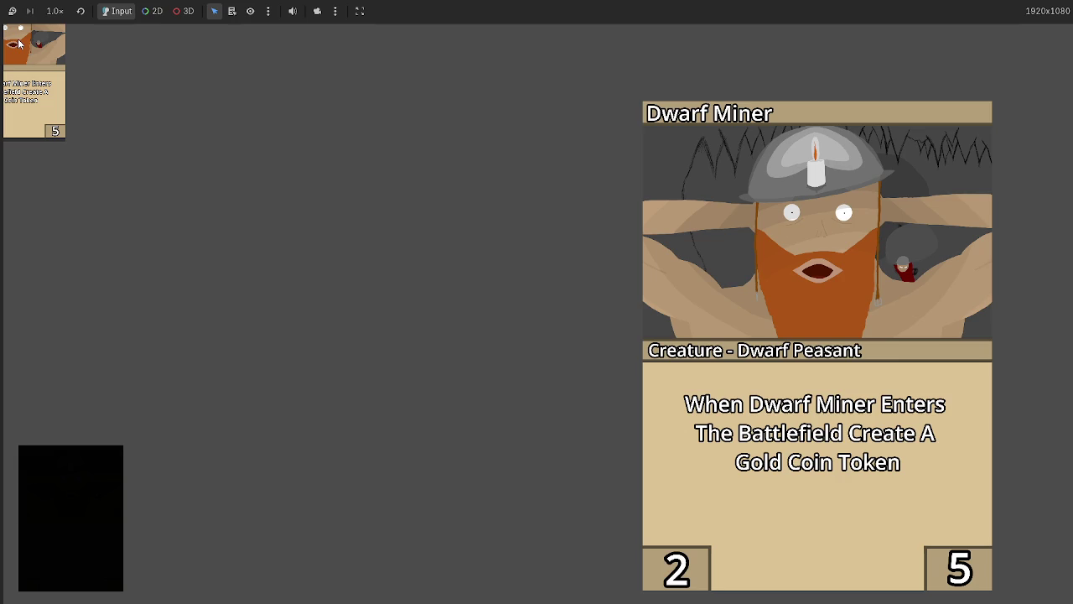
{"action": "mouse_move", "coordinate": [19, 44]}
{"action": "left_mouse_down"}
{"action": "mouse_move", "coordinate": [172, 80]}
{"action": "mouse_move", "coordinate": [229, 132]}
{"action": "mouse_move", "coordinate": [359, 147]}
{"action": "mouse_move", "coordinate": [334, 154]}
{"action": "left_mouse_up"}
{"action": "key", "text": "F8"}
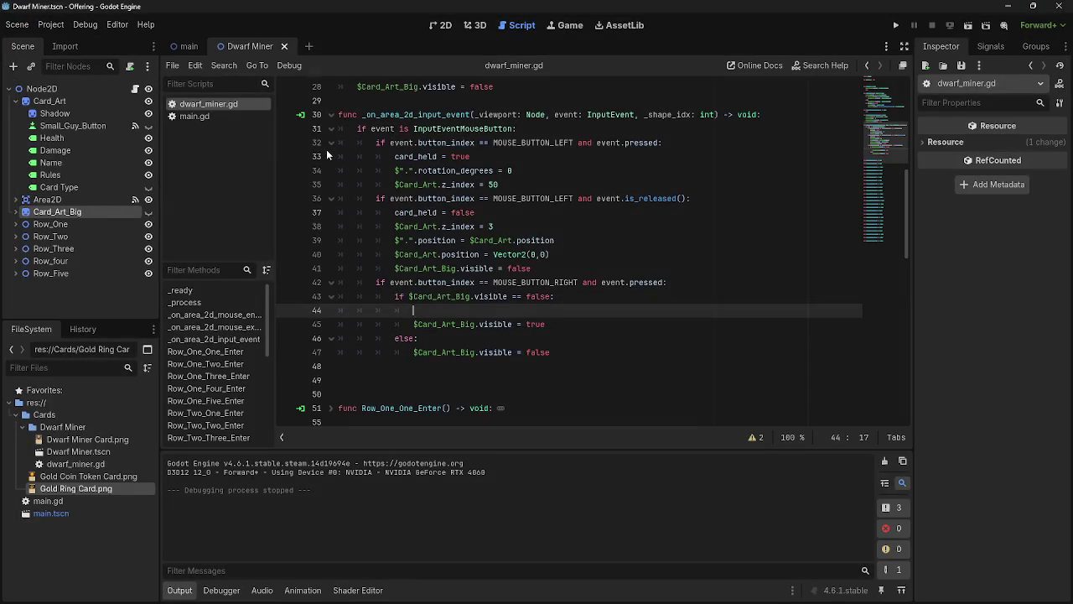
{"action": "scroll", "coordinate": [521, 331], "scroll_direction": "up", "scroll_amount": 5}
{"action": "scroll", "coordinate": [519, 325], "scroll_direction": "up", "scroll_amount": 2}
{"action": "left_click", "coordinate": [378, 241]}
{"action": "left_click_drag", "start_coordinate": [376, 240], "coordinate": [581, 244]}
{"action": "left_click", "coordinate": [577, 244]}
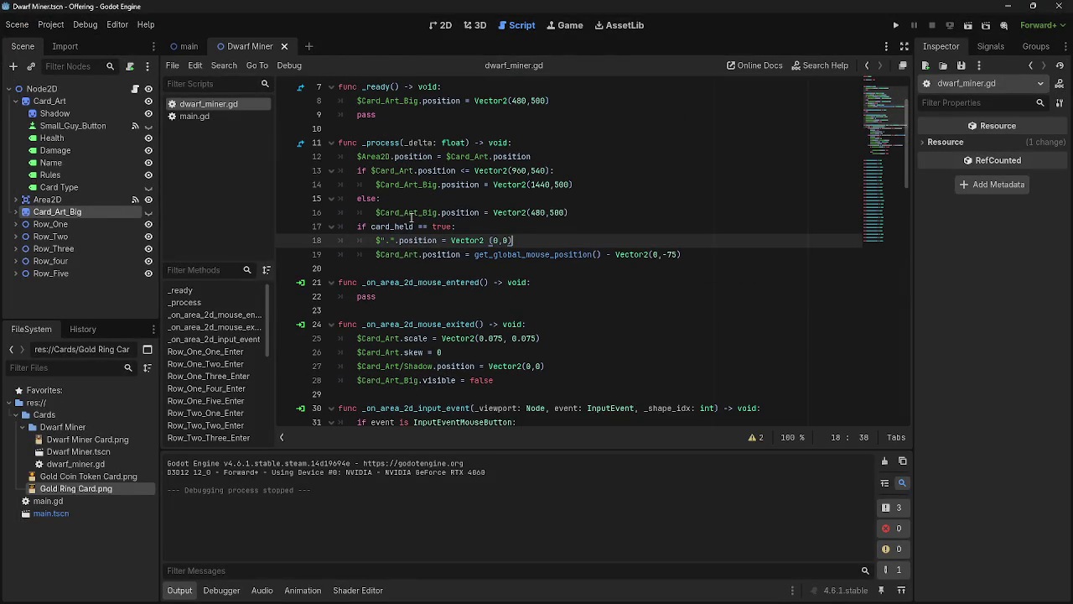
{"action": "left_click_drag", "start_coordinate": [374, 212], "coordinate": [572, 212]}
{"action": "left_click", "coordinate": [573, 212]}
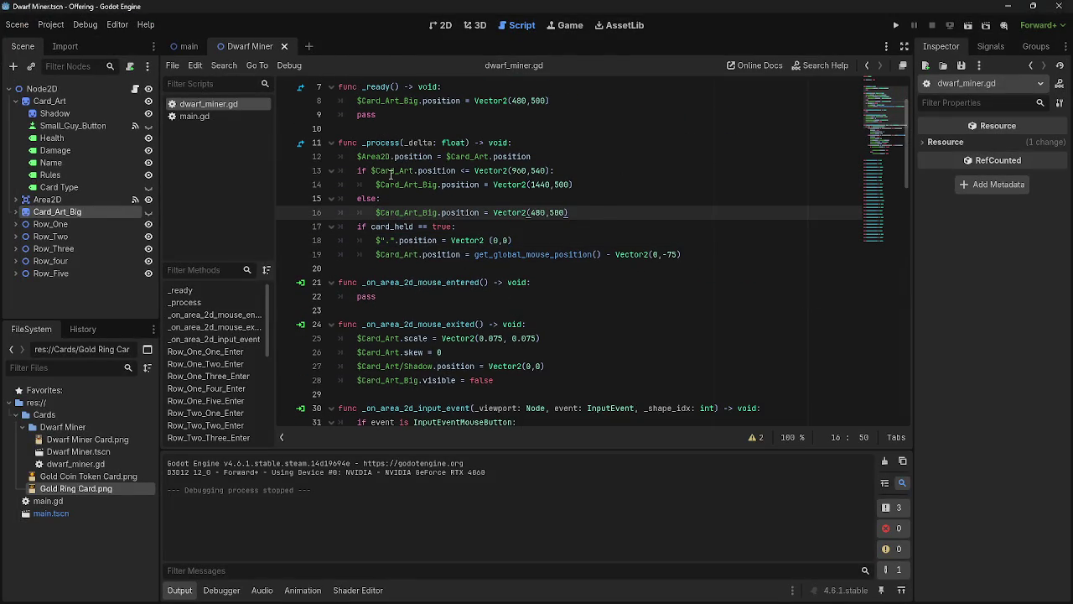
{"action": "scroll", "coordinate": [497, 286], "scroll_direction": "down", "scroll_amount": 3}
{"action": "scroll", "coordinate": [494, 289], "scroll_direction": "up", "scroll_amount": 5}
{"action": "scroll", "coordinate": [487, 297], "scroll_direction": "down", "scroll_amount": 1}
{"action": "scroll", "coordinate": [487, 297], "scroll_direction": "down", "scroll_amount": 7}
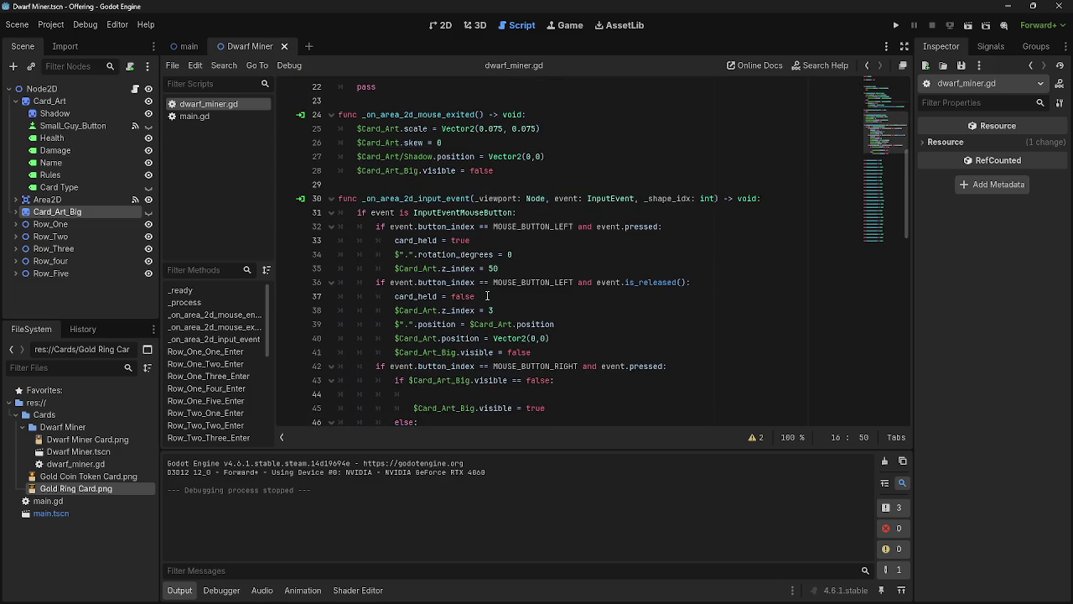
{"action": "left_click_drag", "start_coordinate": [550, 355], "coordinate": [409, 355]}
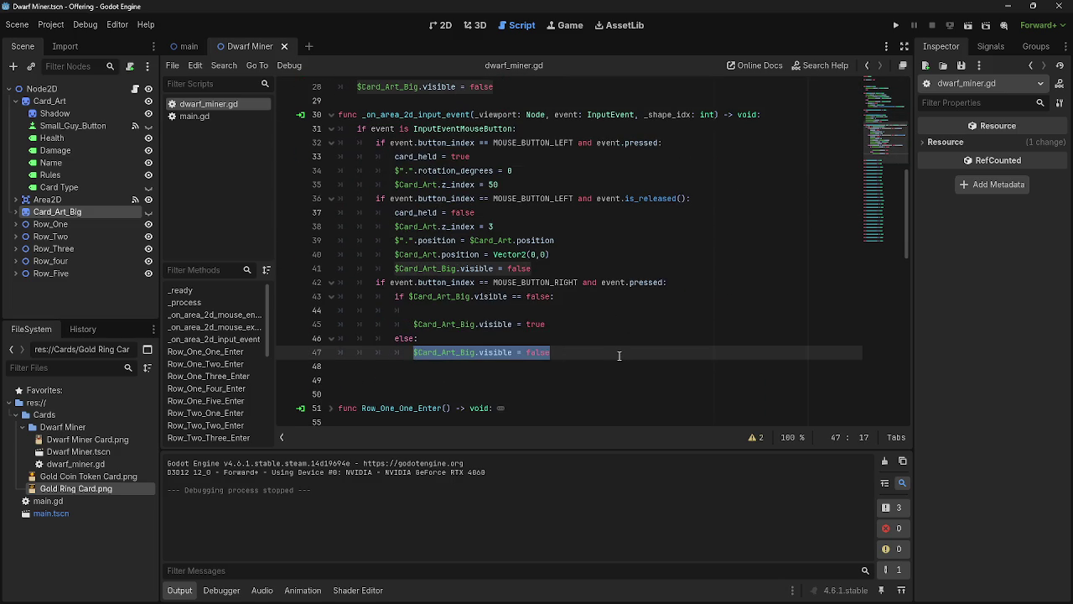
{"action": "scroll", "coordinate": [620, 355], "scroll_direction": "up", "scroll_amount": 2}
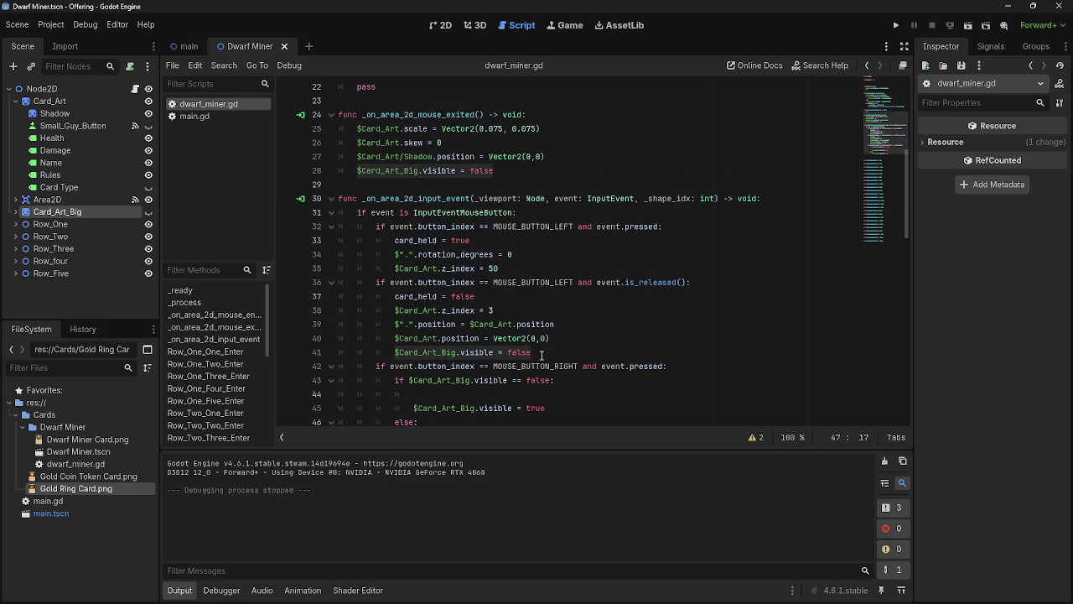
{"action": "key", "text": "F5"}
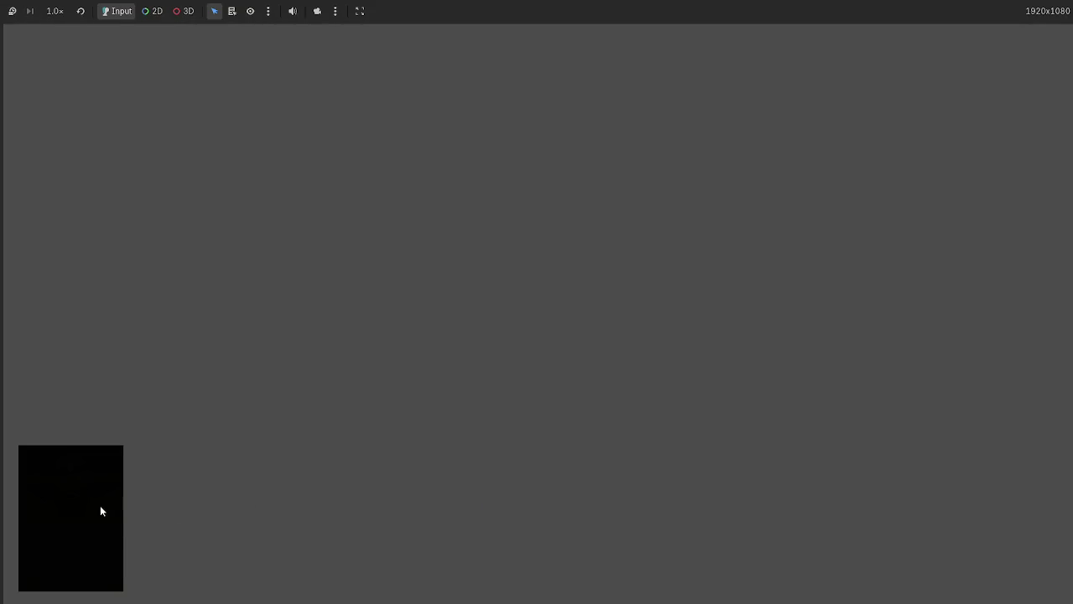
{"action": "left_click", "coordinate": [100, 510]}
{"action": "mouse_move", "coordinate": [537, 570]}
{"action": "left_mouse_down"}
{"action": "mouse_move", "coordinate": [324, 191]}
{"action": "mouse_move", "coordinate": [326, 205]}
{"action": "mouse_move", "coordinate": [384, 235]}
{"action": "mouse_move", "coordinate": [391, 219]}
{"action": "mouse_move", "coordinate": [410, 269]}
{"action": "mouse_move", "coordinate": [387, 293]}
{"action": "mouse_move", "coordinate": [401, 252]}
{"action": "mouse_move", "coordinate": [389, 260]}
{"action": "mouse_move", "coordinate": [302, 214]}
{"action": "mouse_move", "coordinate": [343, 235]}
{"action": "mouse_move", "coordinate": [311, 276]}
{"action": "mouse_move", "coordinate": [275, 259]}
{"action": "mouse_move", "coordinate": [264, 214]}
{"action": "mouse_move", "coordinate": [462, 314]}
{"action": "mouse_move", "coordinate": [393, 313]}
{"action": "left_mouse_up"}
{"action": "key", "text": "F8"}
{"action": "left_click_drag", "start_coordinate": [532, 352], "coordinate": [395, 352]}
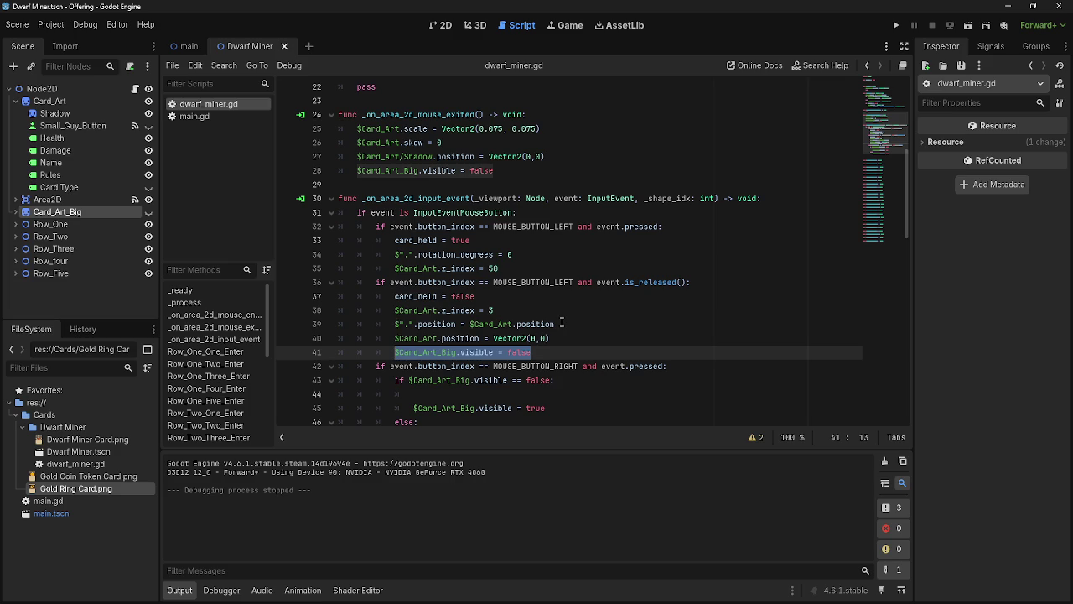
{"action": "scroll", "coordinate": [486, 361], "scroll_direction": "down", "scroll_amount": 2}
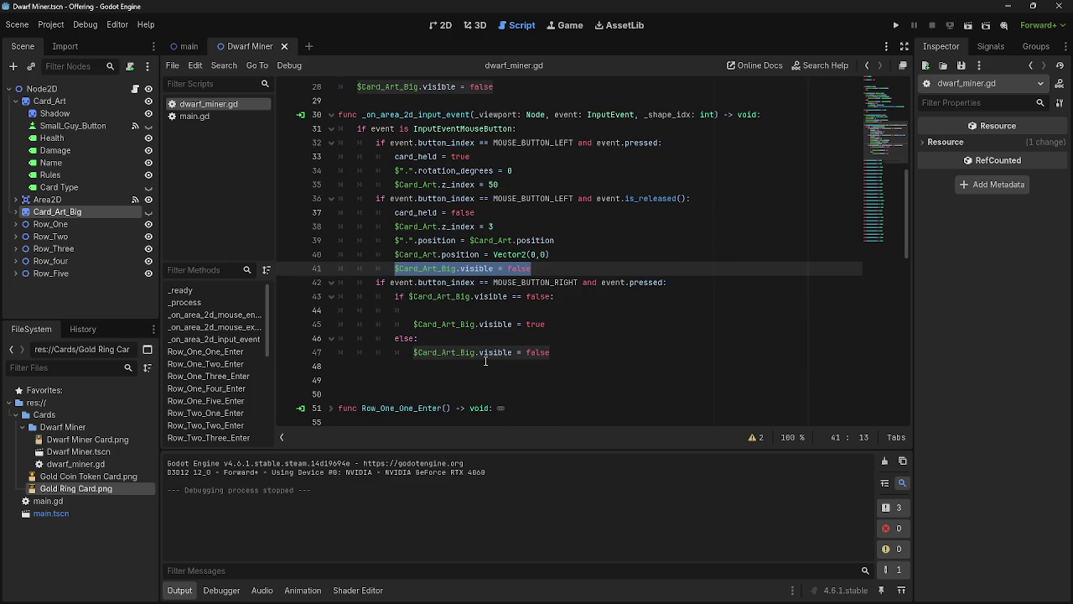
{"action": "scroll", "coordinate": [485, 361], "scroll_direction": "up", "scroll_amount": 1}
{"action": "left_click", "coordinate": [485, 353]}
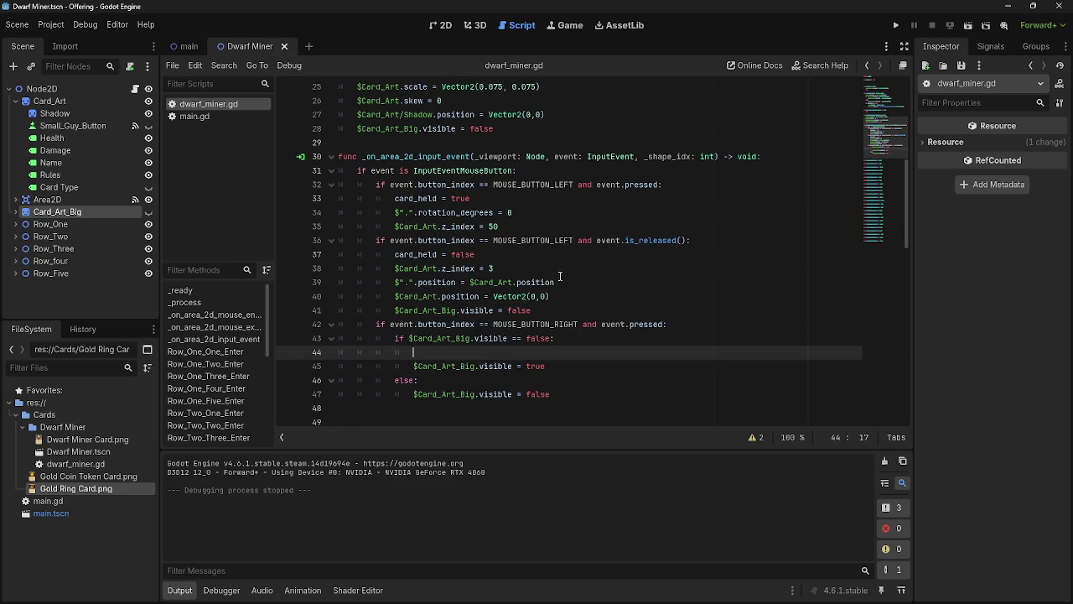
{"action": "scroll", "coordinate": [553, 331], "scroll_direction": "up", "scroll_amount": 1}
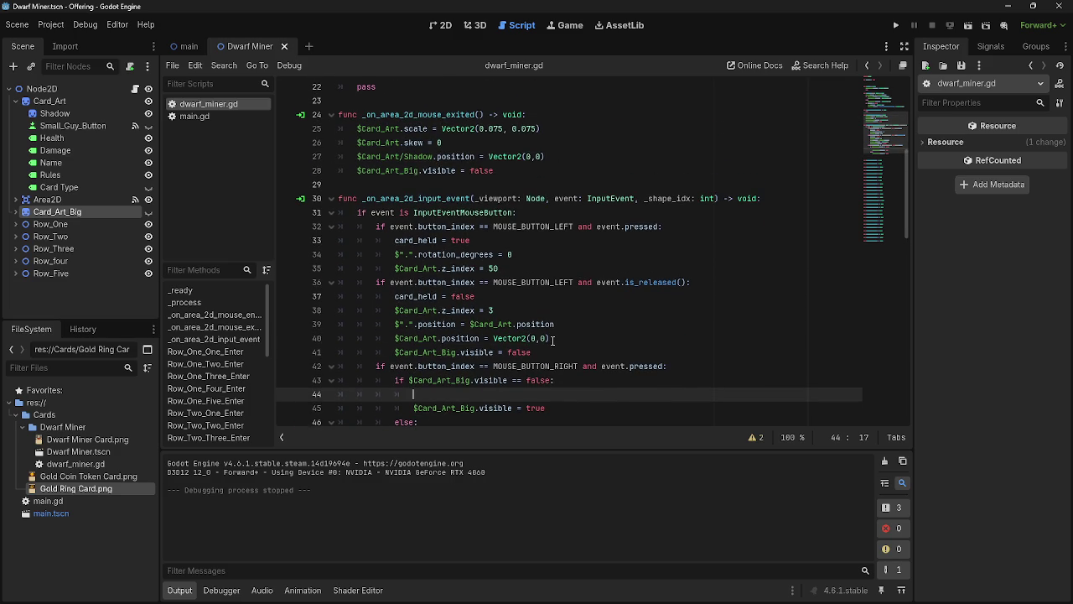
{"action": "scroll", "coordinate": [562, 331], "scroll_direction": "up", "scroll_amount": 6}
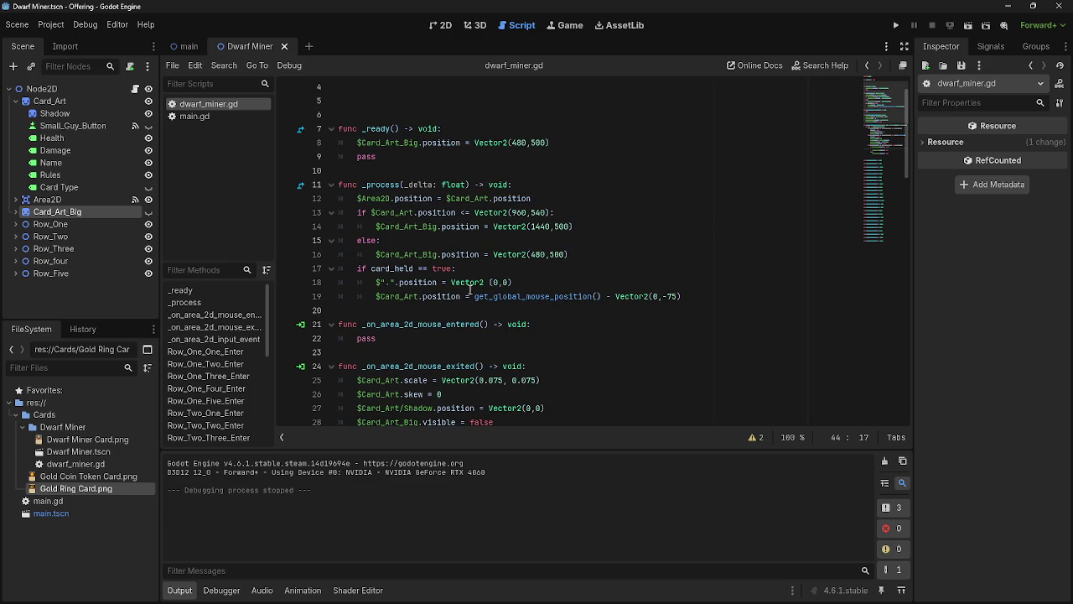
{"action": "scroll", "coordinate": [378, 283], "scroll_direction": "down", "scroll_amount": 9}
{"action": "scroll", "coordinate": [397, 283], "scroll_direction": "up", "scroll_amount": 2}
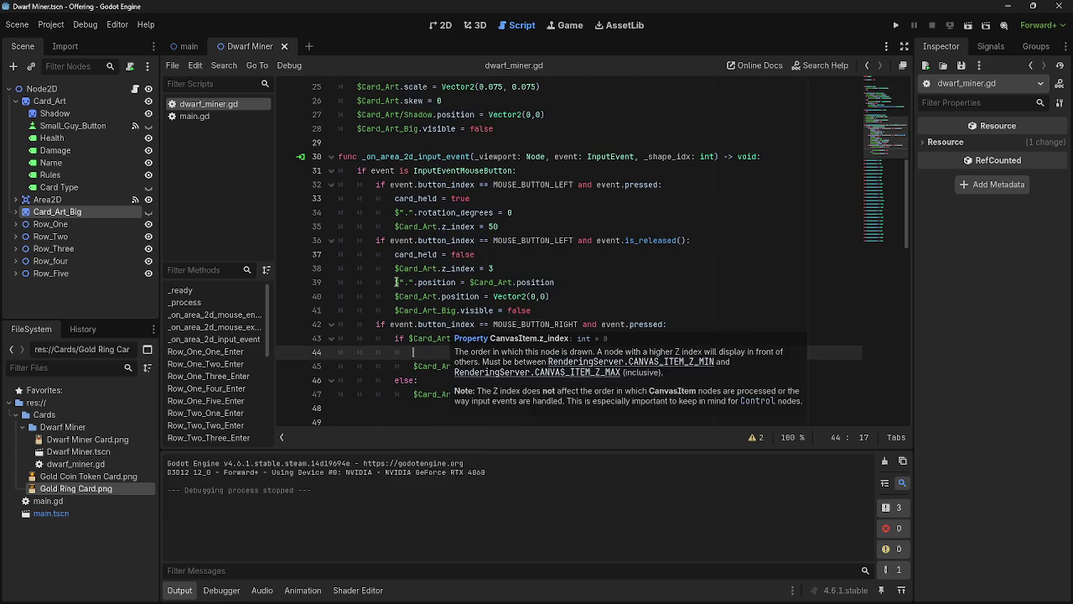
{"action": "mouse_move", "coordinate": [396, 282]}
{"action": "left_mouse_down"}
{"action": "mouse_move", "coordinate": [554, 283]}
{"action": "mouse_move", "coordinate": [560, 294]}
{"action": "left_mouse_up"}
Step: Inspect the position assignment on line 39 and the big card visibility statement on line 41
{"action": "left_click", "coordinate": [460, 284]}
{"action": "mouse_move", "coordinate": [396, 282]}
{"action": "left_mouse_down"}
{"action": "mouse_move", "coordinate": [559, 284]}
{"action": "mouse_move", "coordinate": [469, 283]}
{"action": "left_mouse_up"}
{"action": "left_click", "coordinate": [560, 284]}
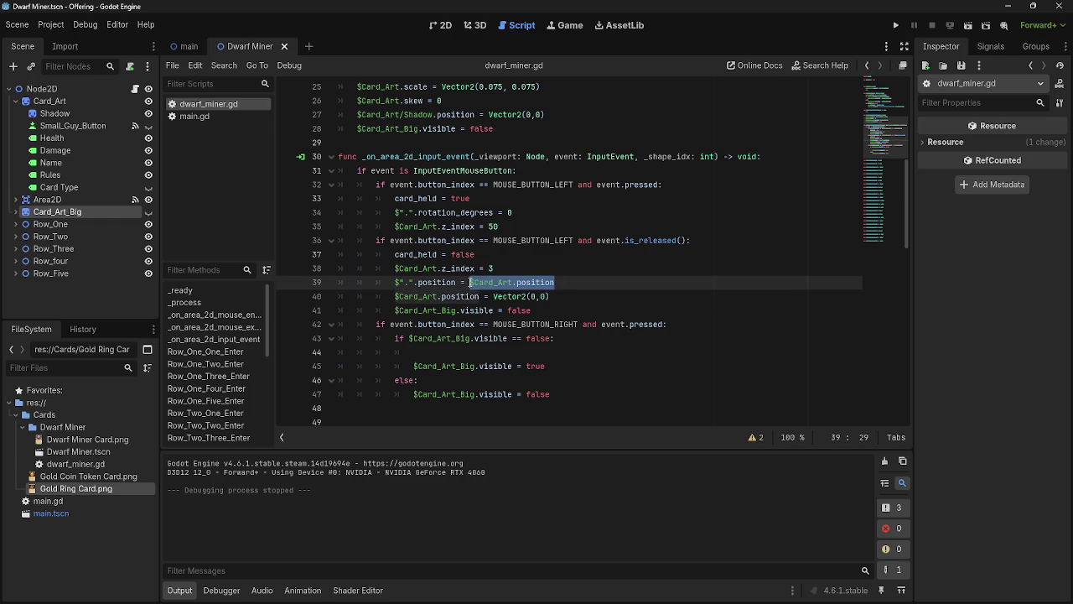
{"action": "left_click", "coordinate": [559, 285]}
{"action": "left_click_drag", "start_coordinate": [533, 311], "coordinate": [394, 311]}
{"action": "scroll", "coordinate": [568, 356], "scroll_direction": "up", "scroll_amount": 5}
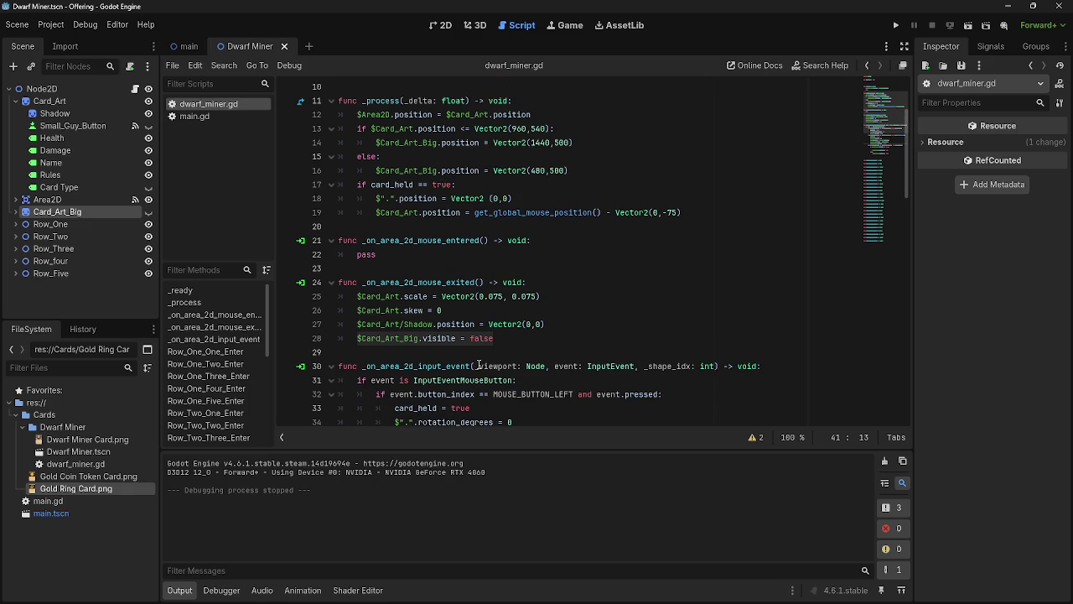
{"action": "scroll", "coordinate": [476, 365], "scroll_direction": "down", "scroll_amount": 6}
Step: Compare the ends of lines 39 and 41, then select the root Node2D in the Scene dock
{"action": "left_click", "coordinate": [563, 256]}
{"action": "scroll", "coordinate": [571, 260], "scroll_direction": "down", "scroll_amount": 1}
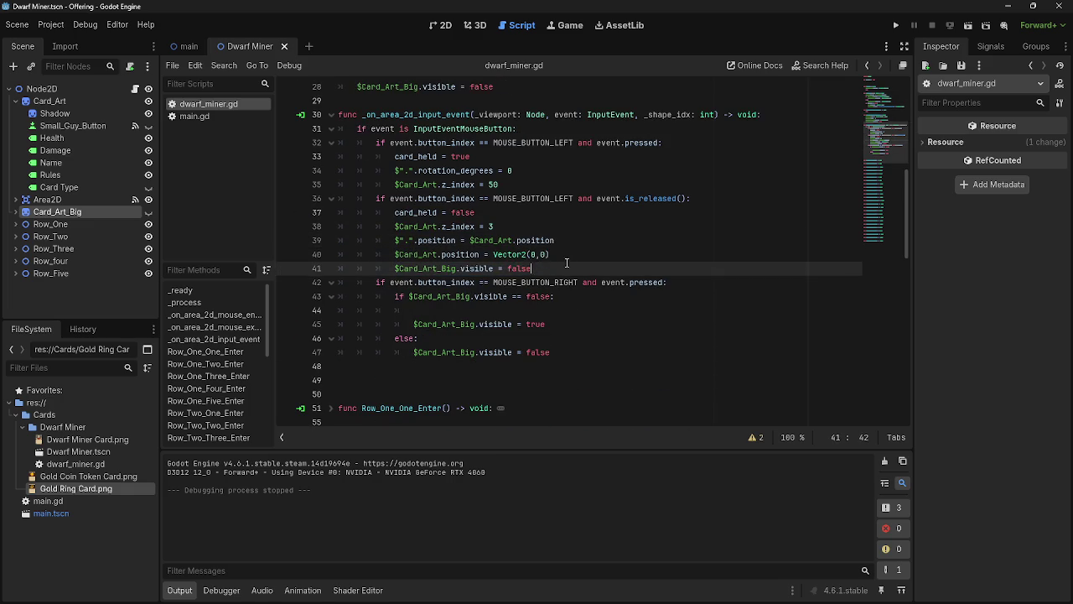
{"action": "left_click", "coordinate": [558, 269]}
{"action": "left_click", "coordinate": [560, 241]}
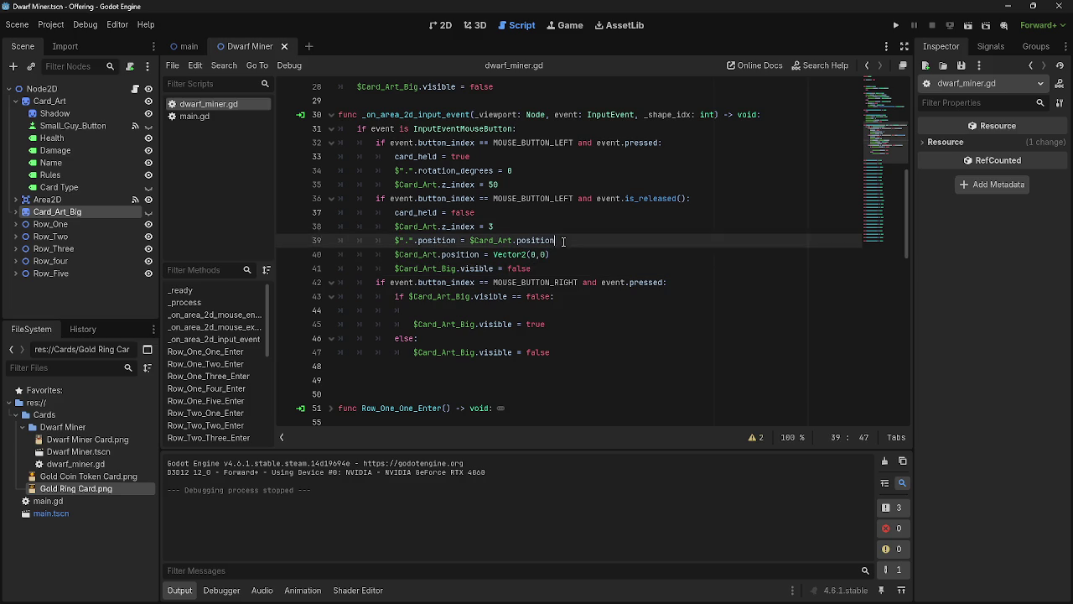
{"action": "key", "text": "Down"}
{"action": "key", "text": "Down"}
{"action": "left_click", "coordinate": [559, 240]}
{"action": "left_click", "coordinate": [57, 90]}
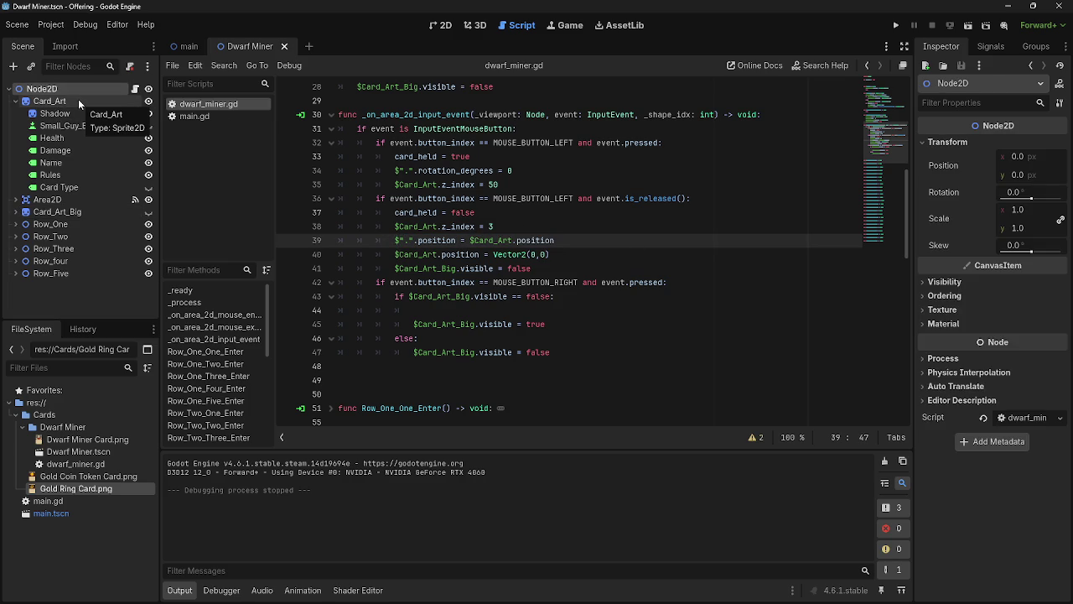
{"action": "left_click", "coordinate": [897, 25]}
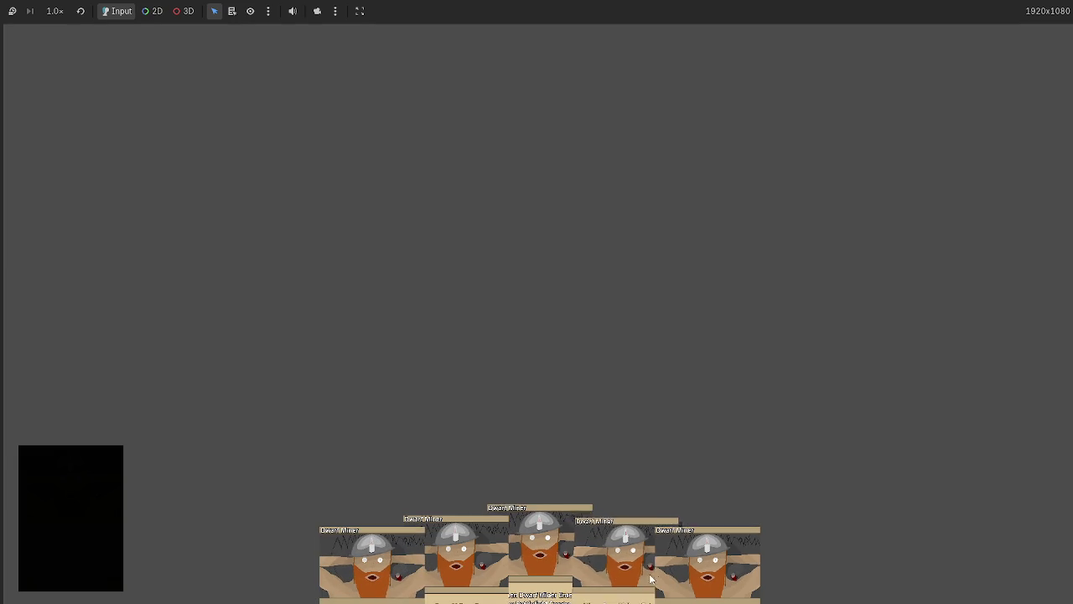
{"action": "mouse_move", "coordinate": [539, 545]}
{"action": "left_mouse_down"}
{"action": "mouse_move", "coordinate": [362, 380]}
{"action": "mouse_move", "coordinate": [417, 406]}
{"action": "mouse_move", "coordinate": [538, 412]}
{"action": "mouse_move", "coordinate": [211, 177]}
{"action": "mouse_move", "coordinate": [193, 231]}
{"action": "left_mouse_up"}
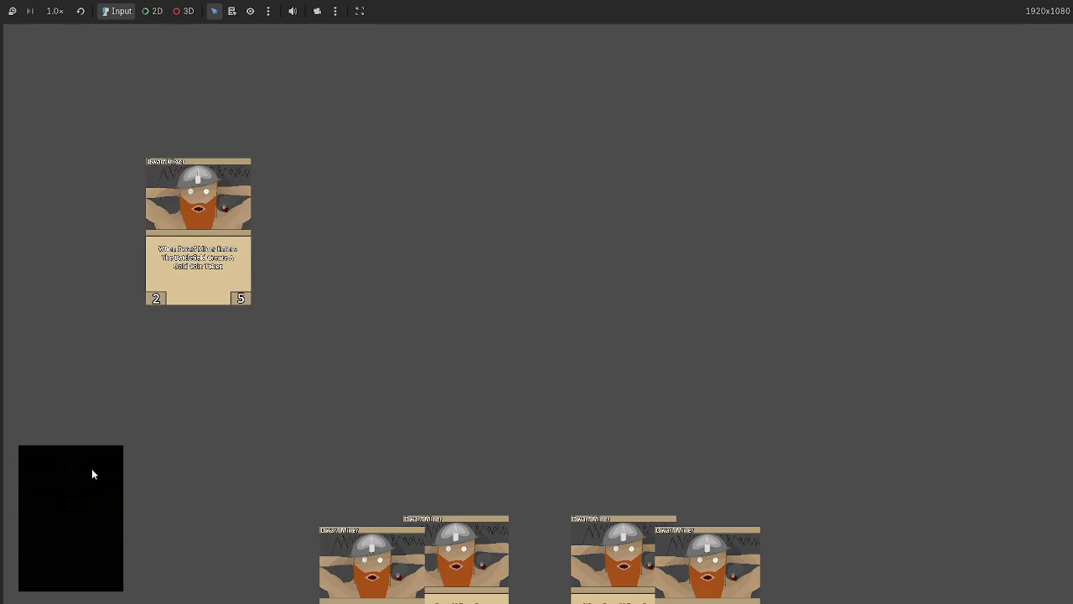
{"action": "left_click", "coordinate": [92, 474]}
{"action": "left_click_drag", "start_coordinate": [553, 542], "coordinate": [292, 361]}
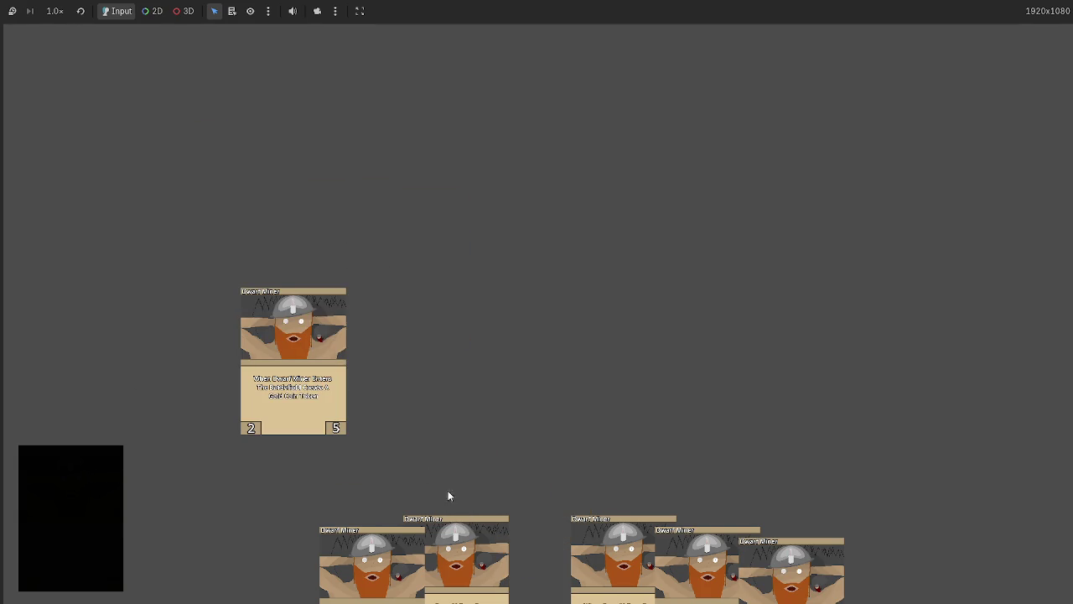
{"action": "left_click_drag", "start_coordinate": [452, 545], "coordinate": [599, 327]}
{"action": "left_click_drag", "start_coordinate": [623, 549], "coordinate": [419, 335]}
{"action": "left_click_drag", "start_coordinate": [666, 522], "coordinate": [766, 320]}
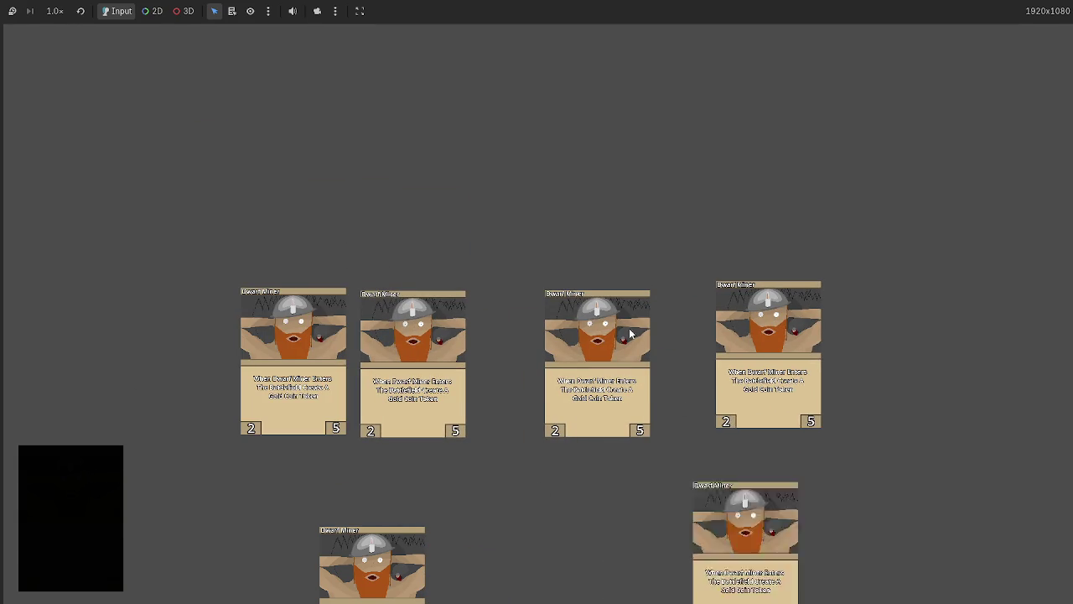
{"action": "left_click_drag", "start_coordinate": [771, 553], "coordinate": [478, 191]}
{"action": "mouse_move", "coordinate": [372, 554]}
{"action": "left_mouse_down"}
{"action": "mouse_move", "coordinate": [663, 204]}
{"action": "mouse_move", "coordinate": [694, 194]}
{"action": "left_mouse_up"}
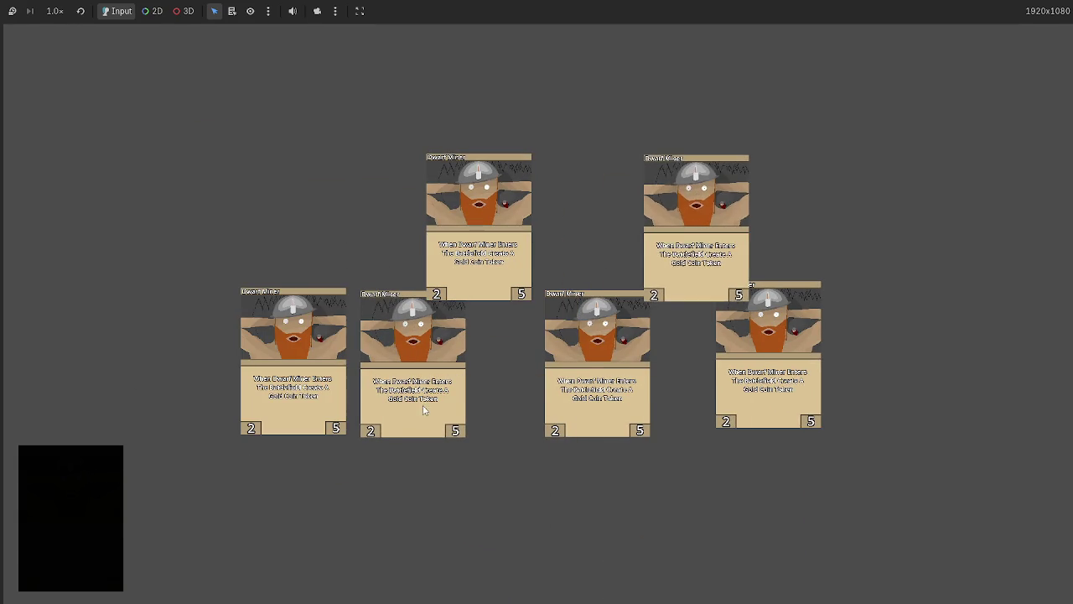
{"action": "left_click", "coordinate": [107, 486]}
{"action": "key", "text": "F8"}
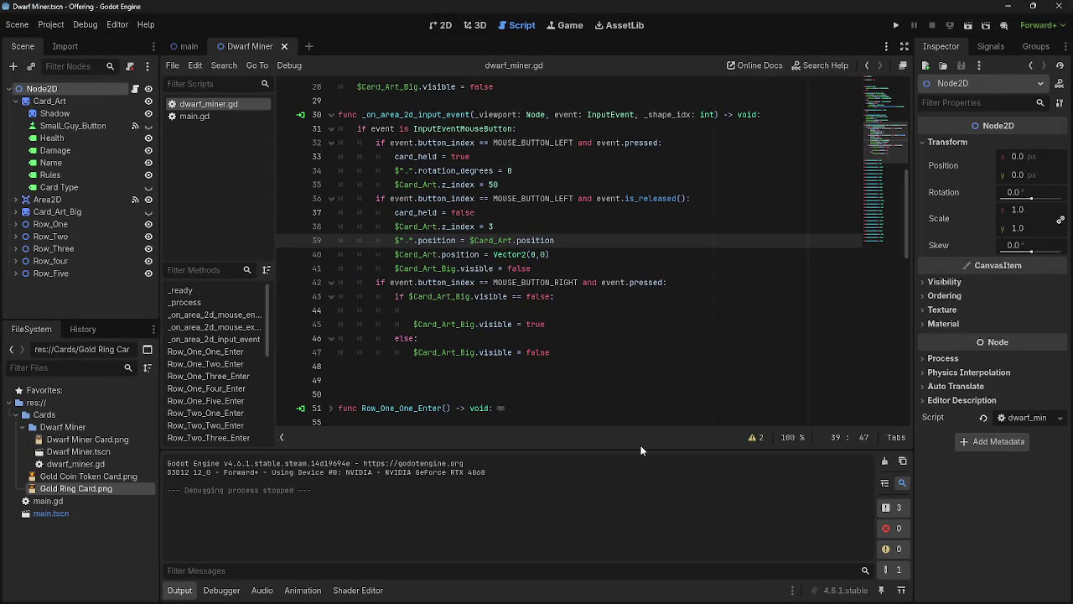
{"action": "left_click", "coordinate": [898, 26]}
{"action": "mouse_move", "coordinate": [537, 558]}
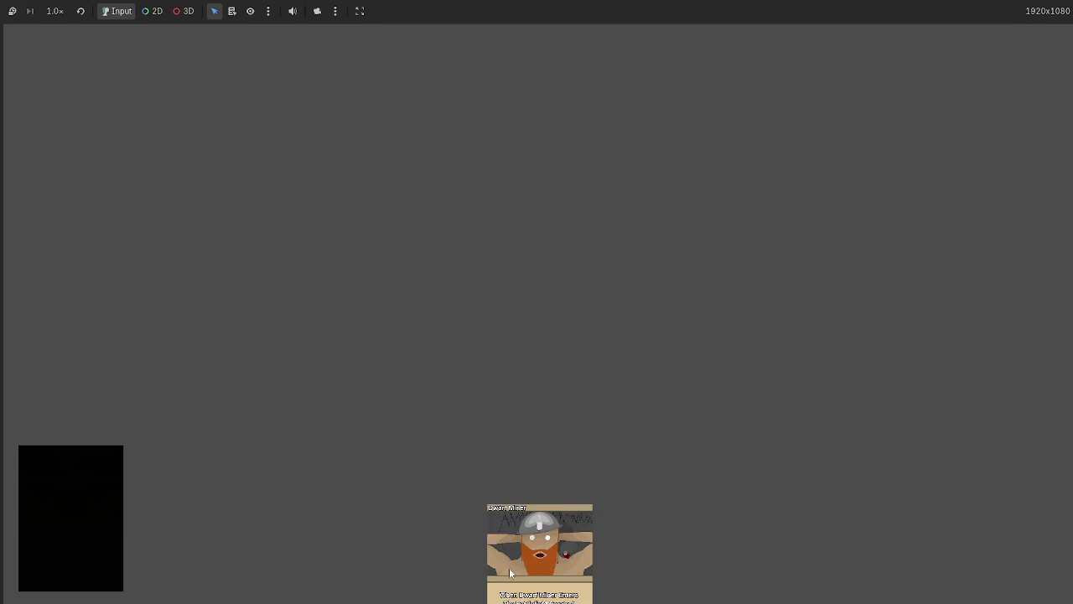
{"action": "key", "text": "F8"}
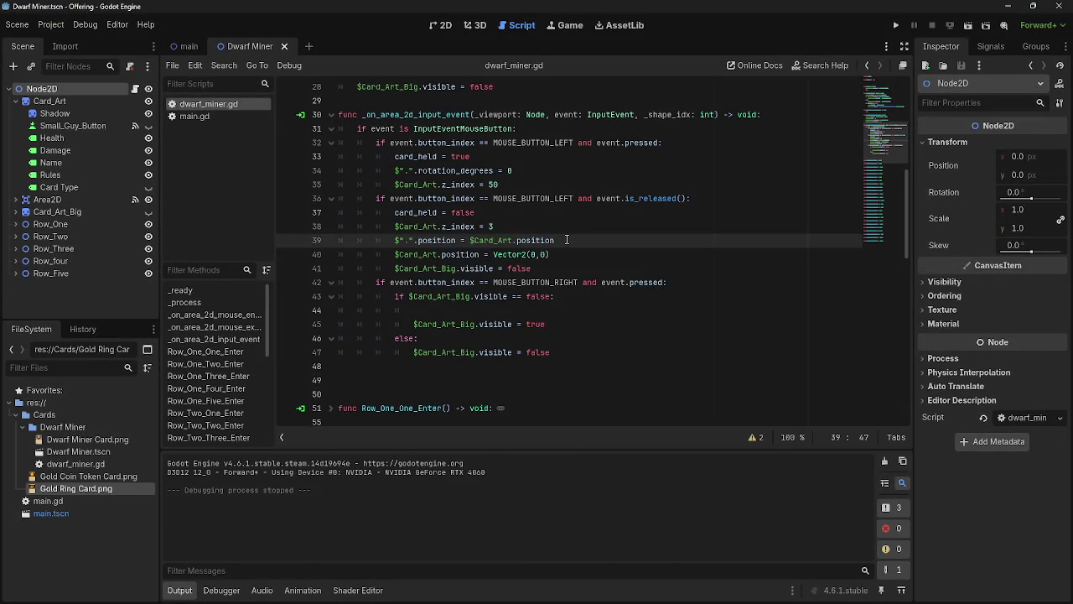
{"action": "mouse_move", "coordinate": [566, 240]}
{"action": "left_mouse_down"}
{"action": "mouse_move", "coordinate": [454, 240]}
{"action": "mouse_move", "coordinate": [470, 240]}
{"action": "left_mouse_up"}
{"action": "key", "text": "ctrl+c"}
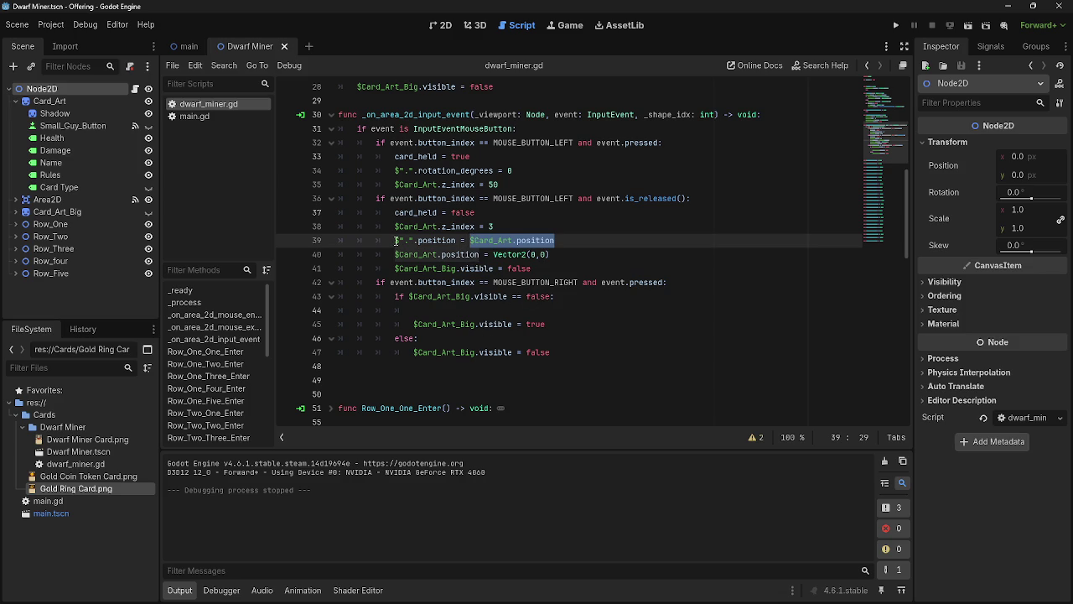
Step: Write $Card_Art.position = $".".position on line 44 of the right-click branch
{"action": "left_click", "coordinate": [546, 310]}
{"action": "key", "text": "ctrl+v"}
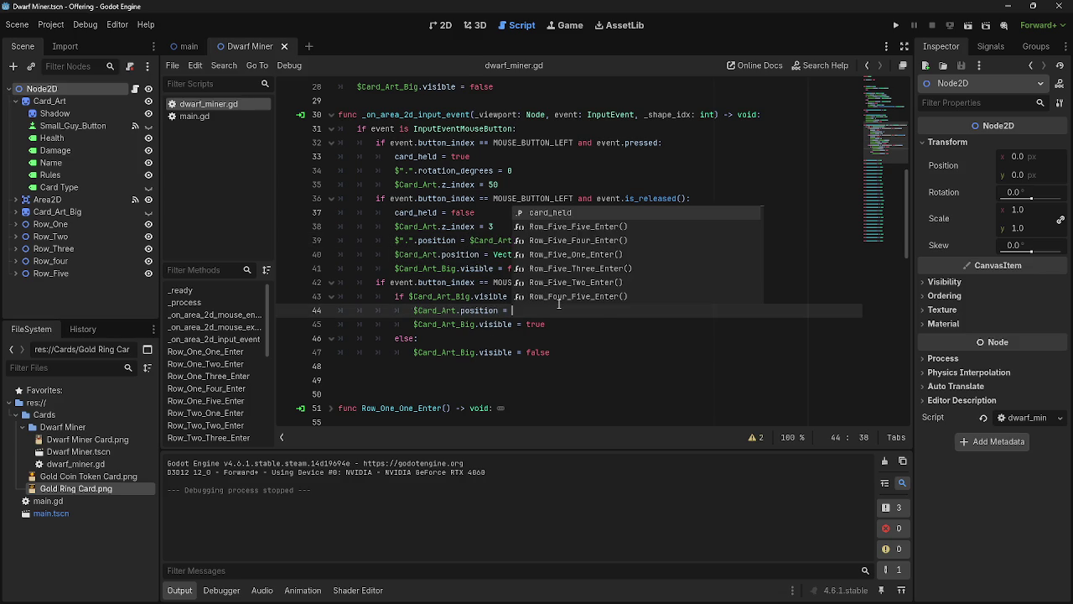
{"action": "left_click_drag", "start_coordinate": [395, 241], "coordinate": [457, 241]}
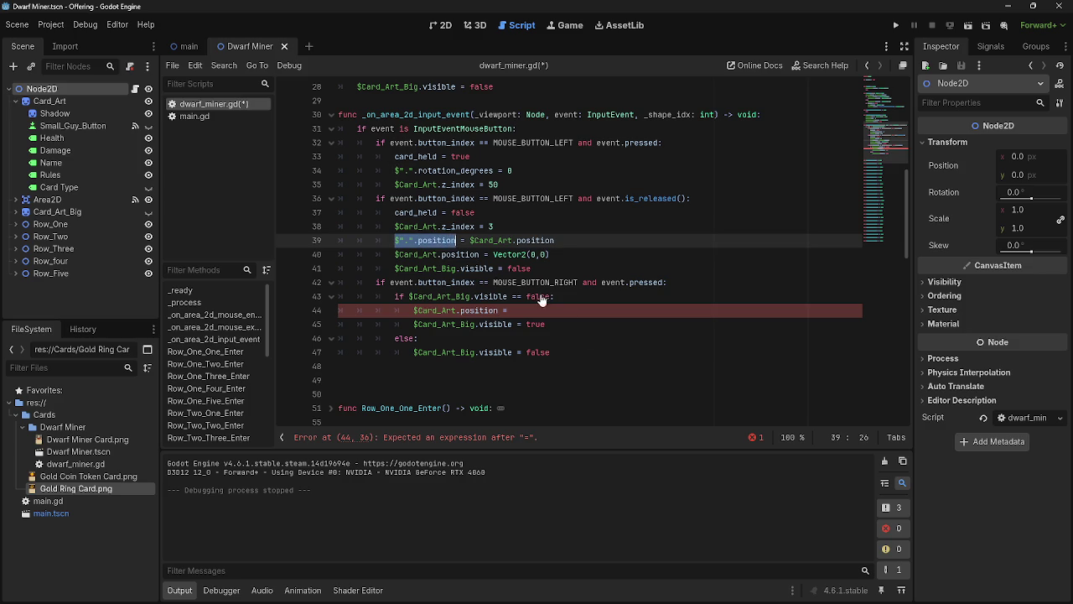
{"action": "key", "text": "ctrl+c"}
{"action": "left_click", "coordinate": [568, 310]}
{"action": "key", "text": "ctrl+v"}
{"action": "key", "text": "Return"}
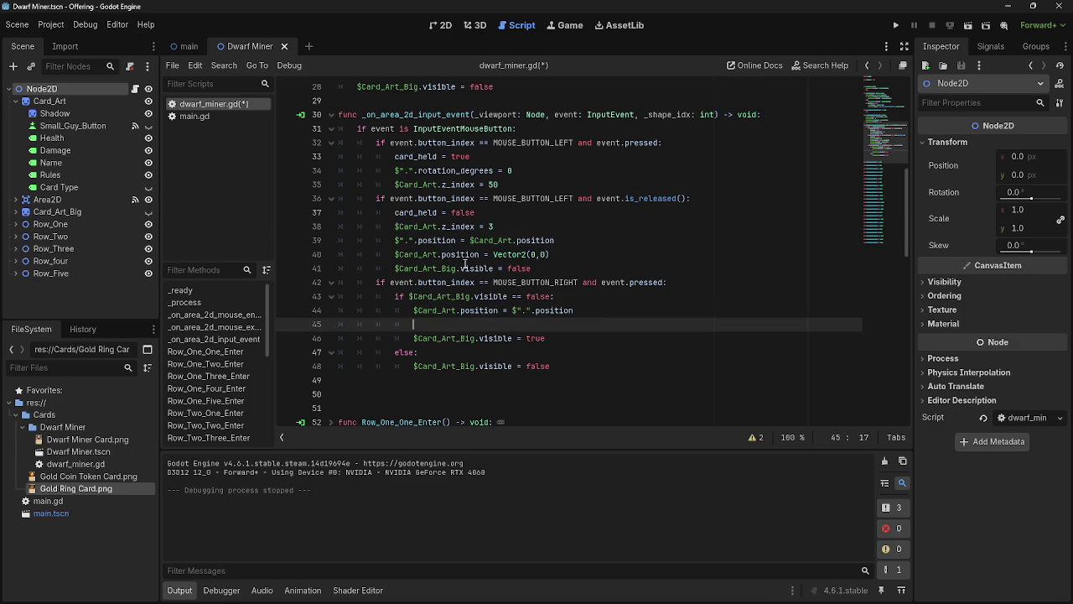
Step: Add $".".position = Vector2(0,0) on line 45 and save the script
{"action": "left_click_drag", "start_coordinate": [457, 241], "coordinate": [395, 241]}
{"action": "key", "text": "ctrl+c"}
{"action": "left_click", "coordinate": [637, 324]}
{"action": "key", "text": "ctrl+v"}
{"action": "type", "text": "Vector"}
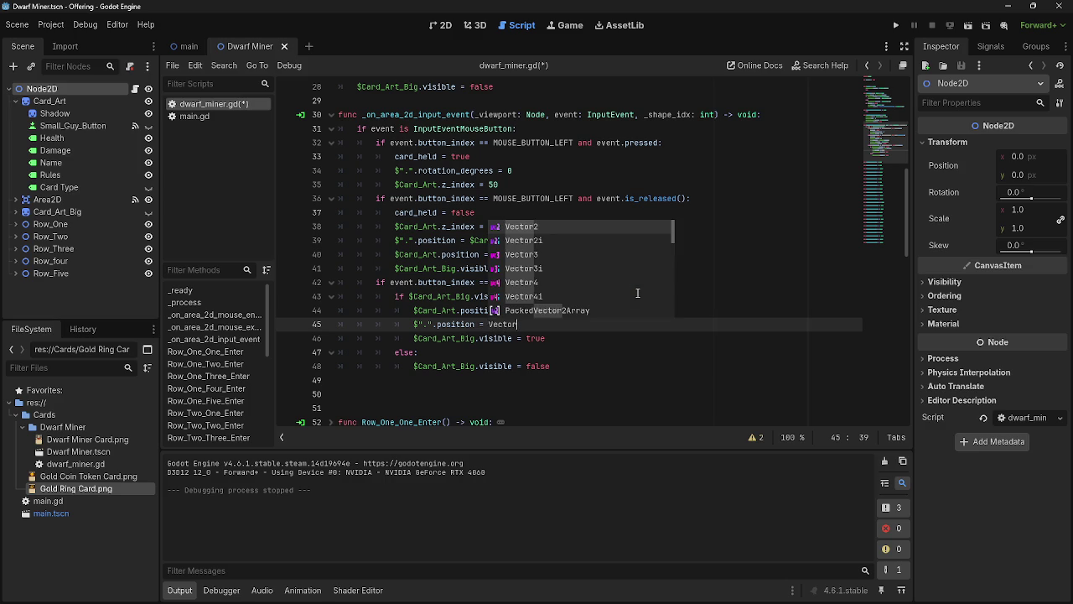
{"action": "key", "text": "Return"}
{"action": "type", "text": "0"}
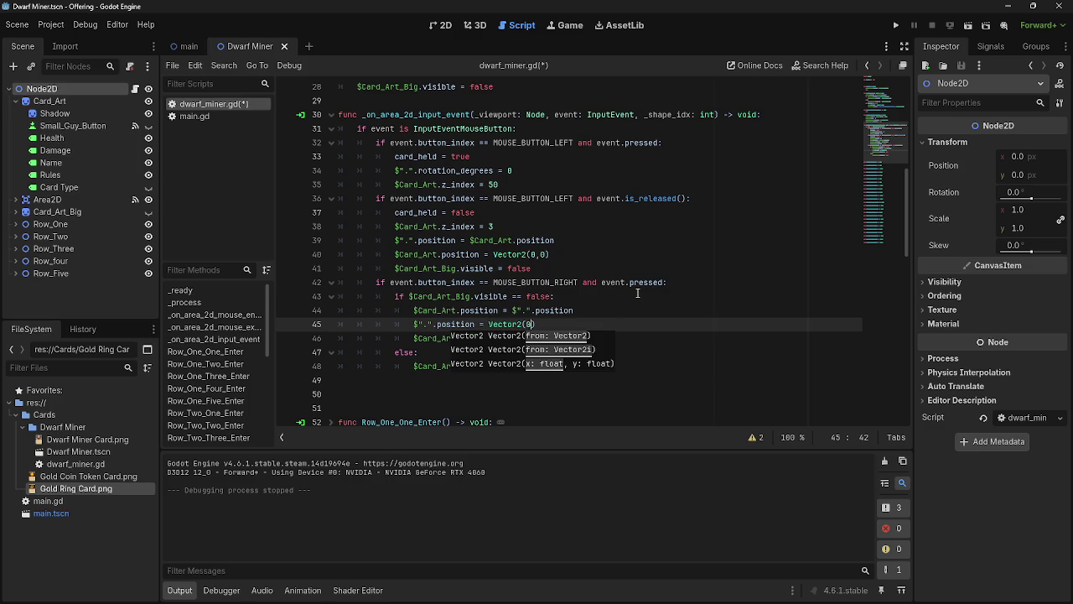
{"action": "type", "text": ",0"}
{"action": "key", "text": "ctrl+s"}
Step: Inspect the position reset on line 18 and the code on line 19
{"action": "scroll", "coordinate": [885, 260], "scroll_direction": "up", "scroll_amount": 7}
{"action": "left_click_drag", "start_coordinate": [358, 226], "coordinate": [534, 244]}
{"action": "left_click", "coordinate": [380, 240]}
{"action": "left_click", "coordinate": [533, 243]}
{"action": "left_click_drag", "start_coordinate": [379, 240], "coordinate": [520, 241]}
{"action": "left_click", "coordinate": [525, 241]}
{"action": "left_click_drag", "start_coordinate": [370, 254], "coordinate": [692, 254]}
{"action": "left_click", "coordinate": [693, 254]}
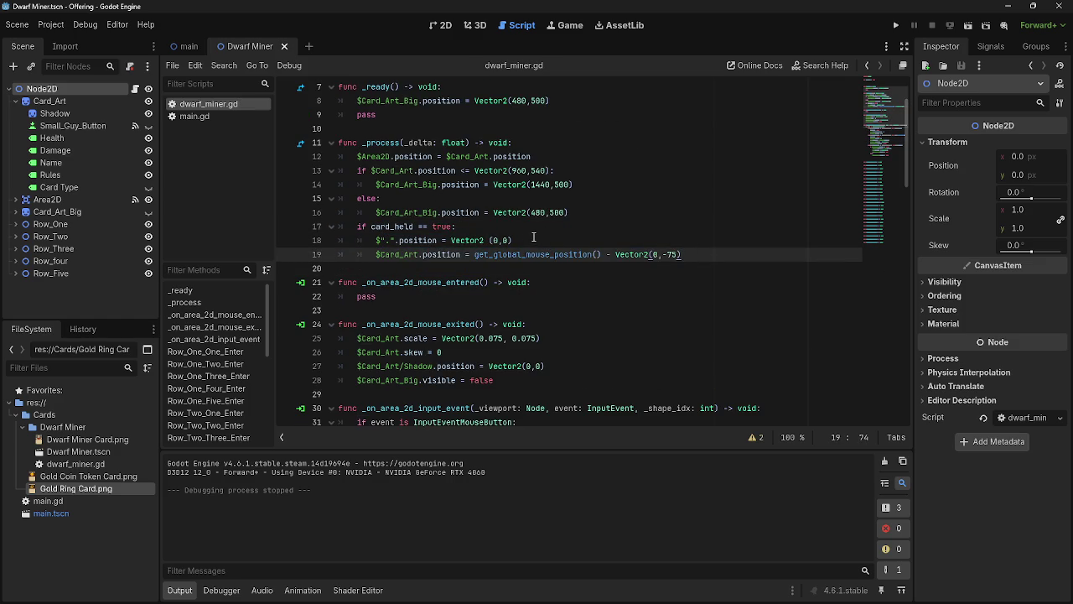
Step: Move the Vector2(0,0) position reset from line 18 into the left-press block at line 33, then run
{"action": "scroll", "coordinate": [530, 238], "scroll_direction": "down", "scroll_amount": 4}
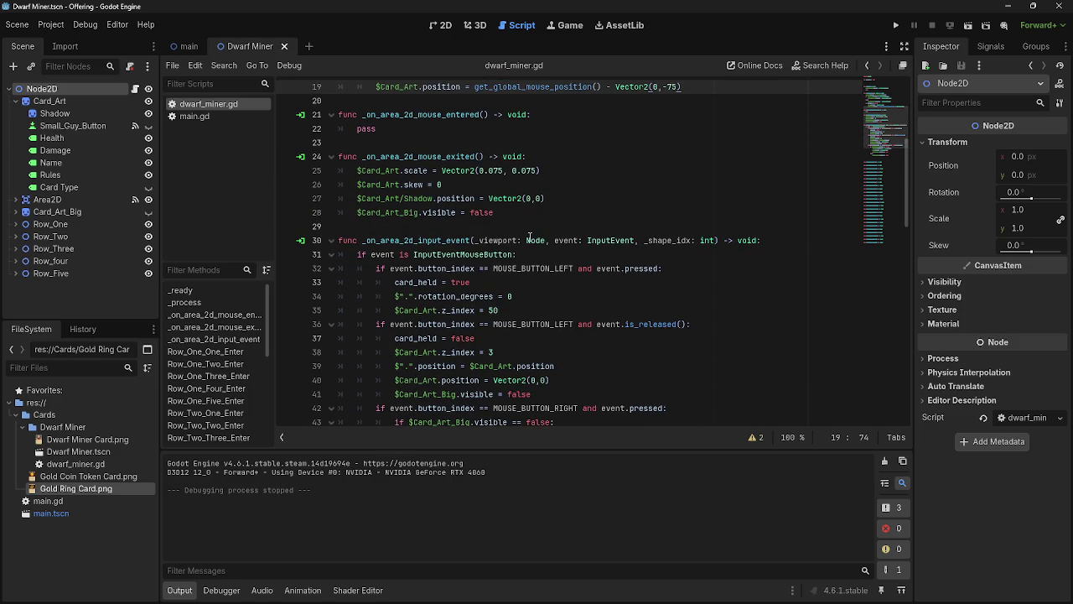
{"action": "left_click", "coordinate": [706, 276]}
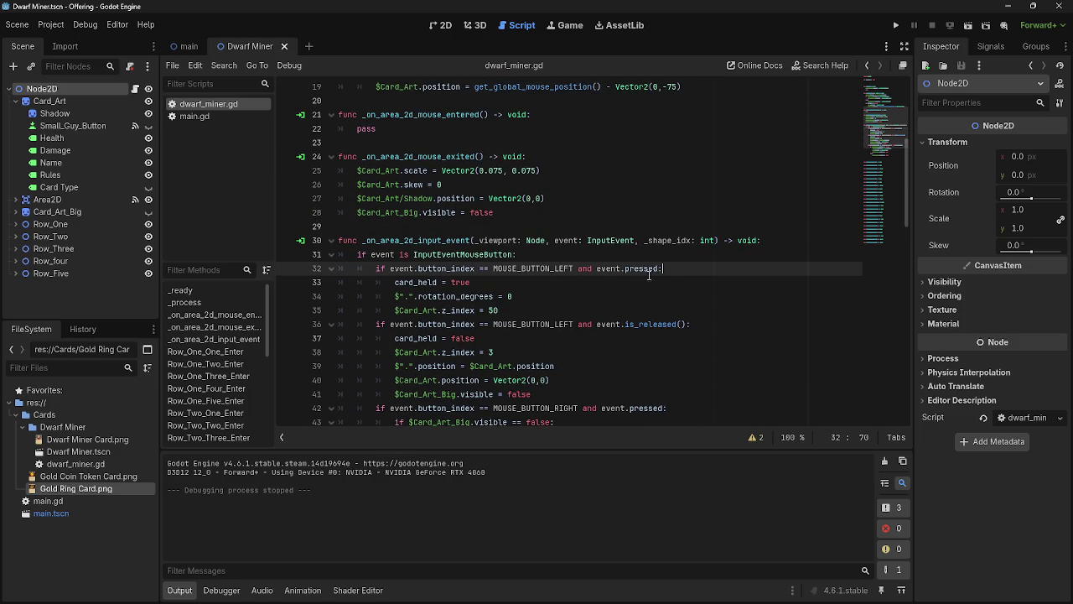
{"action": "left_click", "coordinate": [526, 286]}
{"action": "key", "text": "Return"}
{"action": "scroll", "coordinate": [503, 268], "scroll_direction": "up", "scroll_amount": 4}
{"action": "mouse_move", "coordinate": [514, 239]}
{"action": "left_mouse_down"}
{"action": "mouse_move", "coordinate": [361, 240]}
{"action": "mouse_move", "coordinate": [376, 240]}
{"action": "left_mouse_up"}
{"action": "key", "text": "BackSpace"}
{"action": "key", "text": "BackSpace"}
{"action": "key", "text": "BackSpace"}
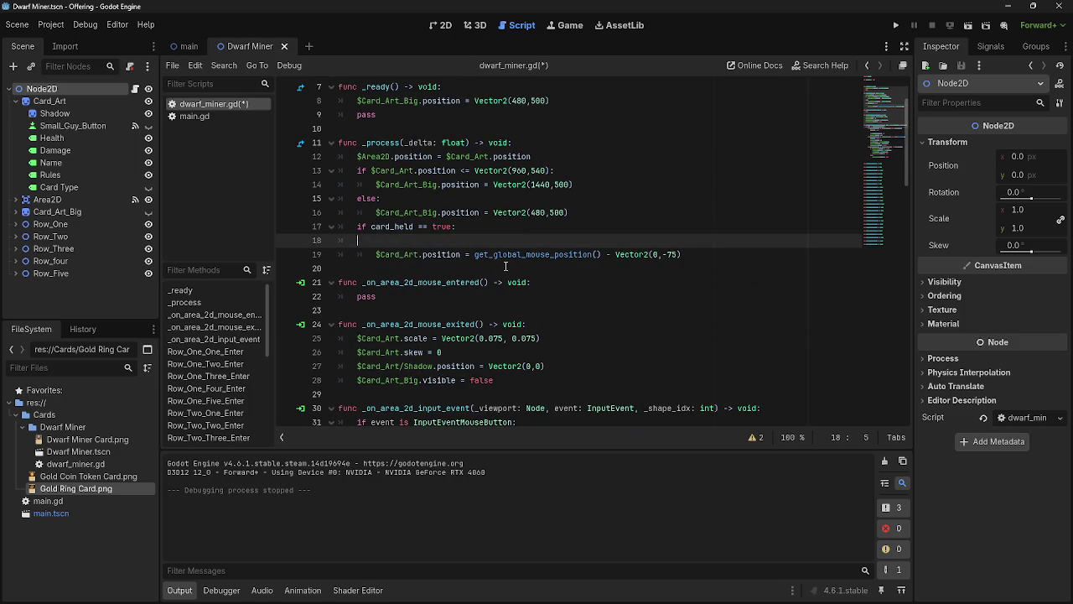
{"action": "scroll", "coordinate": [468, 314], "scroll_direction": "down", "scroll_amount": 3}
{"action": "left_click", "coordinate": [468, 324]}
{"action": "key", "text": "ctrl+v"}
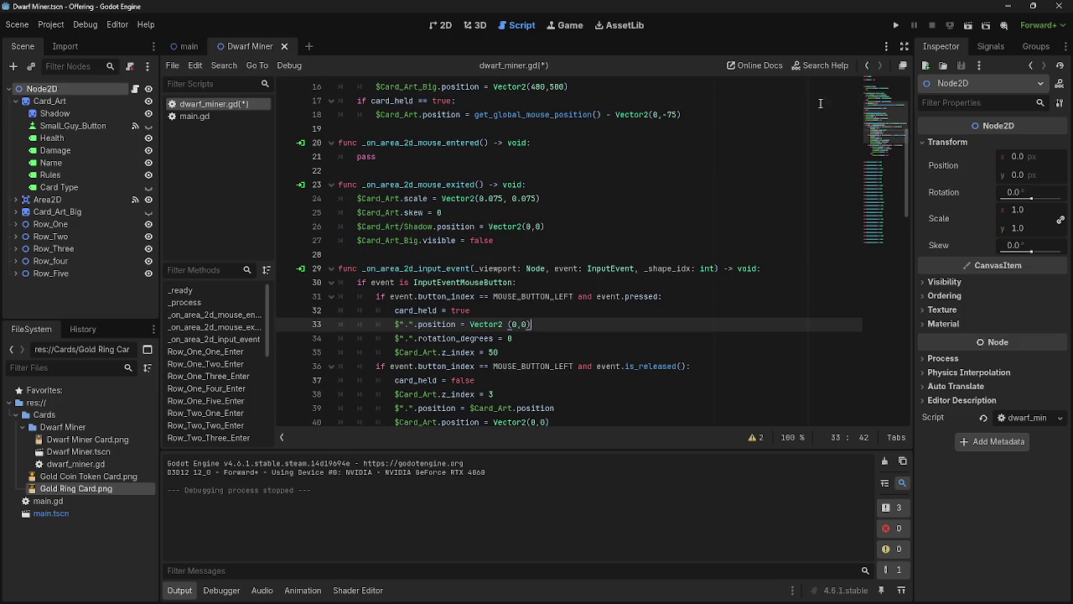
{"action": "left_click", "coordinate": [895, 25]}
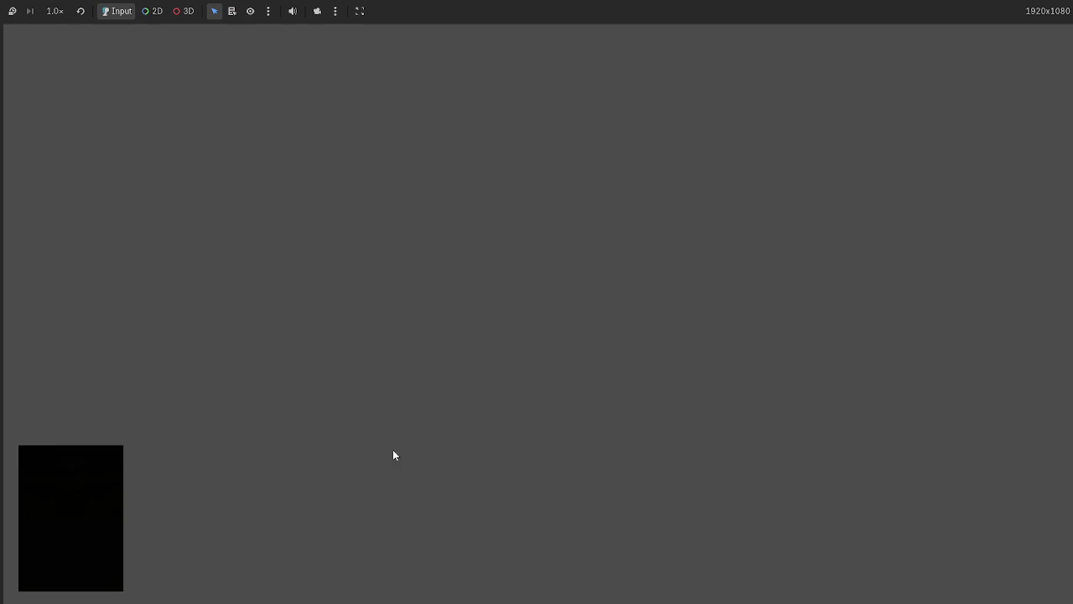
{"action": "mouse_move", "coordinate": [512, 549]}
{"action": "left_mouse_down"}
{"action": "mouse_move", "coordinate": [378, 322]}
{"action": "mouse_move", "coordinate": [301, 288]}
{"action": "mouse_move", "coordinate": [559, 300]}
{"action": "mouse_move", "coordinate": [212, 210]}
{"action": "mouse_move", "coordinate": [428, 233]}
{"action": "mouse_move", "coordinate": [345, 255]}
{"action": "mouse_move", "coordinate": [404, 245]}
{"action": "mouse_move", "coordinate": [297, 305]}
{"action": "mouse_move", "coordinate": [544, 327]}
{"action": "mouse_move", "coordinate": [527, 304]}
{"action": "mouse_move", "coordinate": [415, 299]}
{"action": "left_mouse_up"}
{"action": "key", "text": "F8"}
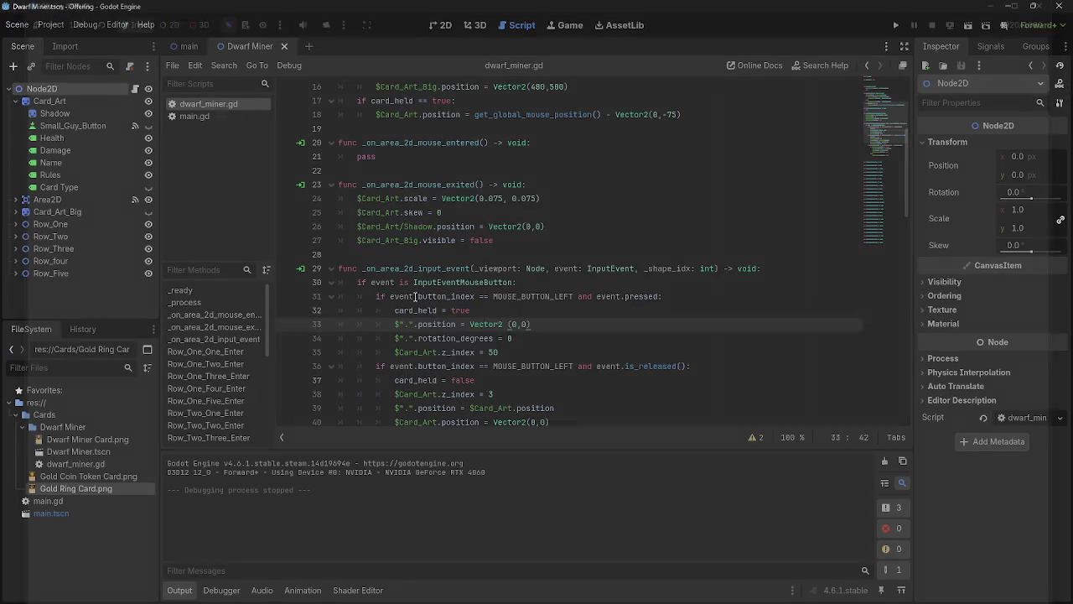
Step: Inspect lines 32–35 of the left-press block and the held-card follow code on line 18
{"action": "scroll", "coordinate": [519, 322], "scroll_direction": "down", "scroll_amount": 4}
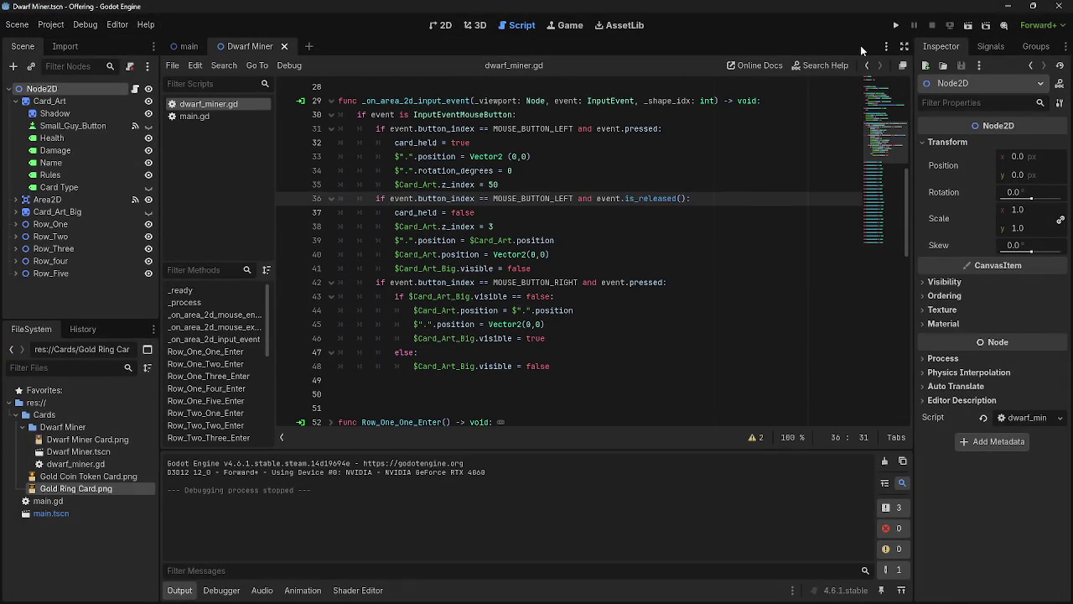
{"action": "scroll", "coordinate": [714, 216], "scroll_direction": "up", "scroll_amount": 5}
{"action": "scroll", "coordinate": [714, 215], "scroll_direction": "down", "scroll_amount": 4}
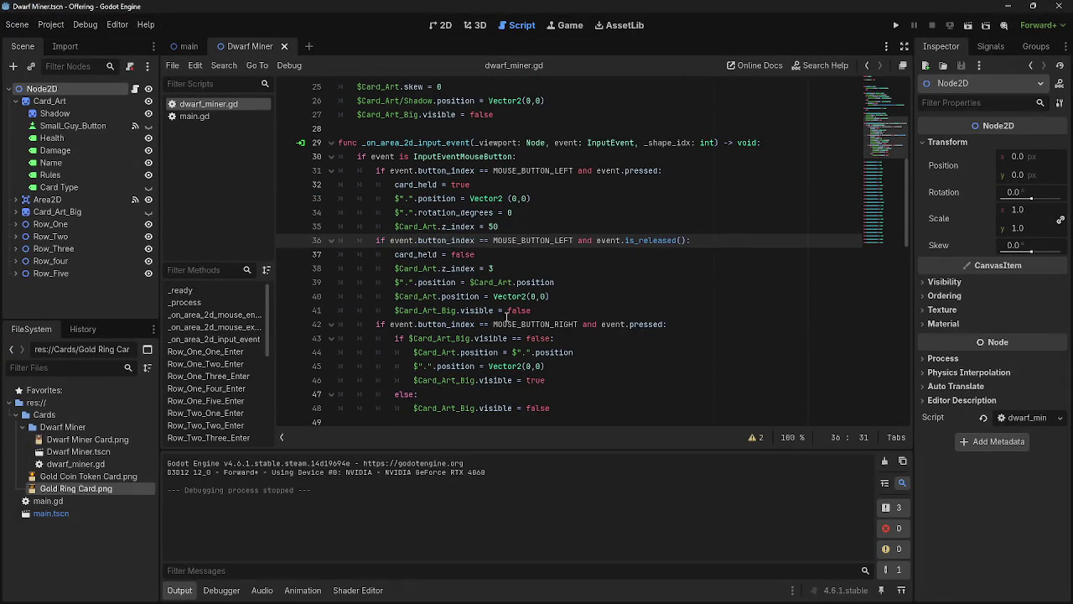
{"action": "mouse_move", "coordinate": [531, 220]}
{"action": "left_mouse_down"}
{"action": "mouse_move", "coordinate": [411, 199]}
{"action": "mouse_move", "coordinate": [396, 184]}
{"action": "left_mouse_up"}
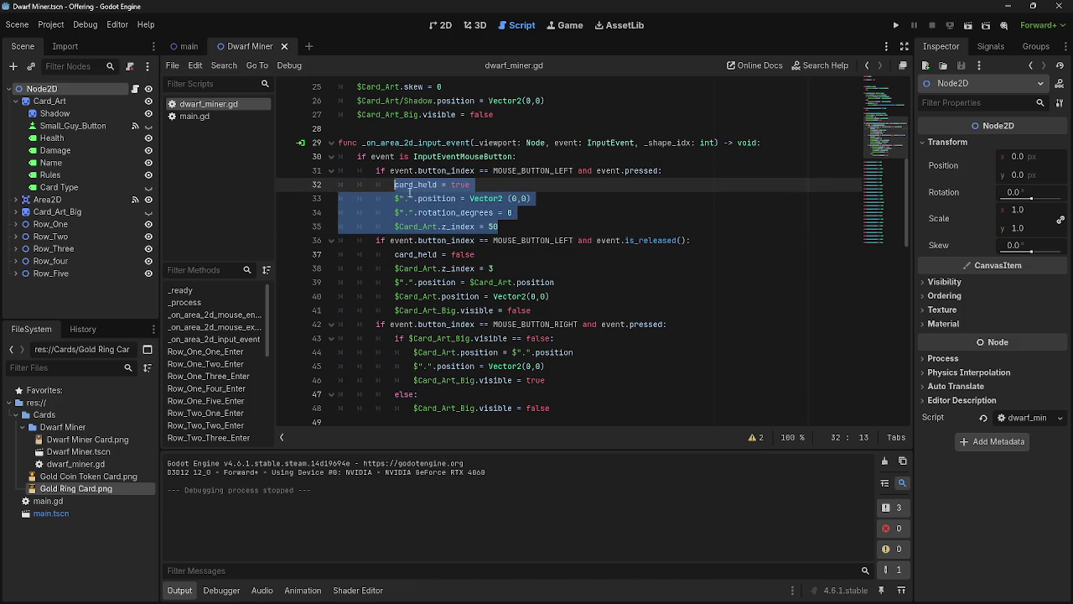
{"action": "left_click", "coordinate": [501, 198]}
{"action": "scroll", "coordinate": [506, 252], "scroll_direction": "up", "scroll_amount": 5}
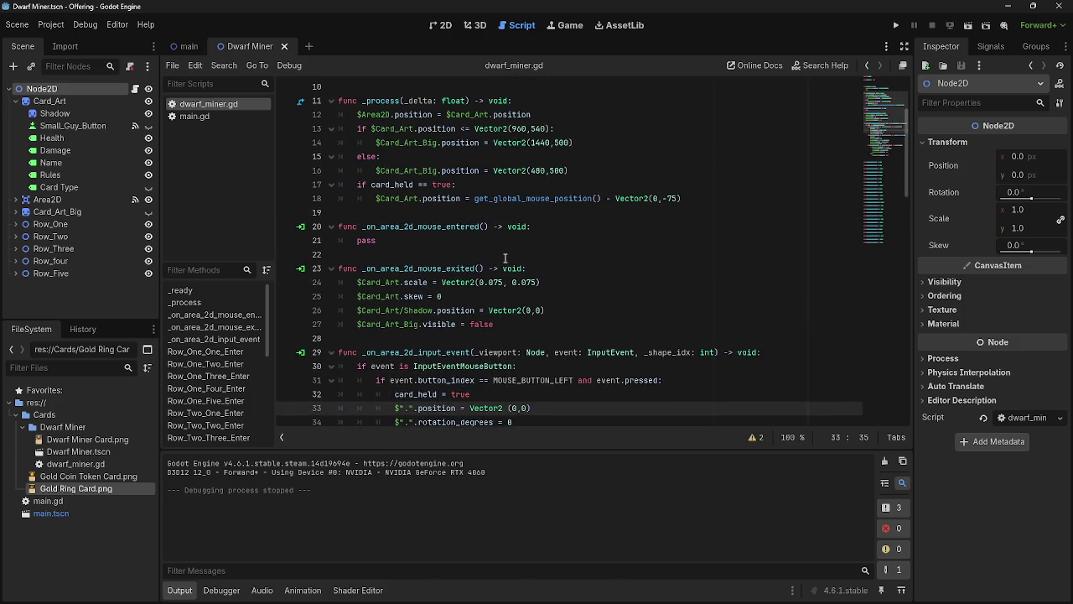
{"action": "scroll", "coordinate": [505, 258], "scroll_direction": "up", "scroll_amount": 1}
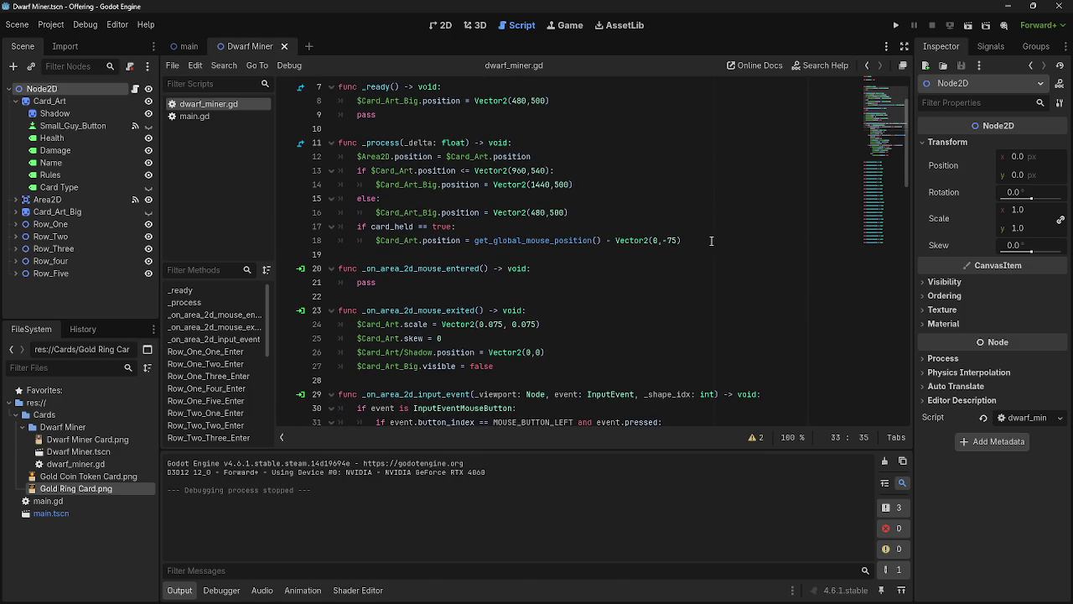
{"action": "mouse_move", "coordinate": [711, 240]}
{"action": "left_mouse_down"}
{"action": "mouse_move", "coordinate": [386, 225]}
{"action": "mouse_move", "coordinate": [342, 243]}
{"action": "left_mouse_up"}
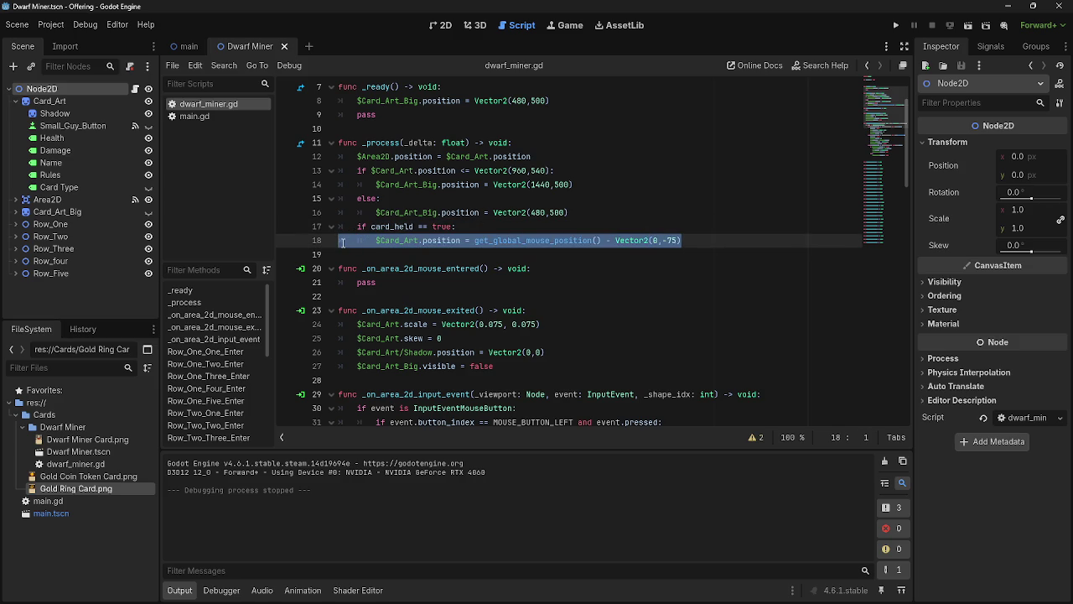
{"action": "left_click", "coordinate": [714, 239]}
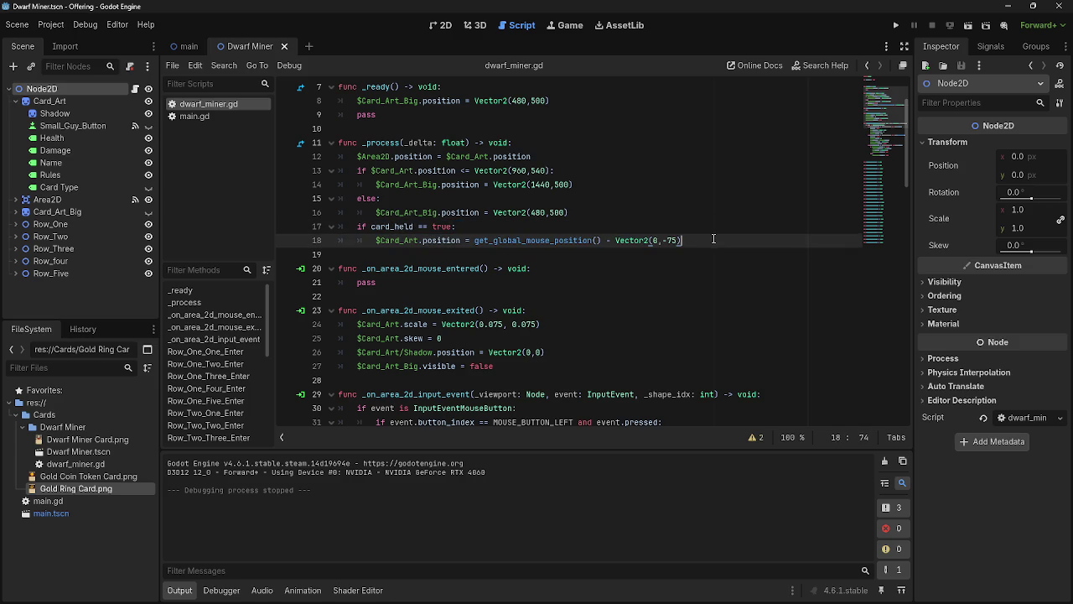
{"action": "scroll", "coordinate": [634, 197], "scroll_direction": "up", "scroll_amount": 2}
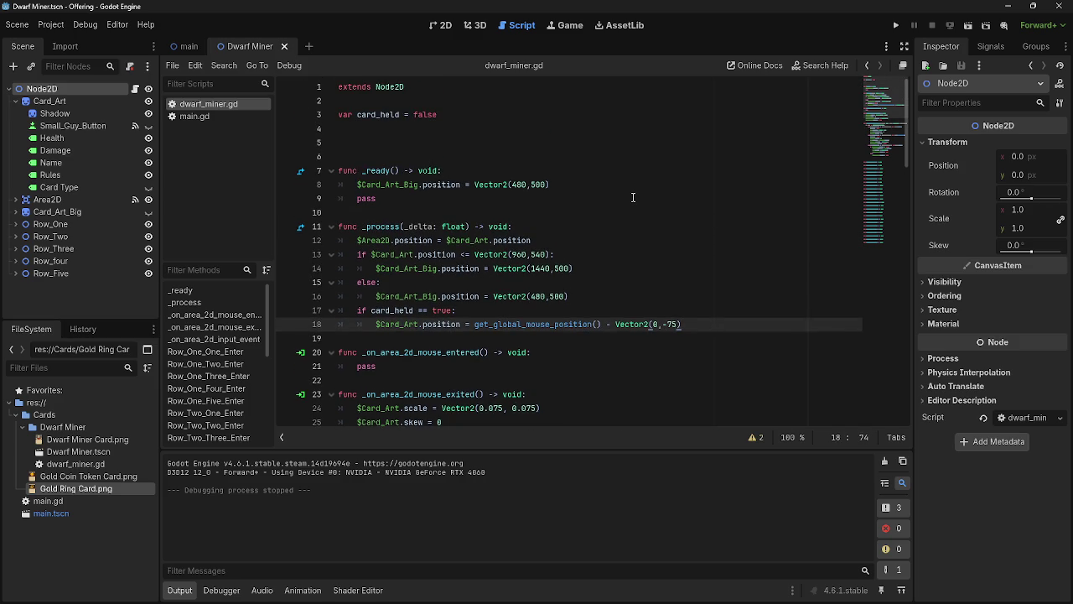
Step: Check Card_Art_Big's position, delete its position line from _ready, and run the game
{"action": "left_click", "coordinate": [613, 183]}
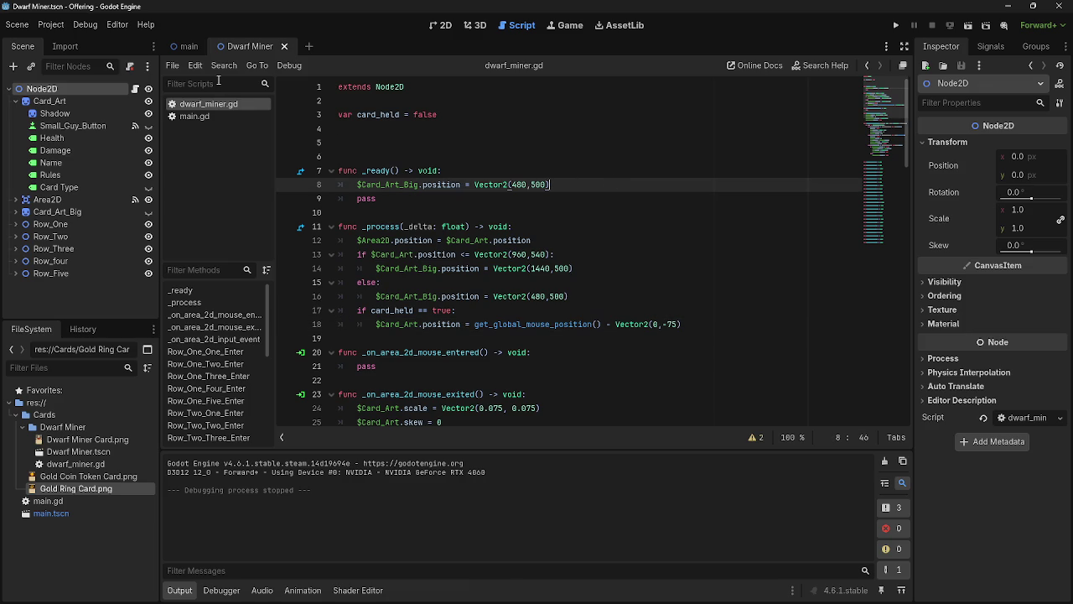
{"action": "left_click", "coordinate": [84, 212]}
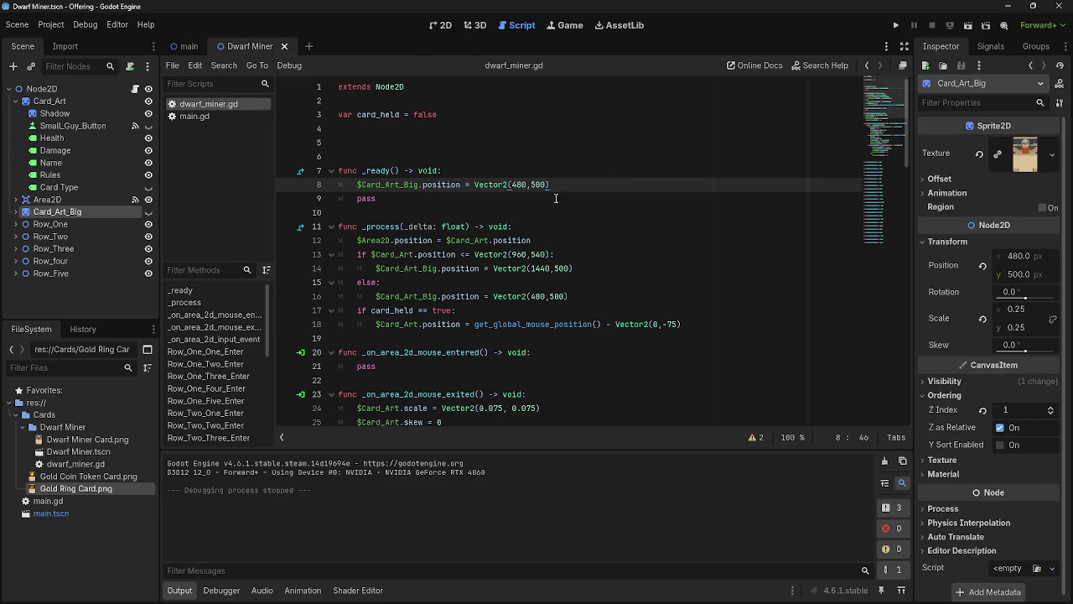
{"action": "left_click", "coordinate": [348, 193]}
{"action": "triple_click", "coordinate": [348, 185]}
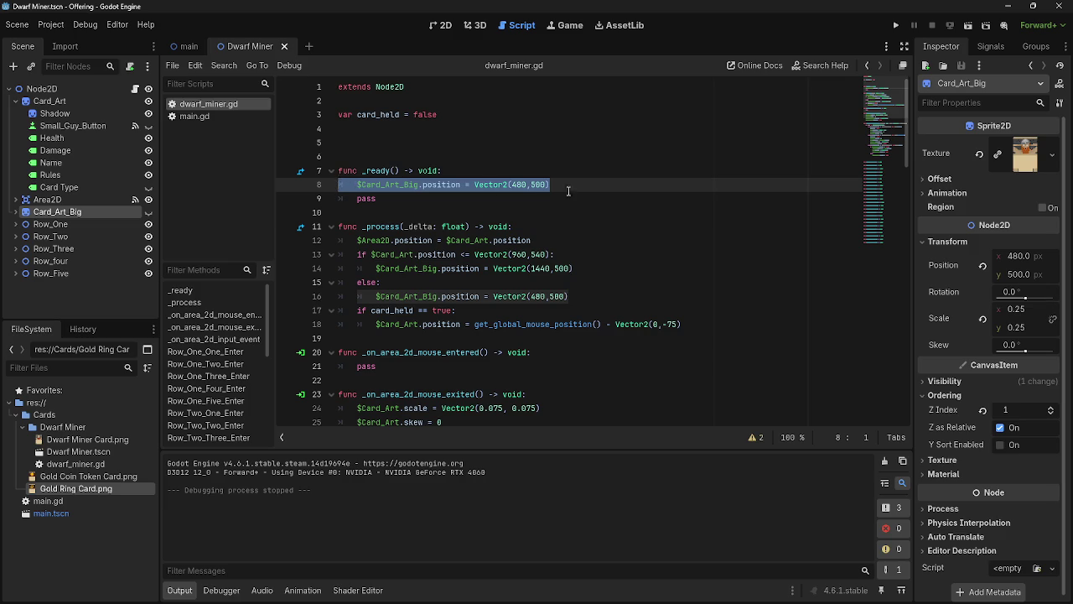
{"action": "key", "text": "BackSpace"}
{"action": "key", "text": "BackSpace"}
{"action": "left_click", "coordinate": [623, 206]}
{"action": "left_click", "coordinate": [619, 190]}
{"action": "left_click", "coordinate": [613, 204]}
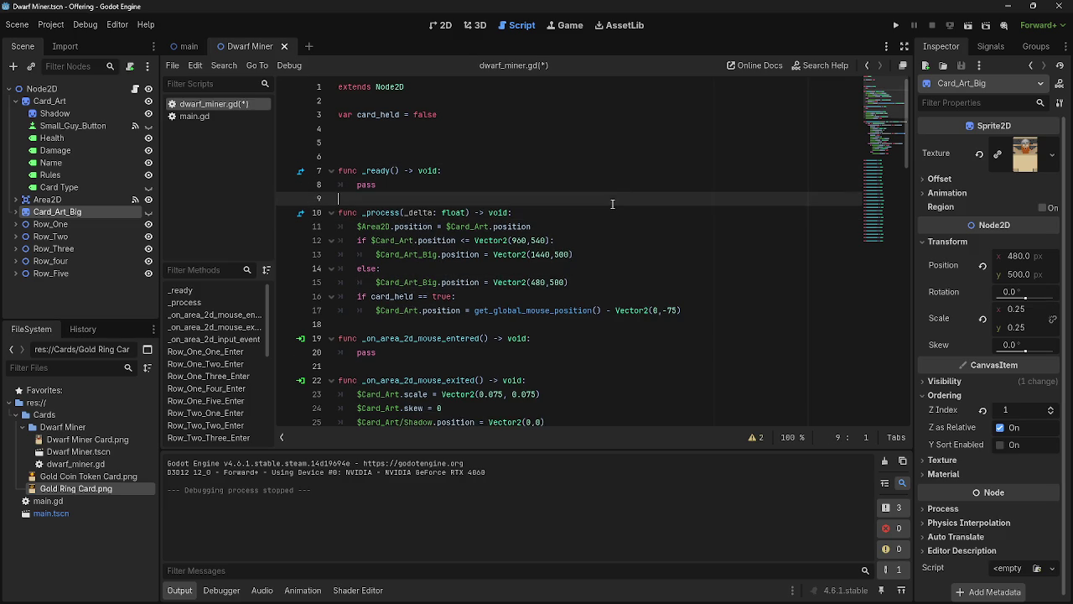
{"action": "scroll", "coordinate": [632, 305], "scroll_direction": "down", "scroll_amount": 8}
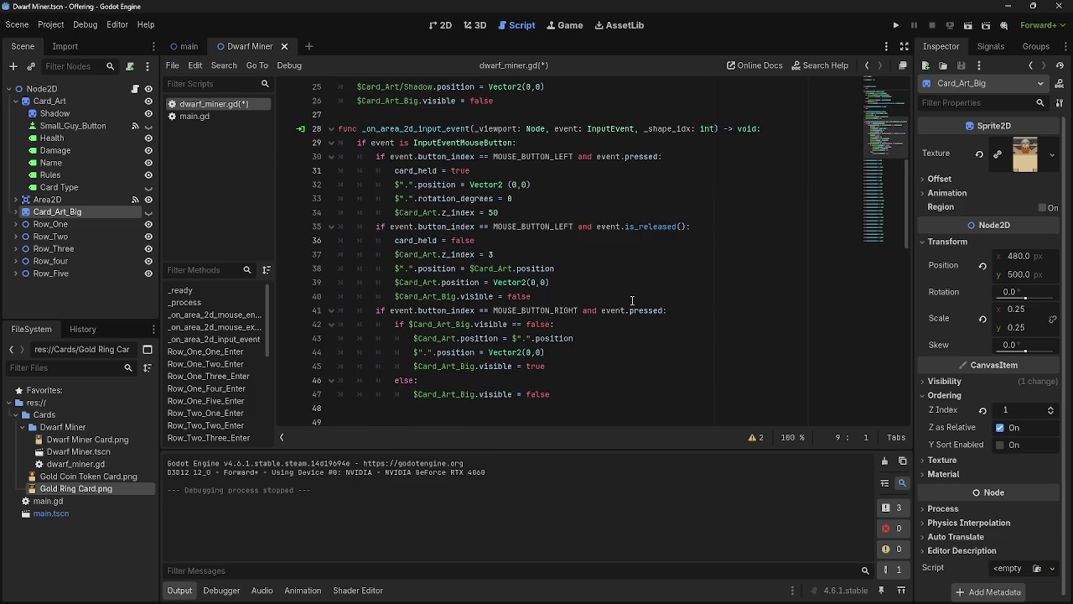
{"action": "scroll", "coordinate": [632, 300], "scroll_direction": "down", "scroll_amount": 15}
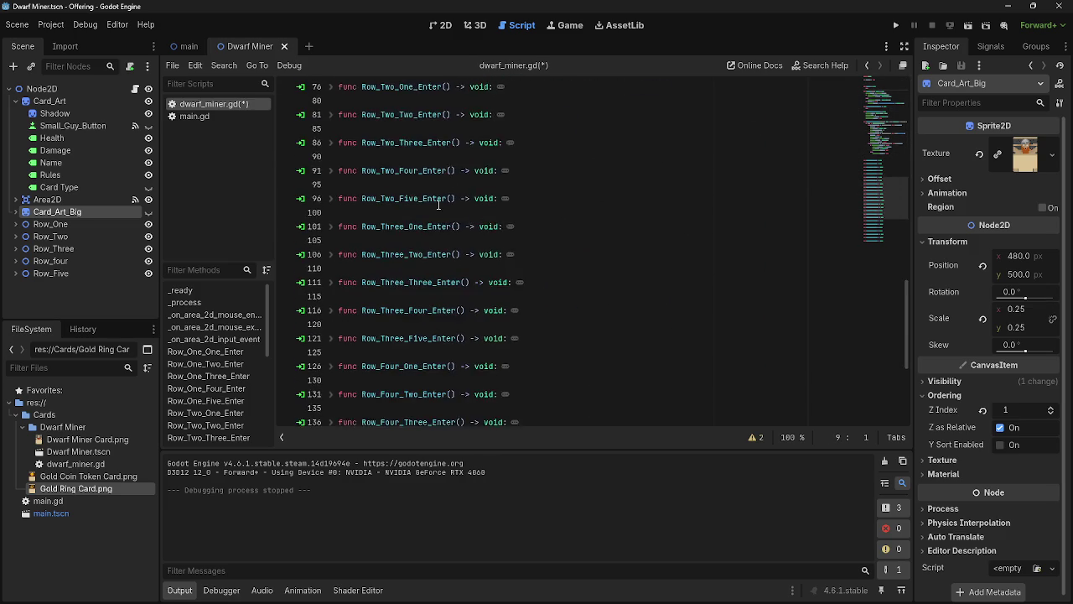
{"action": "scroll", "coordinate": [546, 298], "scroll_direction": "up", "scroll_amount": 16}
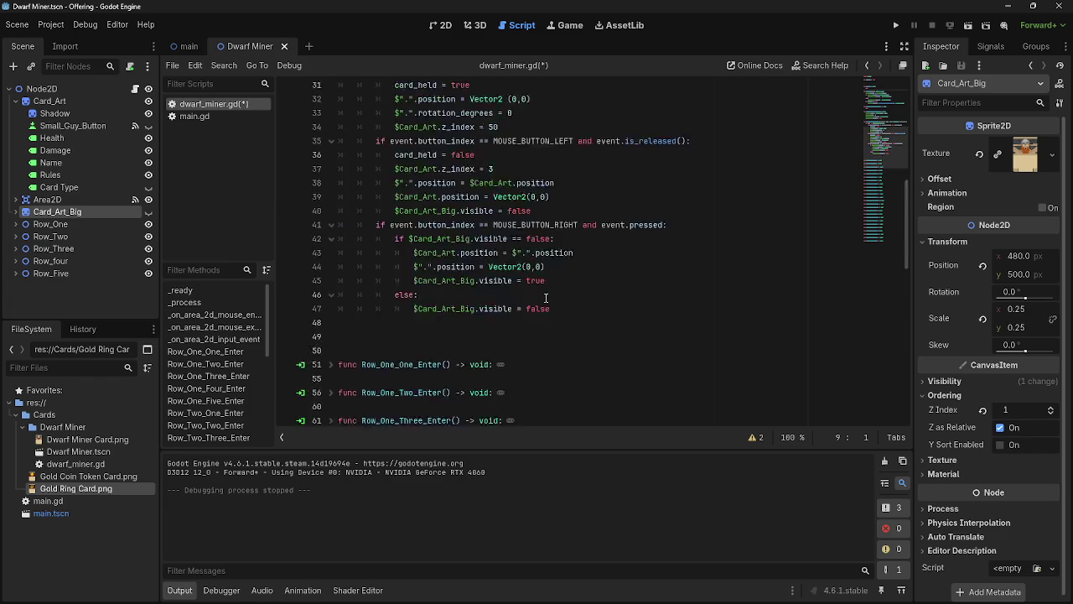
{"action": "left_click", "coordinate": [892, 25]}
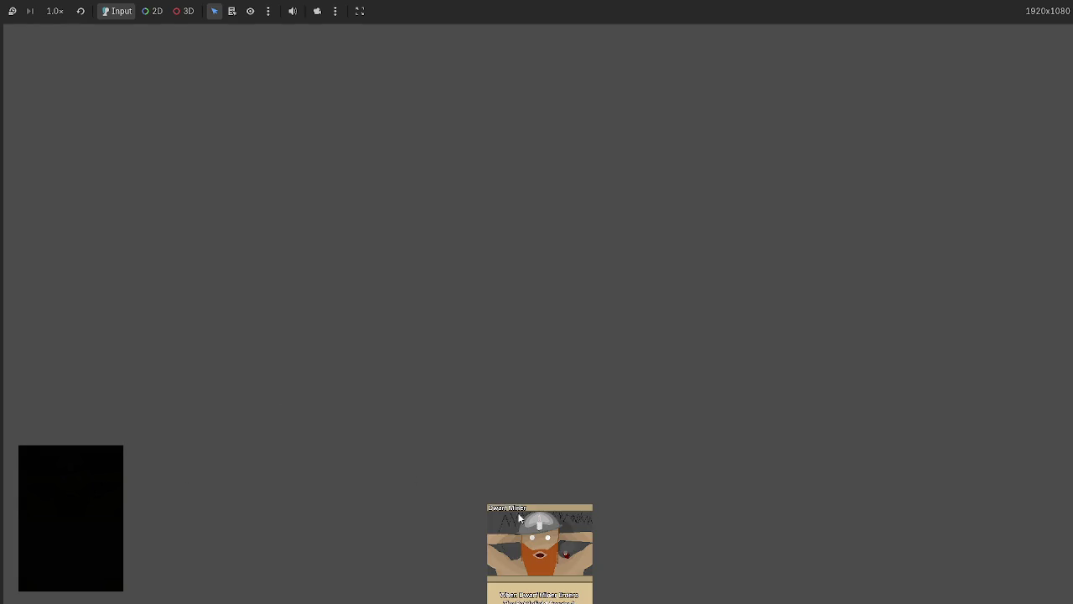
Step: Drag the Dwarf Miner card toward the centre and around the table, then stop the game
{"action": "mouse_move", "coordinate": [520, 519]}
{"action": "left_mouse_down"}
{"action": "mouse_move", "coordinate": [480, 382]}
{"action": "mouse_move", "coordinate": [357, 216]}
{"action": "left_mouse_up"}
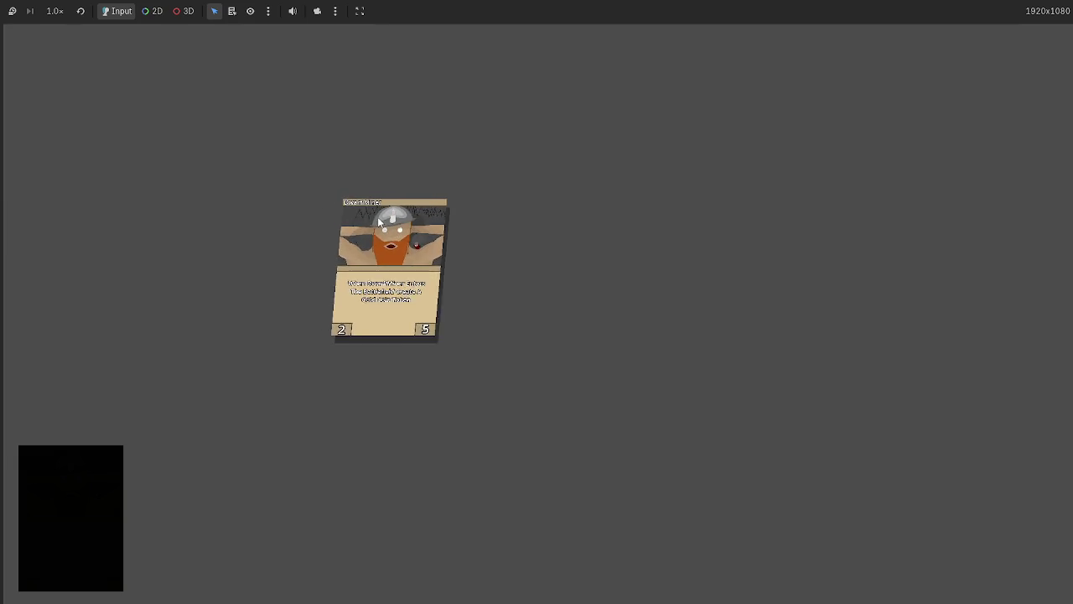
{"action": "mouse_move", "coordinate": [448, 315]}
{"action": "left_mouse_down"}
{"action": "mouse_move", "coordinate": [491, 307]}
{"action": "mouse_move", "coordinate": [489, 283]}
{"action": "mouse_move", "coordinate": [258, 155]}
{"action": "left_mouse_up"}
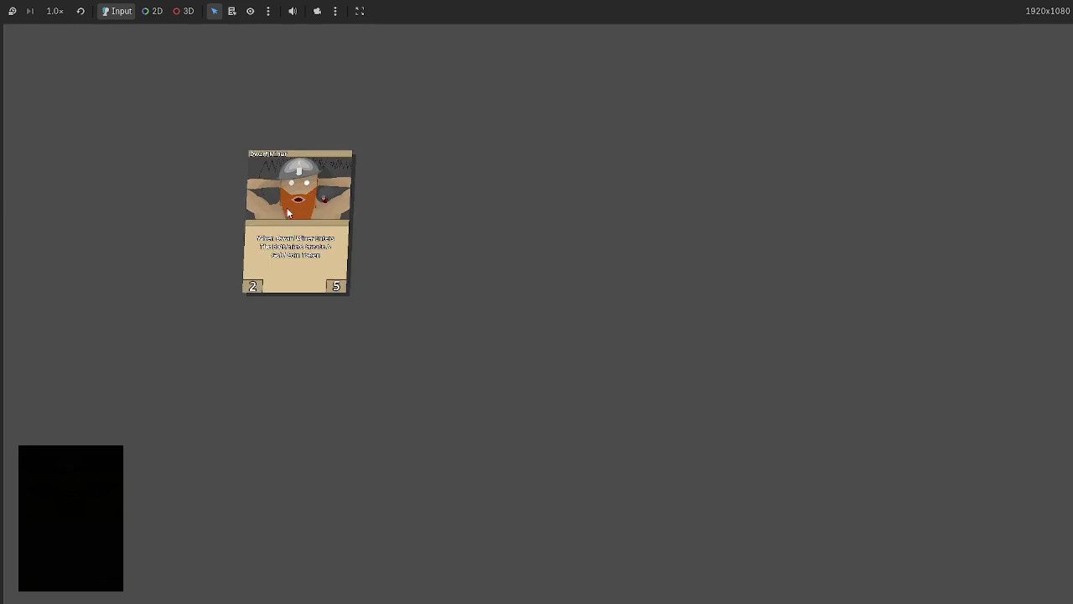
{"action": "left_click_drag", "start_coordinate": [285, 203], "coordinate": [401, 281]}
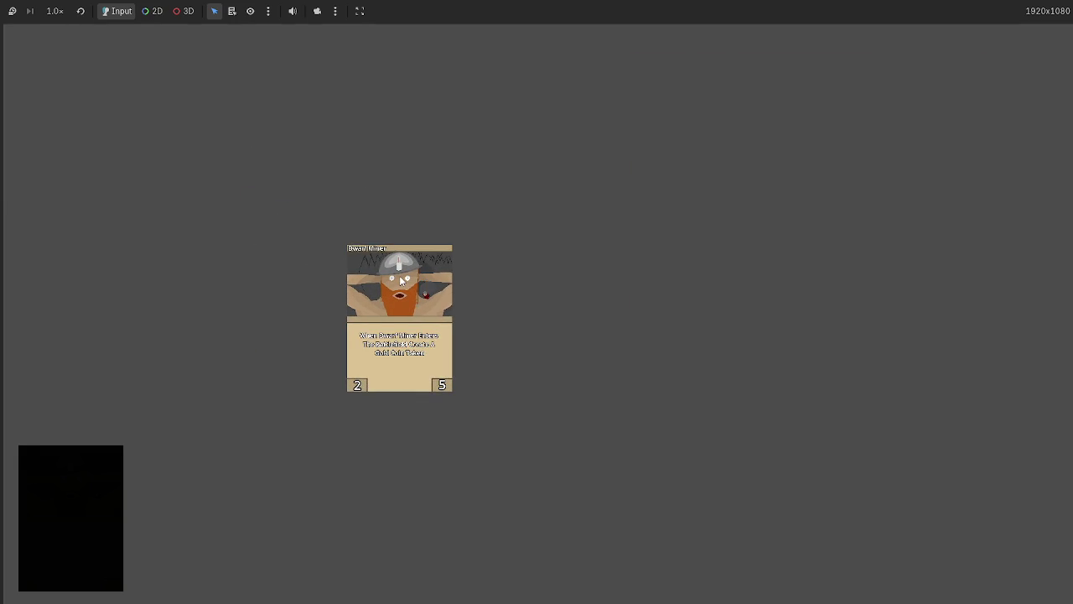
{"action": "left_click_drag", "start_coordinate": [400, 281], "coordinate": [321, 252]}
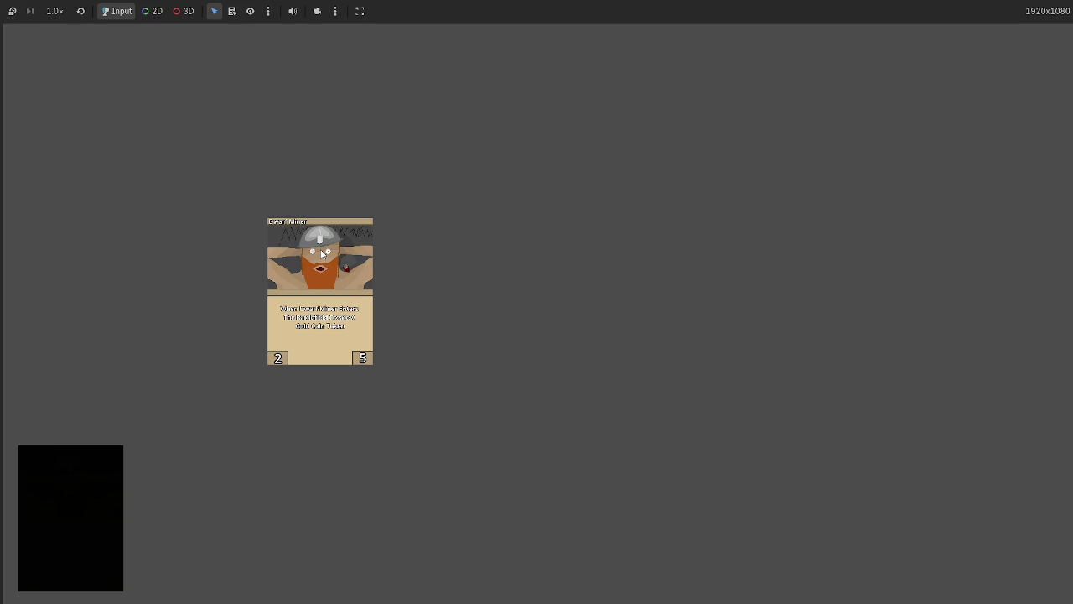
{"action": "left_click_drag", "start_coordinate": [322, 252], "coordinate": [519, 283]}
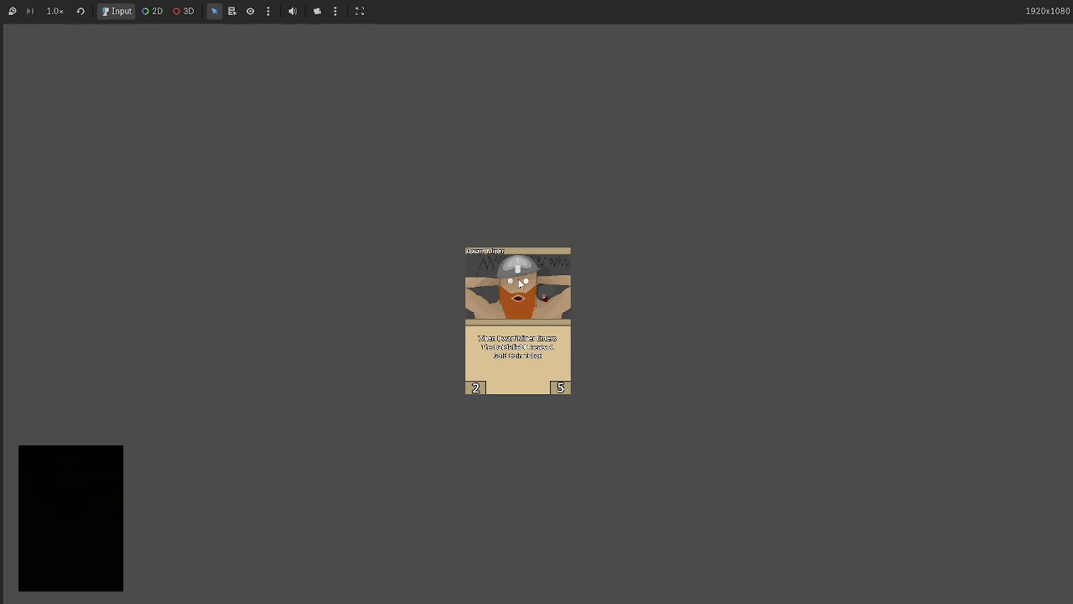
{"action": "key", "text": "F8"}
{"action": "scroll", "coordinate": [483, 307], "scroll_direction": "down", "scroll_amount": 8}
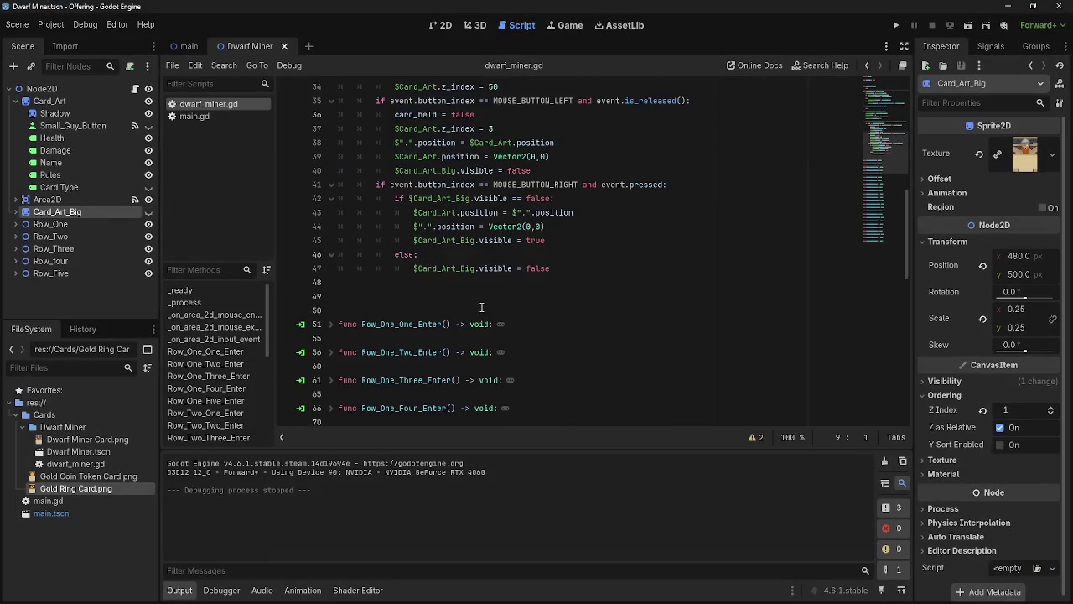
{"action": "scroll", "coordinate": [483, 307], "scroll_direction": "up", "scroll_amount": 4}
{"action": "left_click", "coordinate": [542, 293]}
{"action": "left_click_drag", "start_coordinate": [395, 269], "coordinate": [555, 268]}
{"action": "left_click", "coordinate": [598, 275]}
{"action": "key", "text": "Home"}
{"action": "key", "text": "shift+End"}
{"action": "left_click", "coordinate": [603, 275]}
{"action": "left_click_drag", "start_coordinate": [413, 337], "coordinate": [574, 338]}
{"action": "key", "text": "End"}
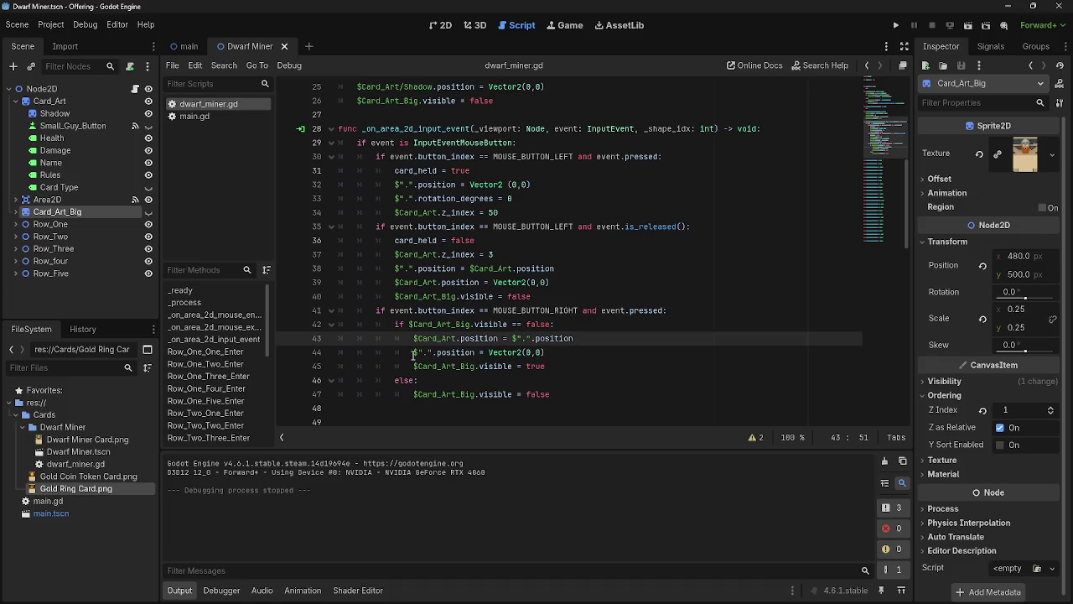
{"action": "left_click_drag", "start_coordinate": [414, 353], "coordinate": [545, 352]}
{"action": "left_click", "coordinate": [555, 352]}
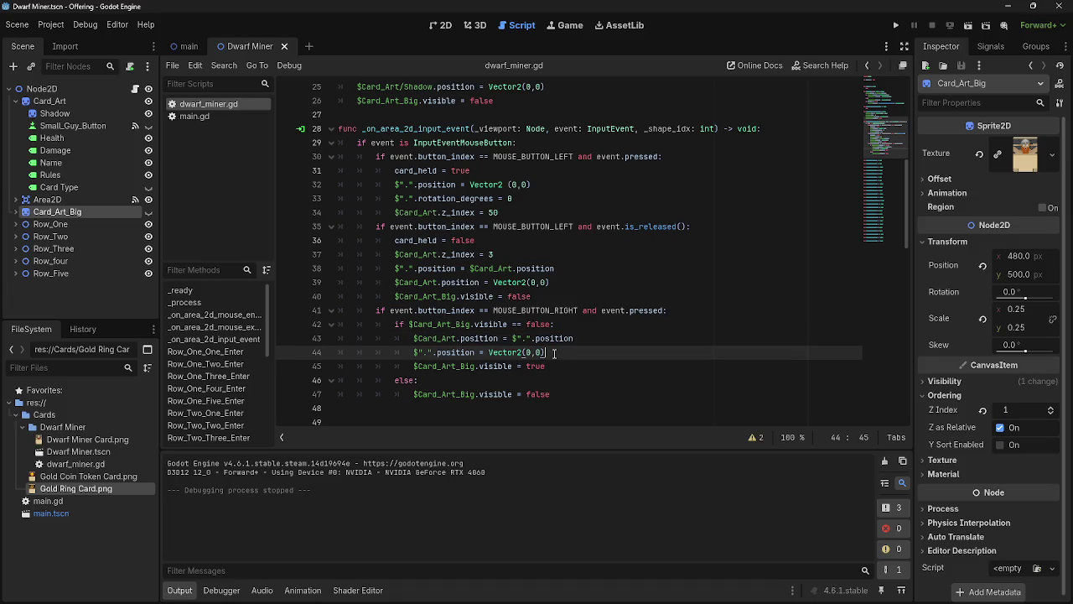
{"action": "left_click_drag", "start_coordinate": [414, 339], "coordinate": [588, 354]}
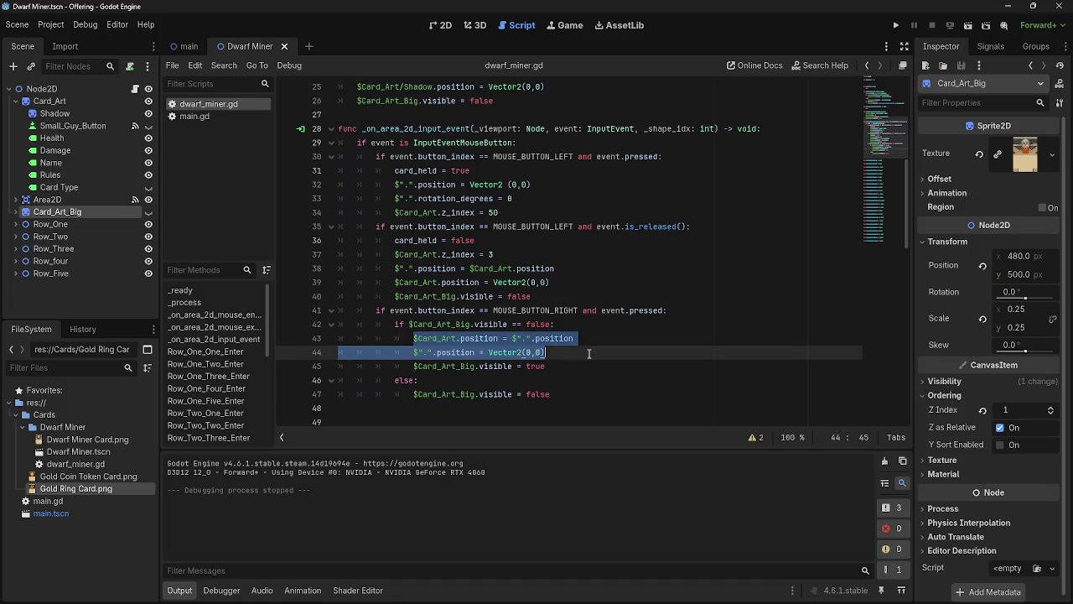
{"action": "left_click", "coordinate": [588, 354]}
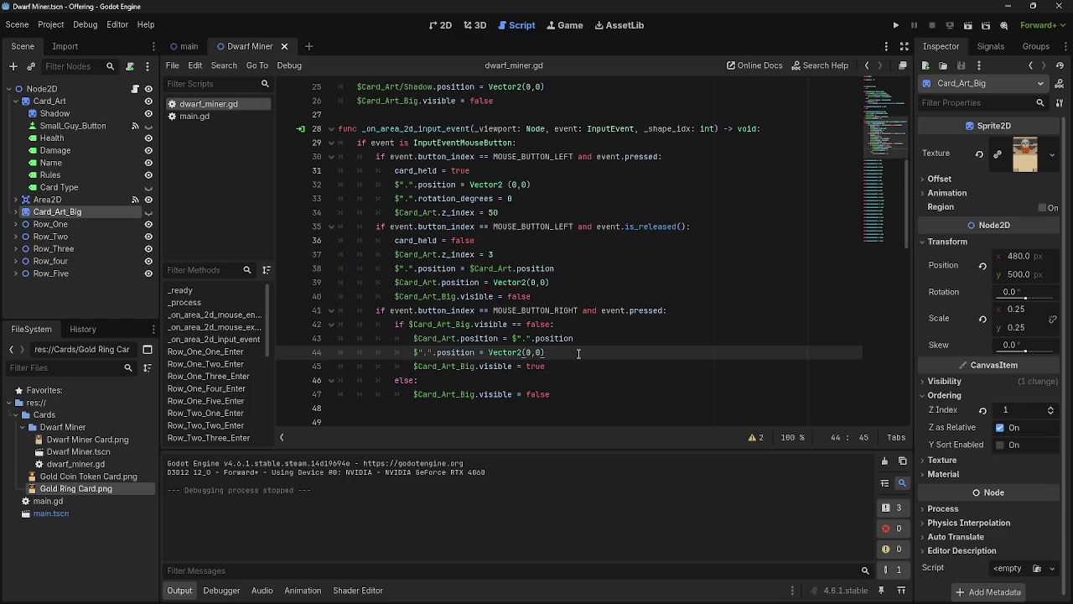
{"action": "scroll", "coordinate": [575, 353], "scroll_direction": "up", "scroll_amount": 7}
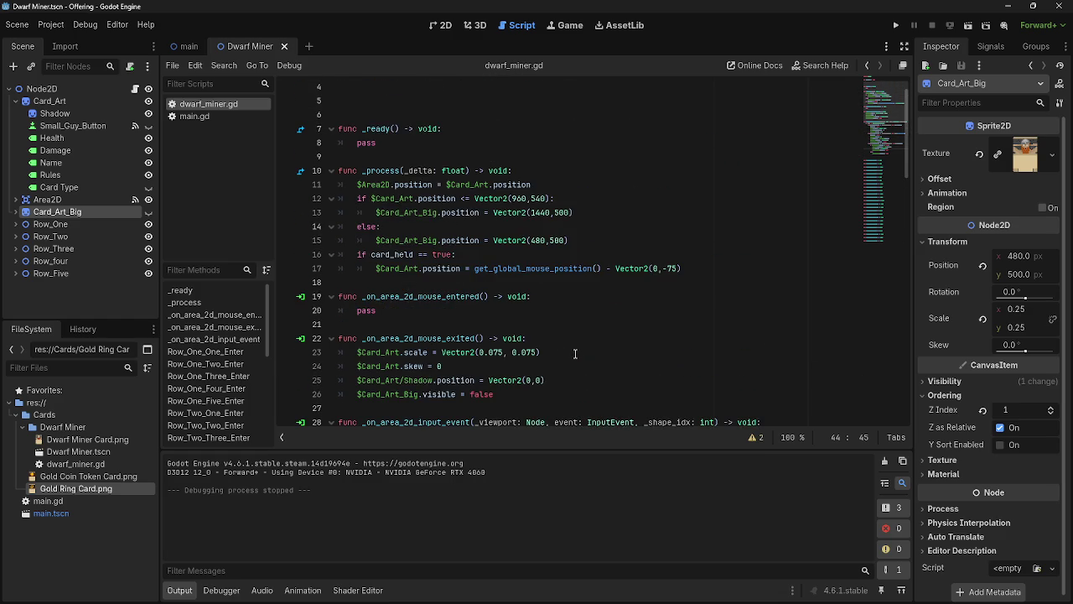
{"action": "left_click", "coordinate": [897, 26]}
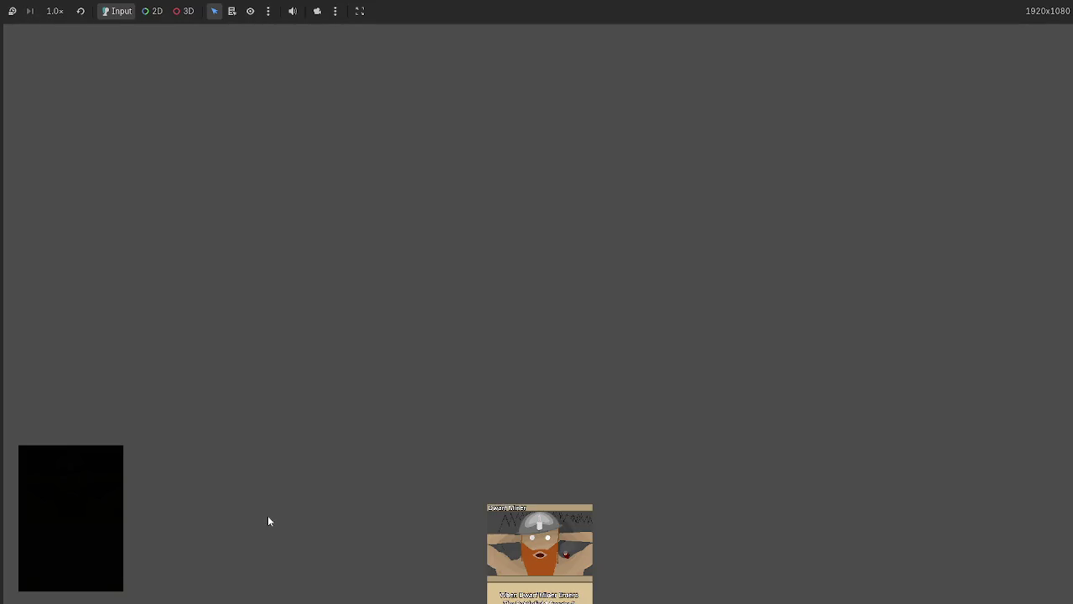
{"action": "mouse_move", "coordinate": [539, 556]}
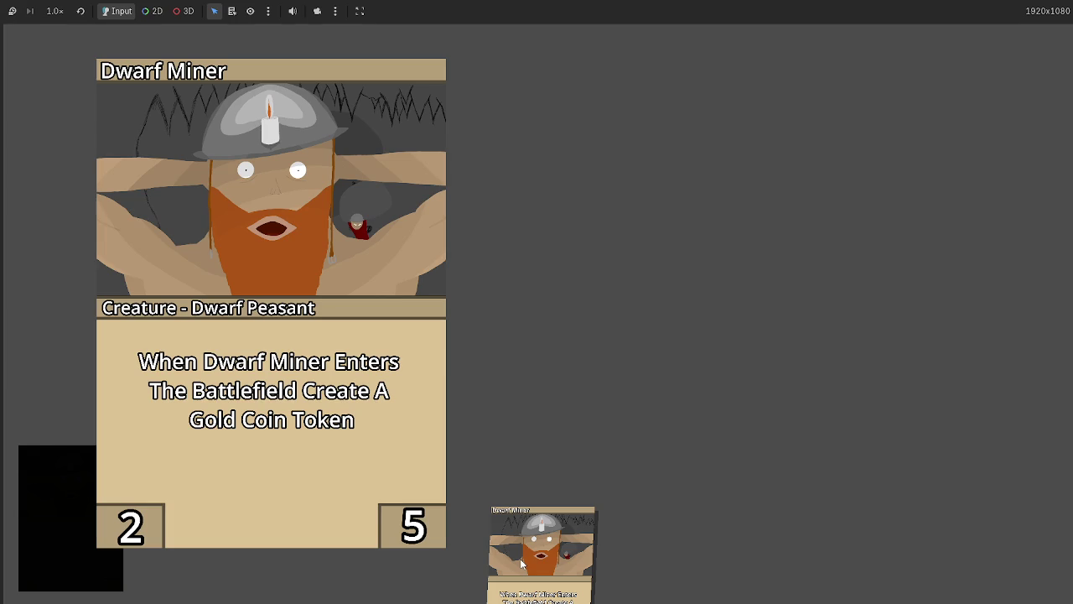
{"action": "left_click", "coordinate": [582, 556]}
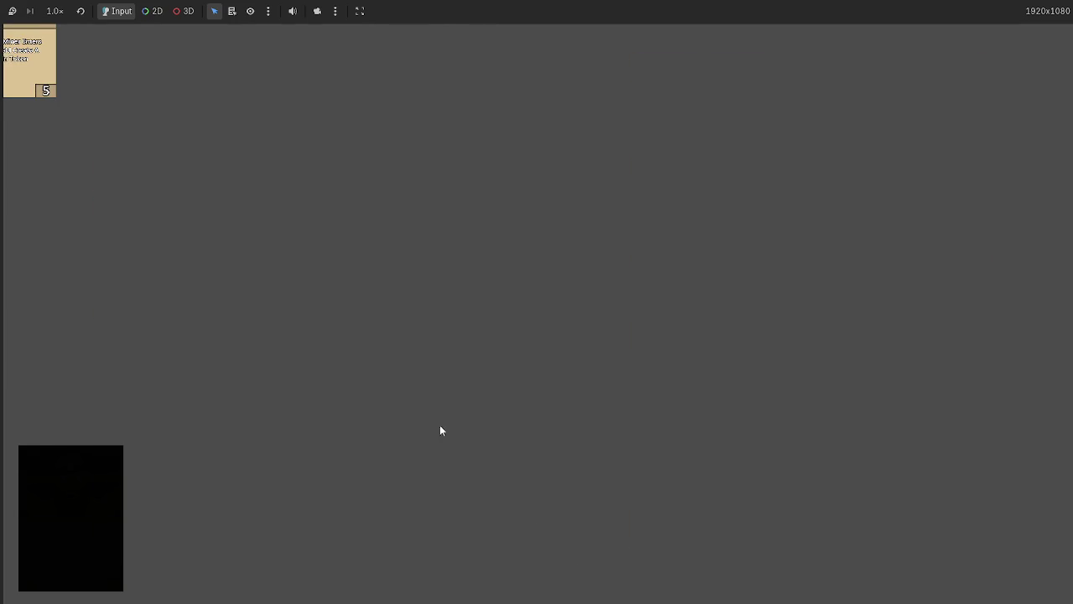
{"action": "left_click_drag", "start_coordinate": [29, 72], "coordinate": [448, 372]}
{"action": "left_click_drag", "start_coordinate": [47, 67], "coordinate": [391, 329]}
{"action": "key", "text": "F8"}
{"action": "scroll", "coordinate": [578, 367], "scroll_direction": "down", "scroll_amount": 5}
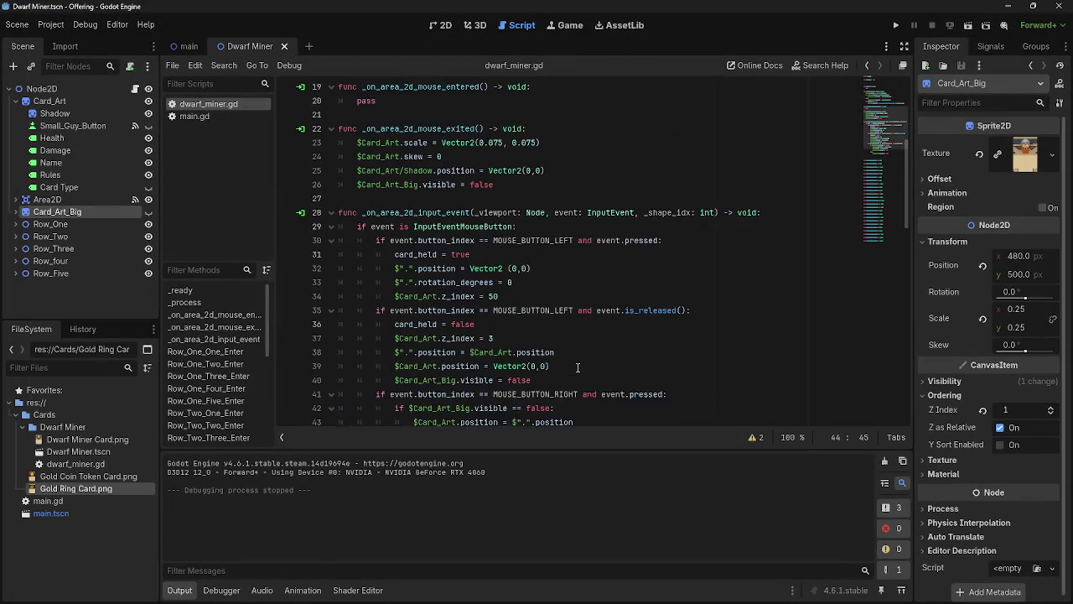
Step: Inspect lines 42–45 of the right-click branch that reposition the card and show the preview
{"action": "scroll", "coordinate": [578, 367], "scroll_direction": "down", "scroll_amount": 2}
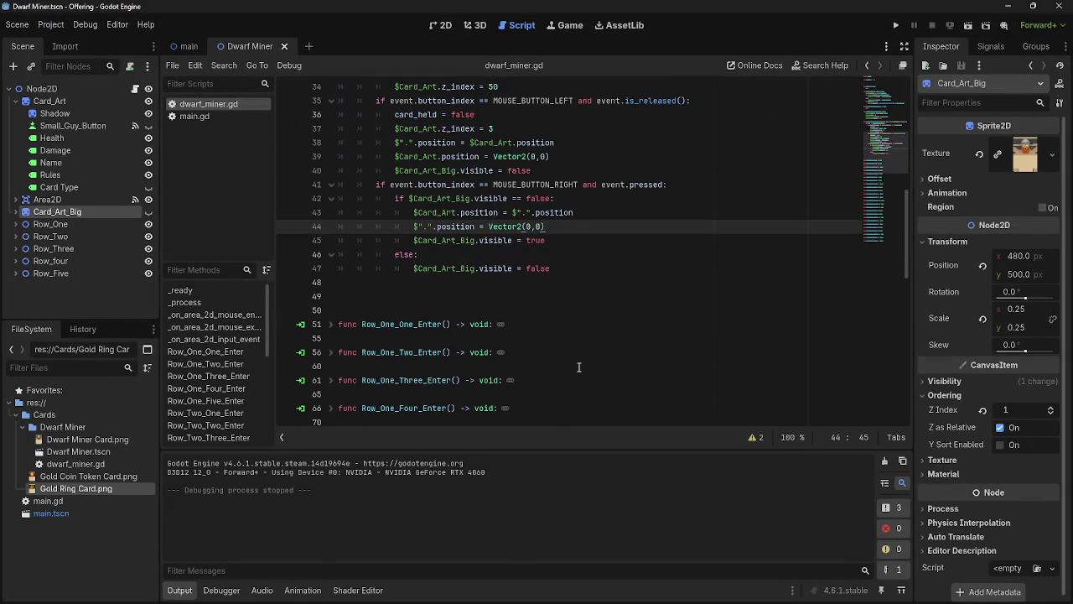
{"action": "left_click_drag", "start_coordinate": [567, 226], "coordinate": [410, 222]}
{"action": "left_click", "coordinate": [592, 201]}
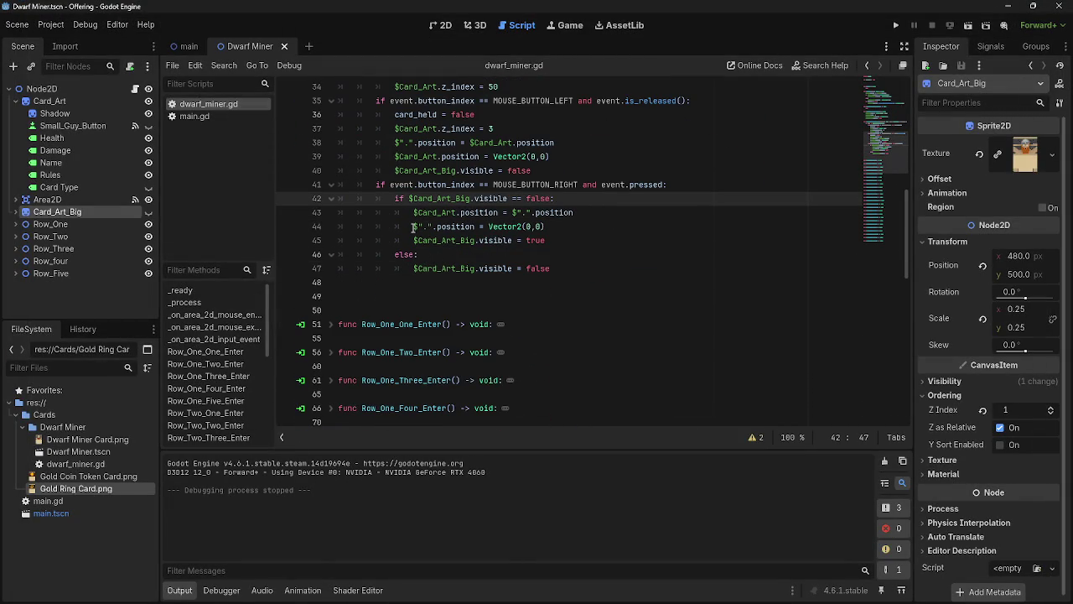
{"action": "left_click_drag", "start_coordinate": [412, 227], "coordinate": [547, 227]}
{"action": "left_click", "coordinate": [598, 199]}
{"action": "left_click_drag", "start_coordinate": [395, 197], "coordinate": [541, 227]}
{"action": "left_click", "coordinate": [540, 226]}
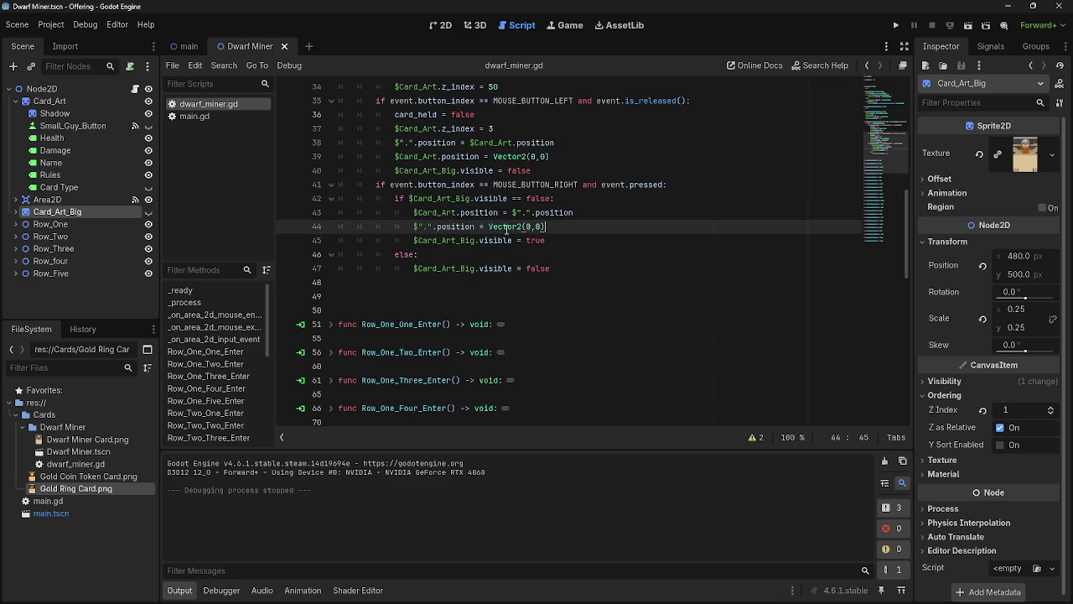
{"action": "left_click_drag", "start_coordinate": [412, 211], "coordinate": [587, 246]}
{"action": "left_click", "coordinate": [581, 246]}
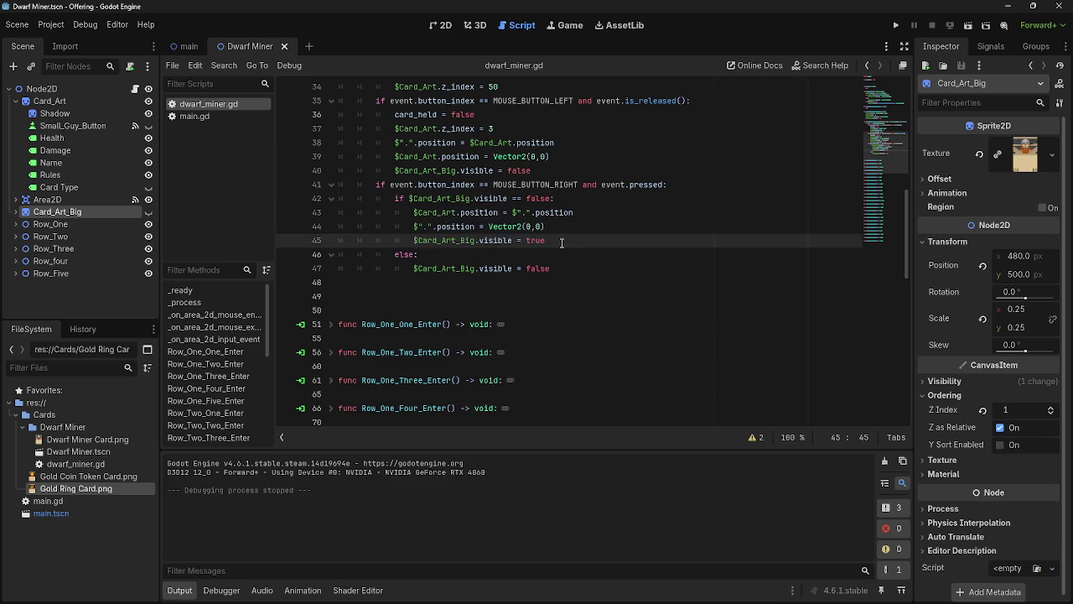
{"action": "left_click", "coordinate": [556, 227]}
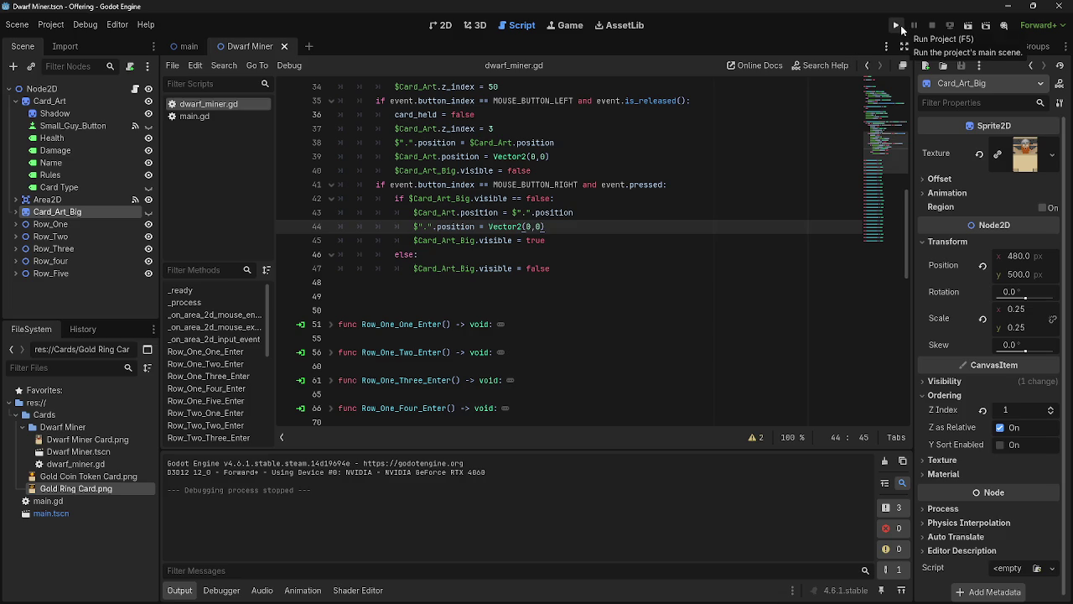
{"action": "left_click_drag", "start_coordinate": [413, 212], "coordinate": [593, 211]}
{"action": "left_click", "coordinate": [593, 212]}
{"action": "left_click_drag", "start_coordinate": [417, 212], "coordinate": [549, 227]}
{"action": "left_click", "coordinate": [561, 227]}
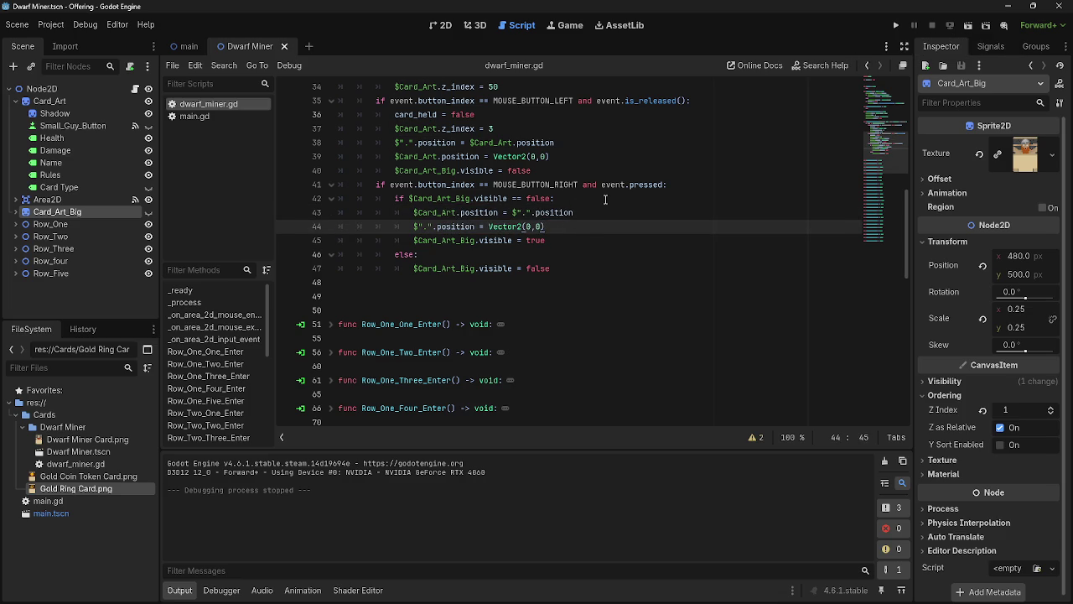
{"action": "left_click", "coordinate": [610, 198]}
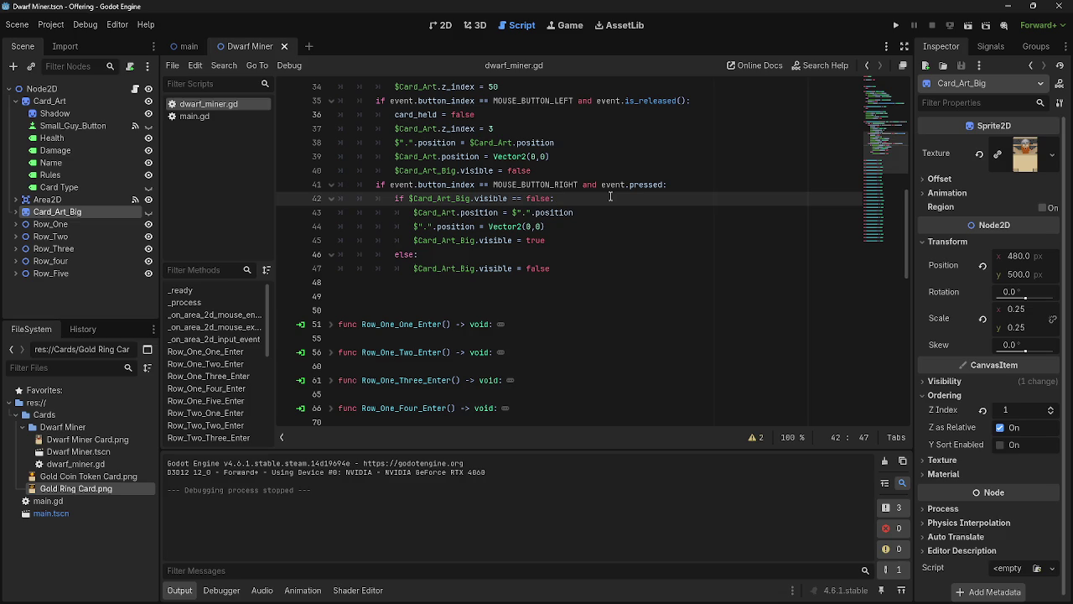
Step: Add a blank line under the line 42 visibility check, indent the three lines below, and type #
{"action": "key", "text": "Return"}
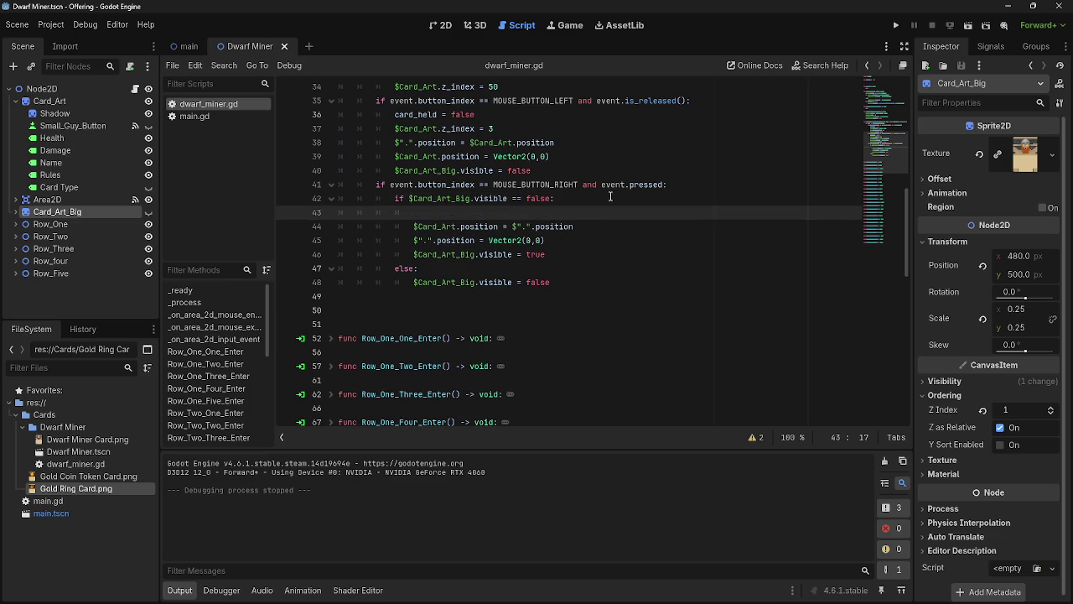
{"action": "left_click", "coordinate": [410, 227]}
{"action": "key", "text": "Tab"}
{"action": "left_click", "coordinate": [413, 240]}
{"action": "key", "text": "Tab"}
{"action": "left_click", "coordinate": [413, 254]}
{"action": "key", "text": "Tab"}
{"action": "left_click", "coordinate": [428, 212]}
{"action": "type", "text": "#"}
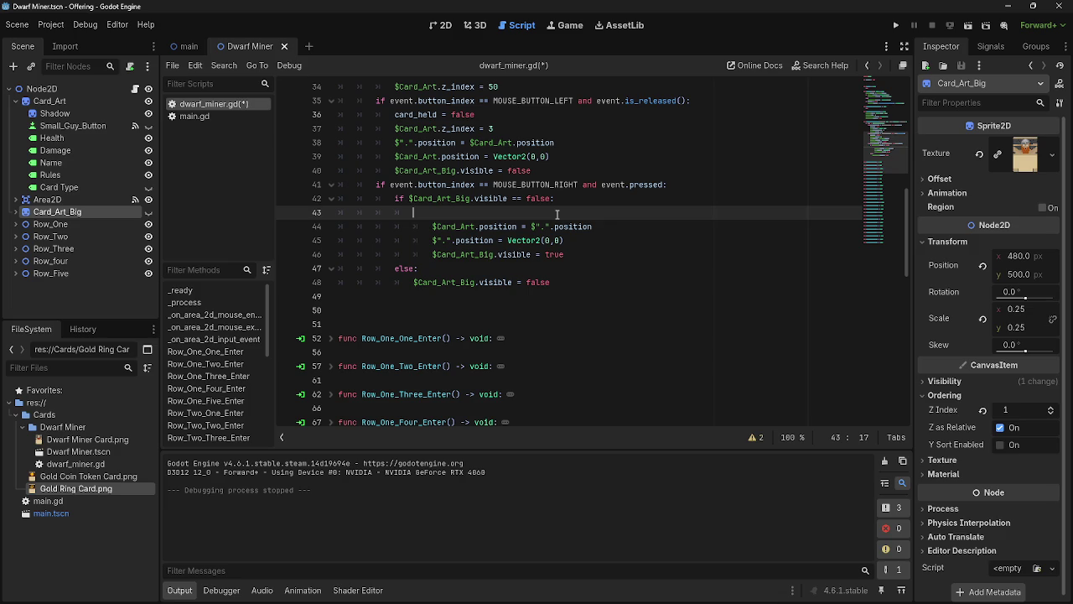
Step: Unindent the repositioning lines again with Shift+Tab and run the game
{"action": "key", "text": "Down"}
{"action": "key", "text": "shift+Tab"}
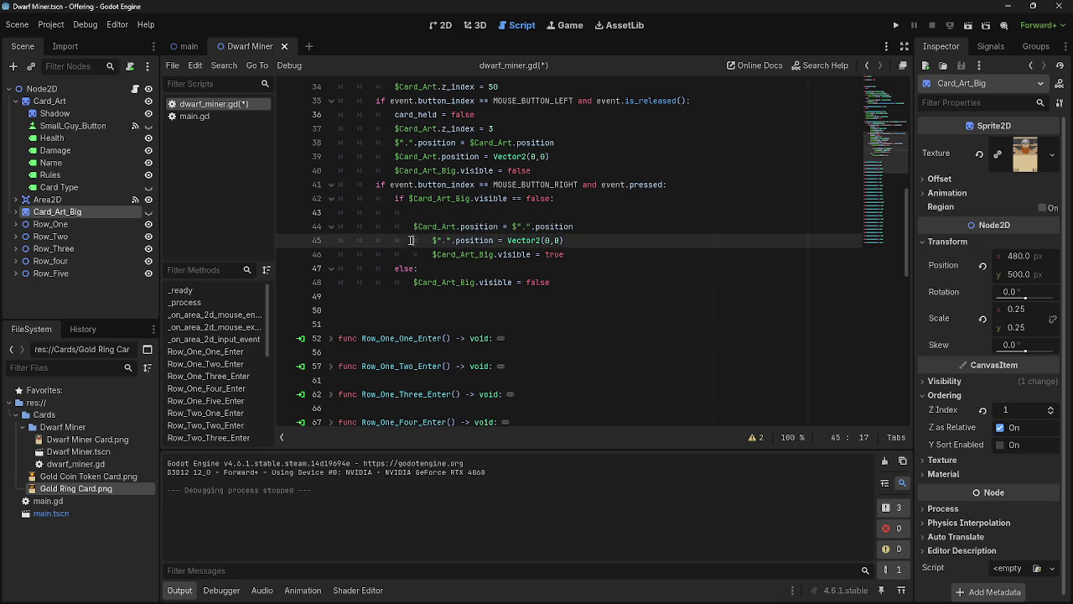
{"action": "key", "text": "Down"}
{"action": "key", "text": "shift+Tab"}
{"action": "key", "text": "Down"}
{"action": "key", "text": "shift+Tab"}
{"action": "left_click", "coordinate": [896, 27]}
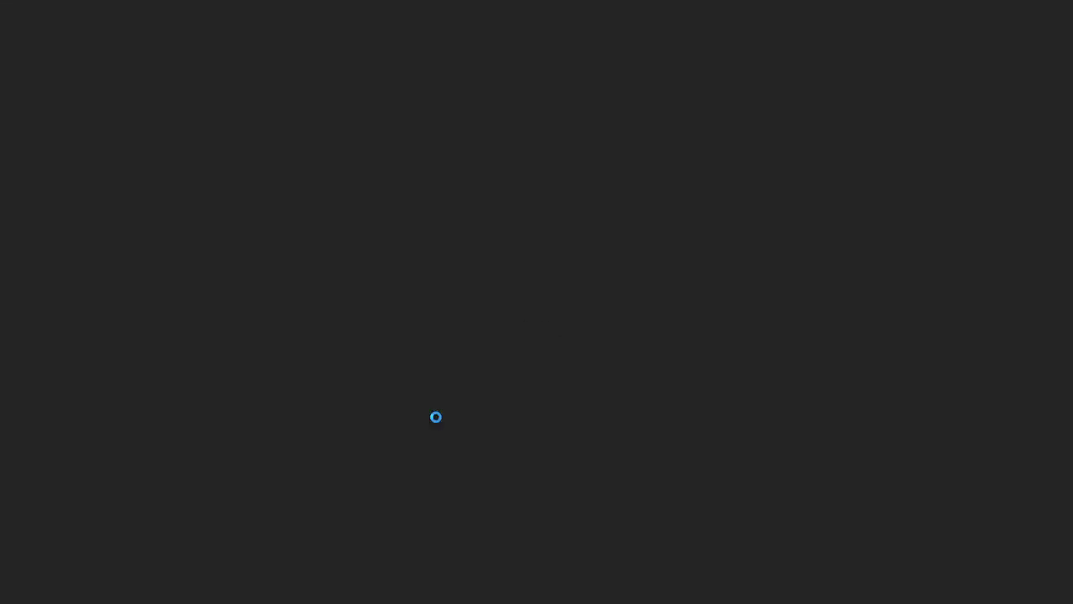
Step: Drag the card mid-screen to see the large Dwarf Miner preview, then select script line 44
{"action": "mouse_move", "coordinate": [503, 562]}
{"action": "left_mouse_down"}
{"action": "mouse_move", "coordinate": [429, 349]}
{"action": "mouse_move", "coordinate": [344, 267]}
{"action": "left_mouse_up"}
{"action": "mouse_move", "coordinate": [344, 266]}
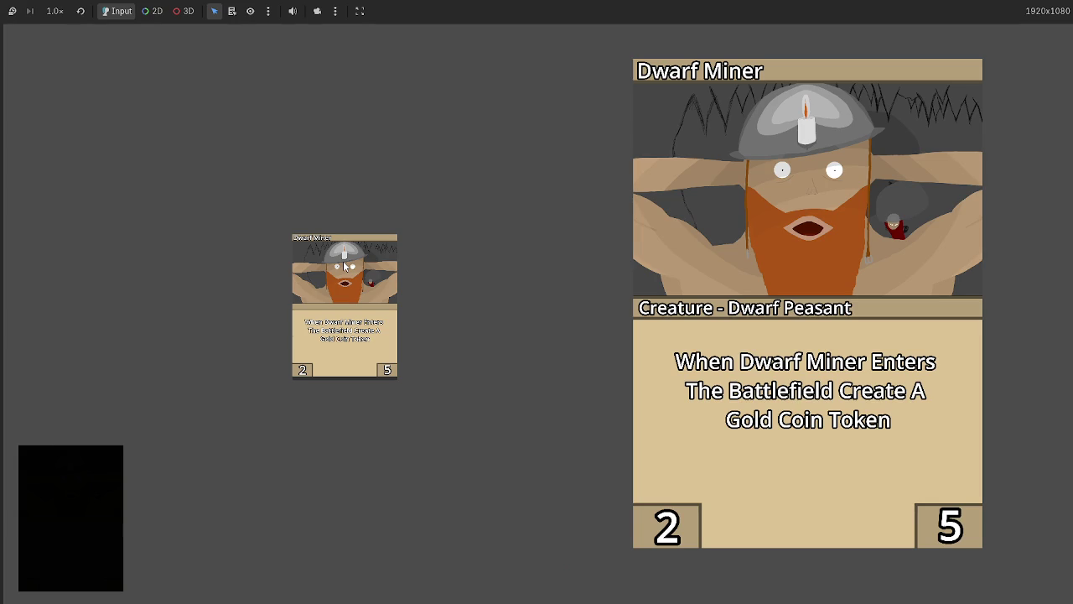
{"action": "key", "text": "alt+Tab"}
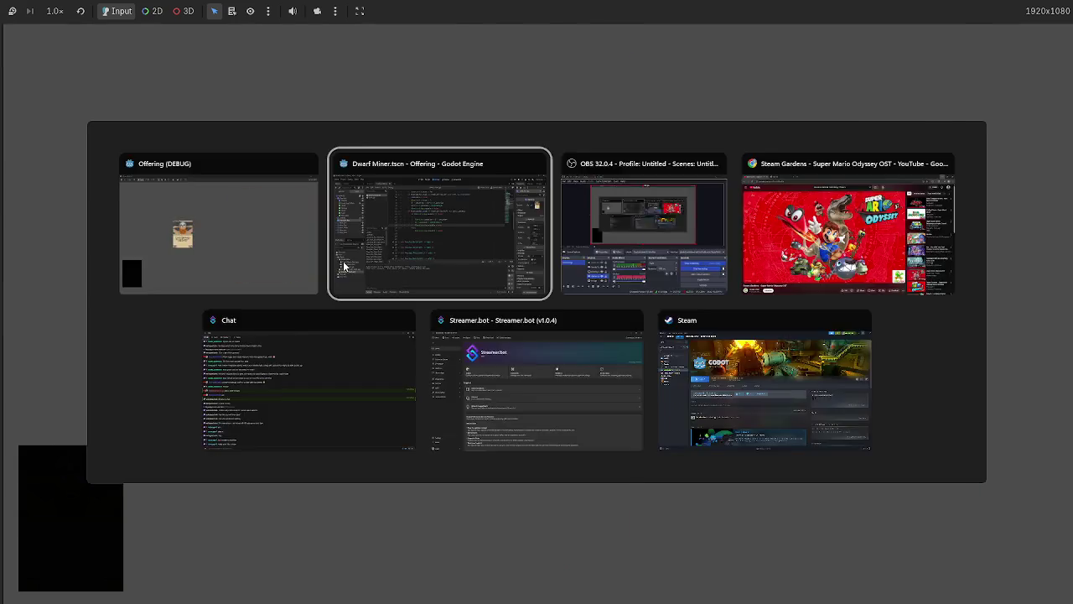
{"action": "triple_click", "coordinate": [416, 229]}
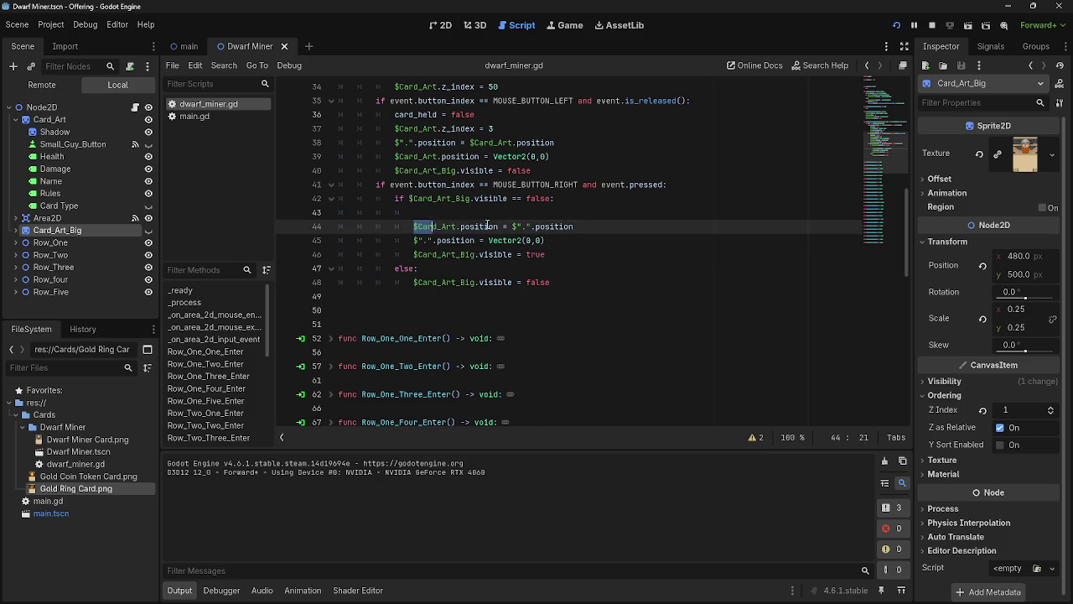
Step: Review lines 44–46 of the right-click show branch, including line 44's position expression
{"action": "key", "text": "Right"}
{"action": "triple_click", "coordinate": [415, 228]}
{"action": "key", "text": "Right"}
{"action": "key", "text": "shift+Down"}
{"action": "key", "text": "shift+Down"}
{"action": "key", "text": "Right"}
{"action": "key", "text": "Up"}
{"action": "key", "text": "shift+Home"}
{"action": "key", "text": "Right"}
{"action": "key", "text": "shift+Home"}
{"action": "key", "text": "Right"}
{"action": "left_click_drag", "start_coordinate": [512, 227], "coordinate": [606, 228]}
{"action": "left_click", "coordinate": [606, 228]}
Step: Right-click the card so it jumps to the top-left, close the game, and select line 44
{"action": "key", "text": "F6"}
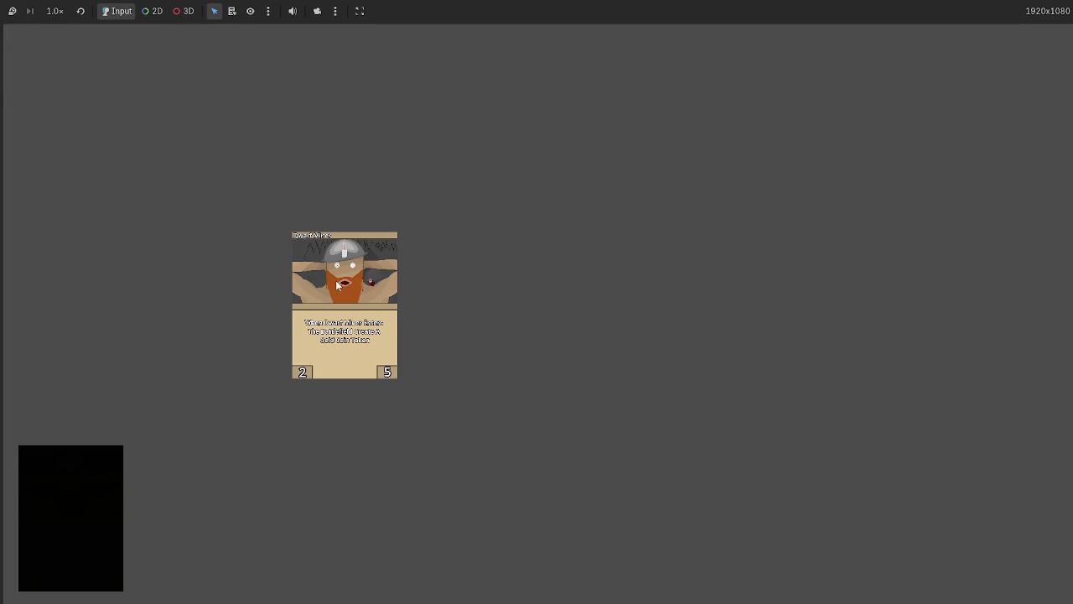
{"action": "left_click", "coordinate": [336, 286]}
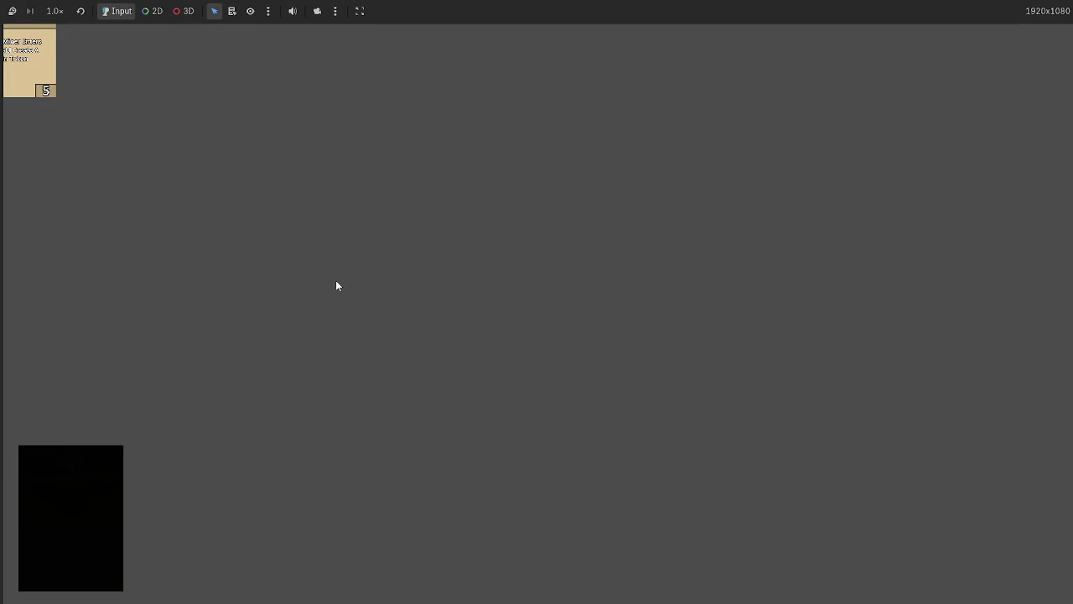
{"action": "key", "text": "alt+F4"}
{"action": "left_click", "coordinate": [413, 227]}
{"action": "left_click_drag", "start_coordinate": [412, 227], "coordinate": [598, 229]}
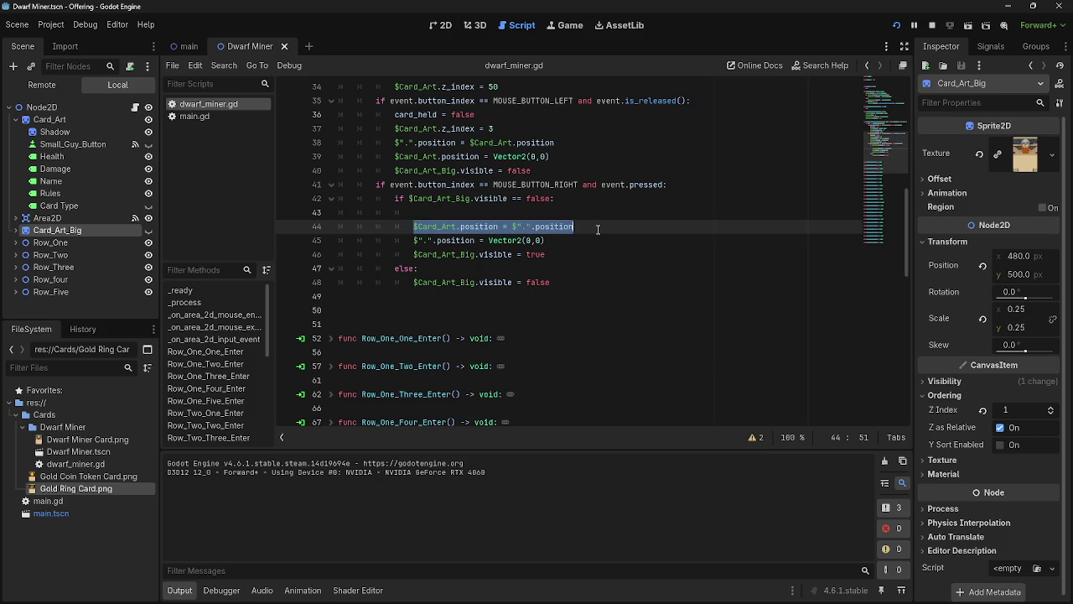
Step: Write if $".".position != Vector2 (0,0): on line 43
{"action": "left_click", "coordinate": [582, 234]}
{"action": "left_click", "coordinate": [579, 217]}
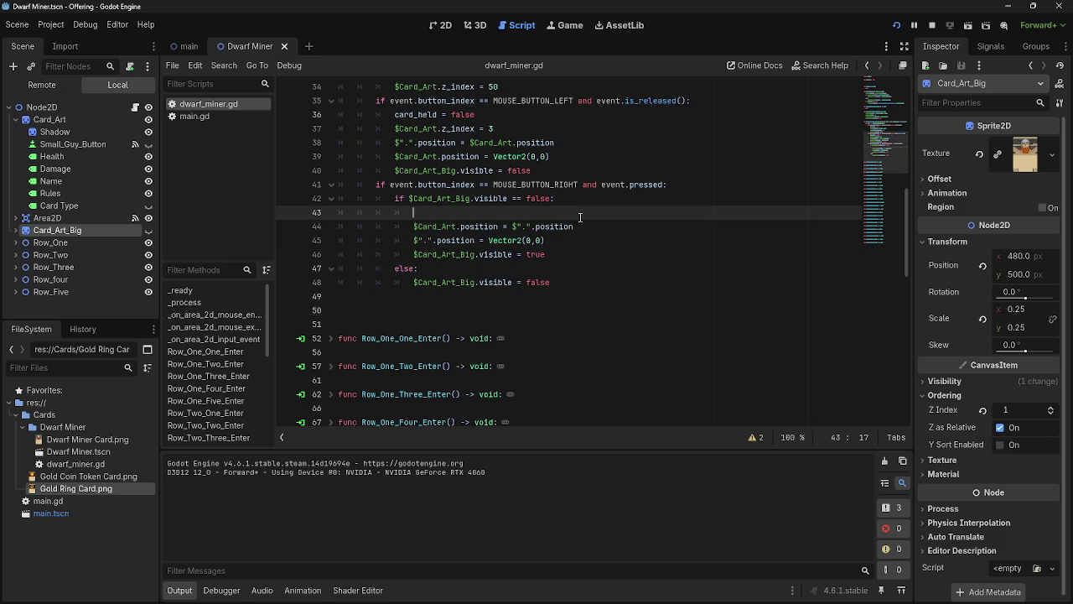
{"action": "type", "text": "if v"}
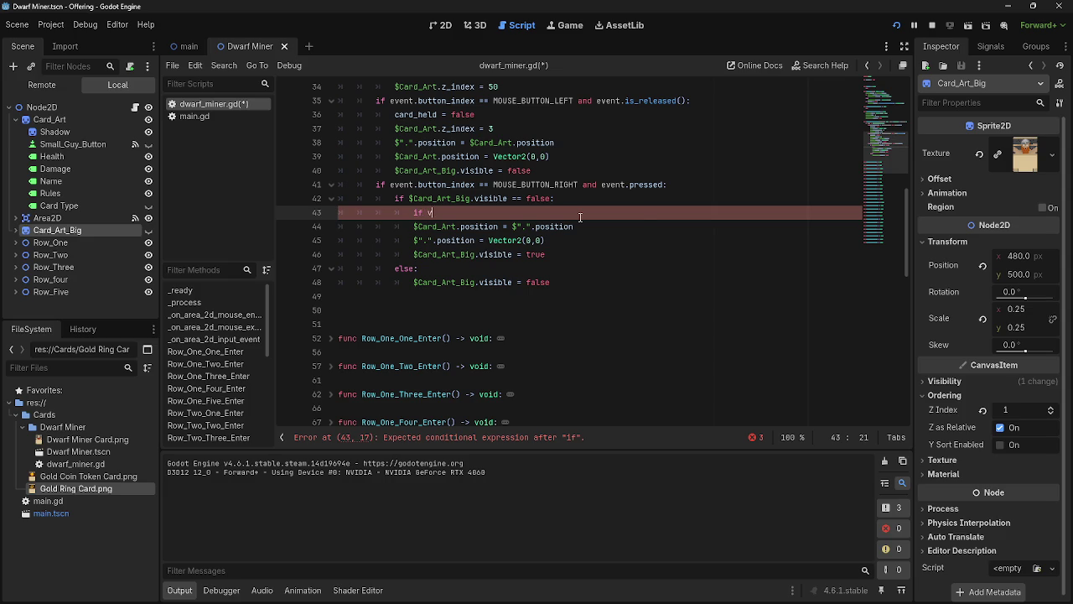
{"action": "key", "text": "BackSpace"}
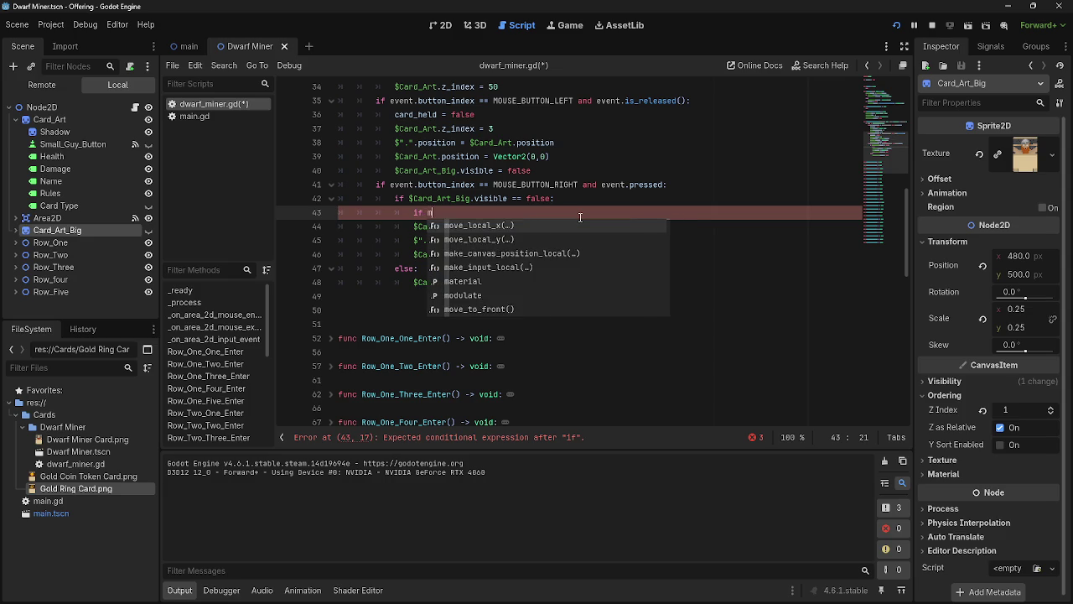
{"action": "type", "text": "$\".\".position = Vector2 (0,0)"}
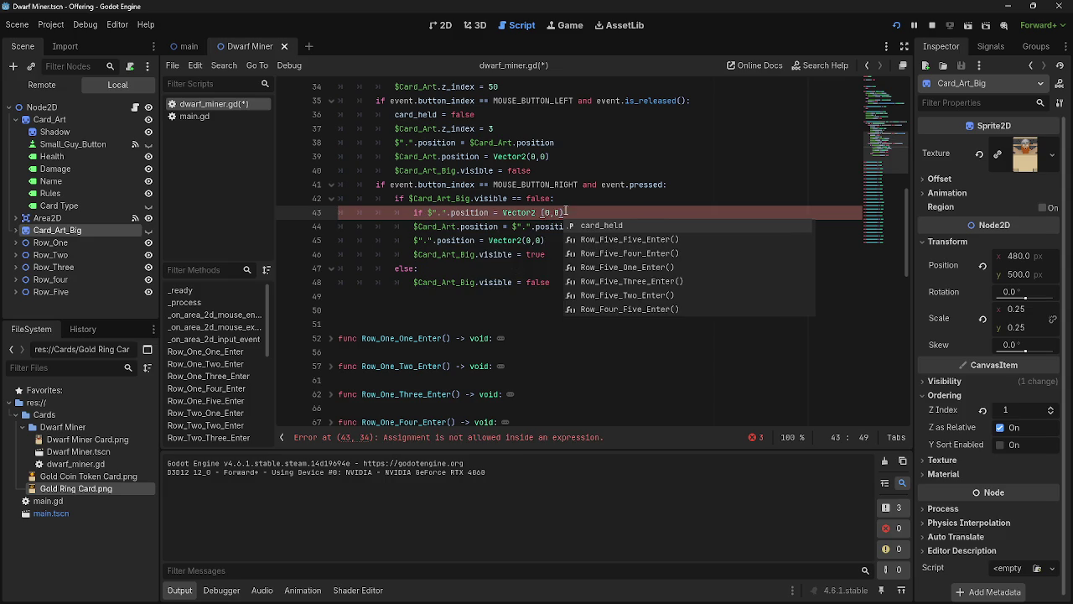
{"action": "left_click", "coordinate": [570, 211]}
{"action": "left_click", "coordinate": [494, 212]}
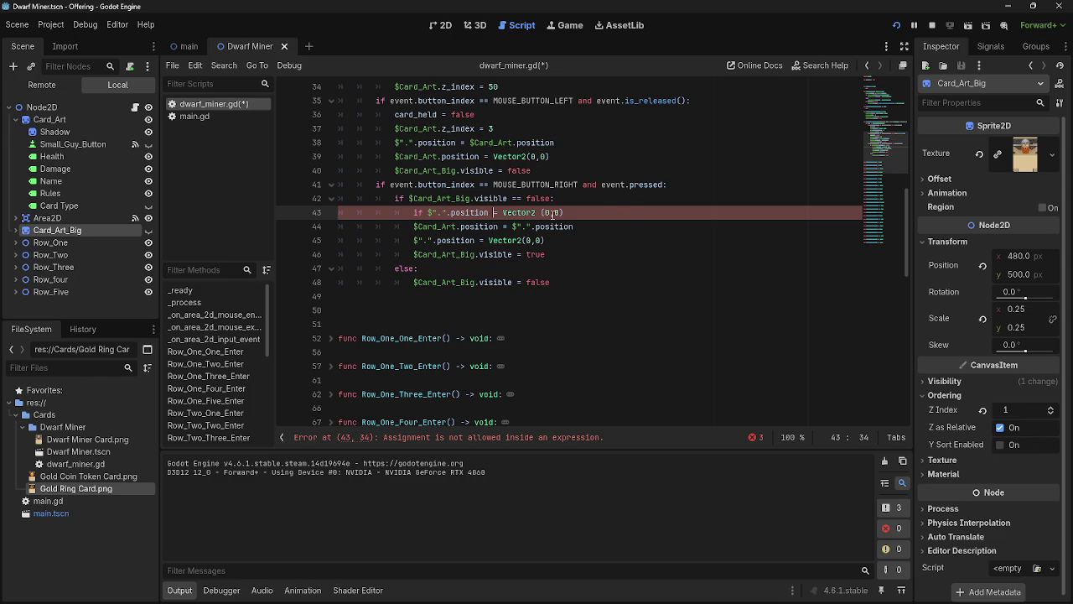
{"action": "type", "text": "!"}
{"action": "left_click", "coordinate": [600, 213]}
{"action": "type", "text": ":"}
Step: Indent lines 44 and 45 under the new check and launch the game
{"action": "left_click", "coordinate": [412, 226]}
{"action": "key", "text": "Tab"}
{"action": "key", "text": "Tab"}
{"action": "left_click", "coordinate": [412, 241]}
{"action": "key", "text": "Tab"}
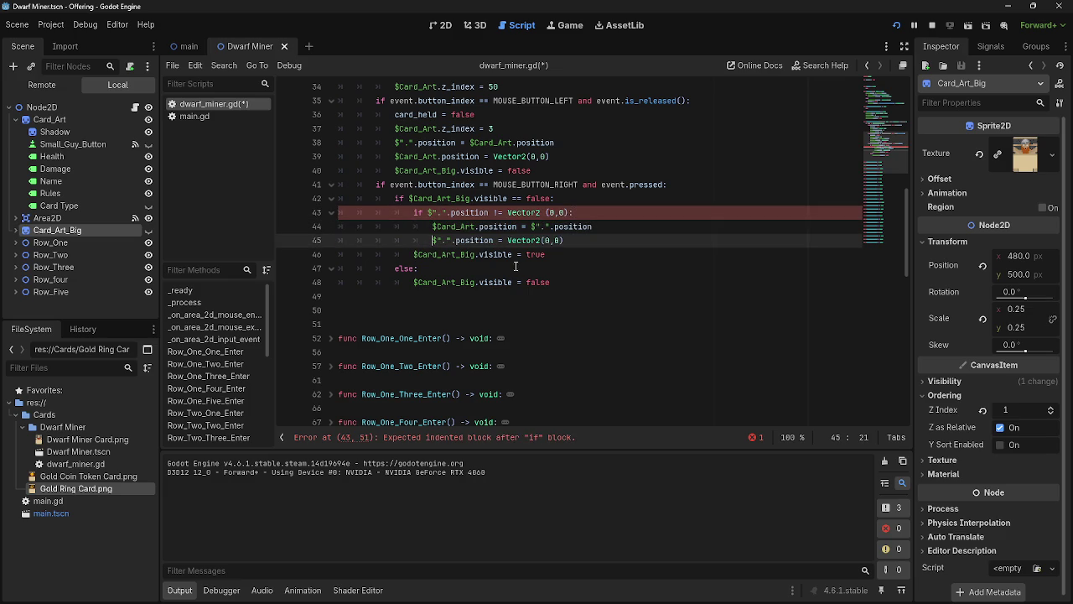
{"action": "left_click", "coordinate": [603, 252]}
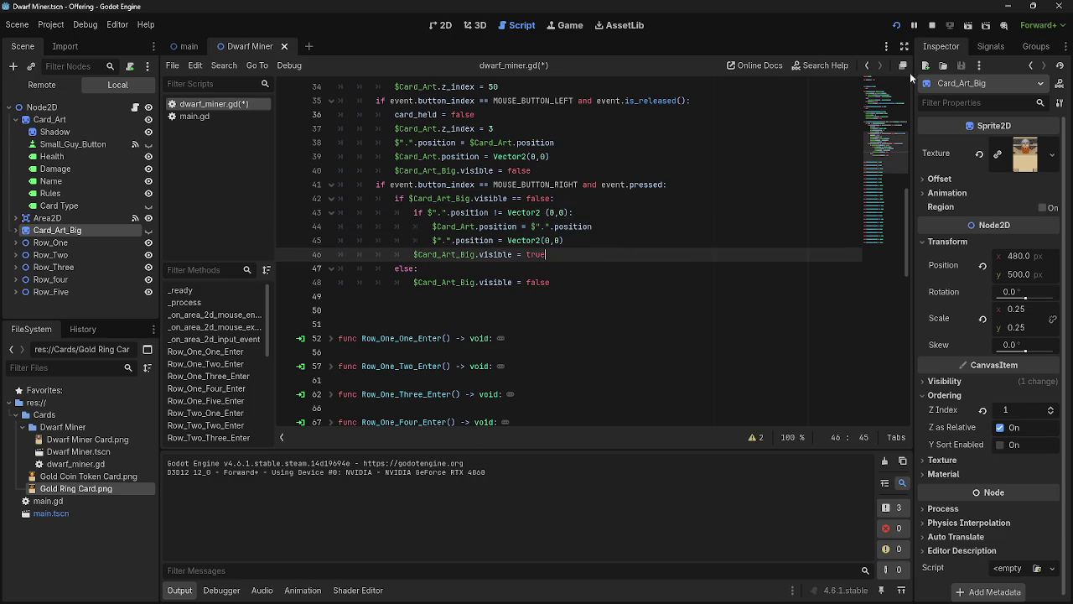
{"action": "left_click", "coordinate": [930, 28]}
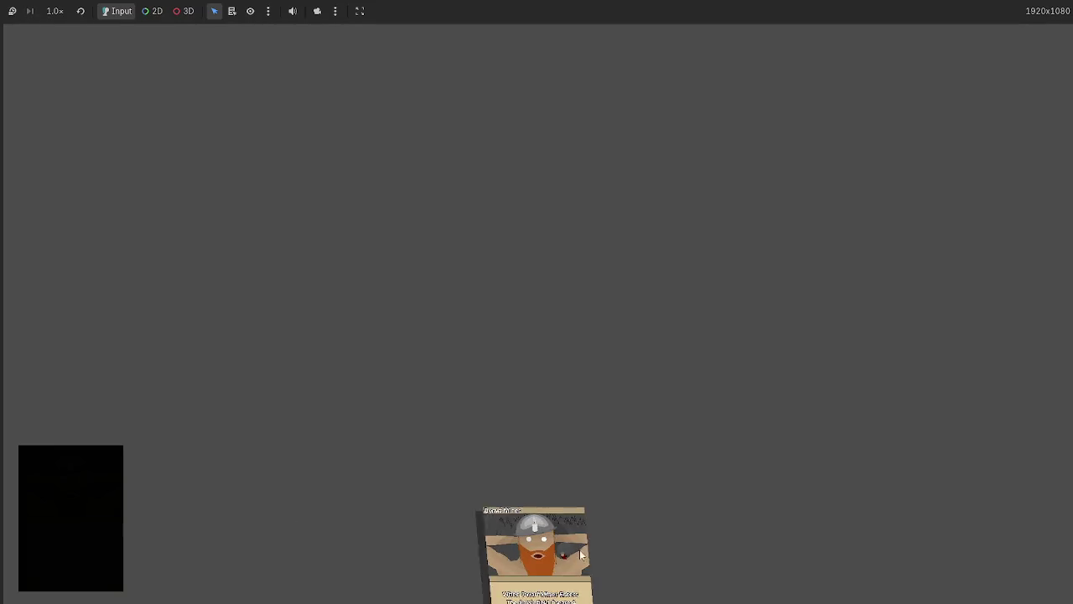
Step: Drag the card around to confirm the large Dwarf Miner preview appears, then stop the game with F8
{"action": "left_click_drag", "start_coordinate": [581, 555], "coordinate": [342, 265]}
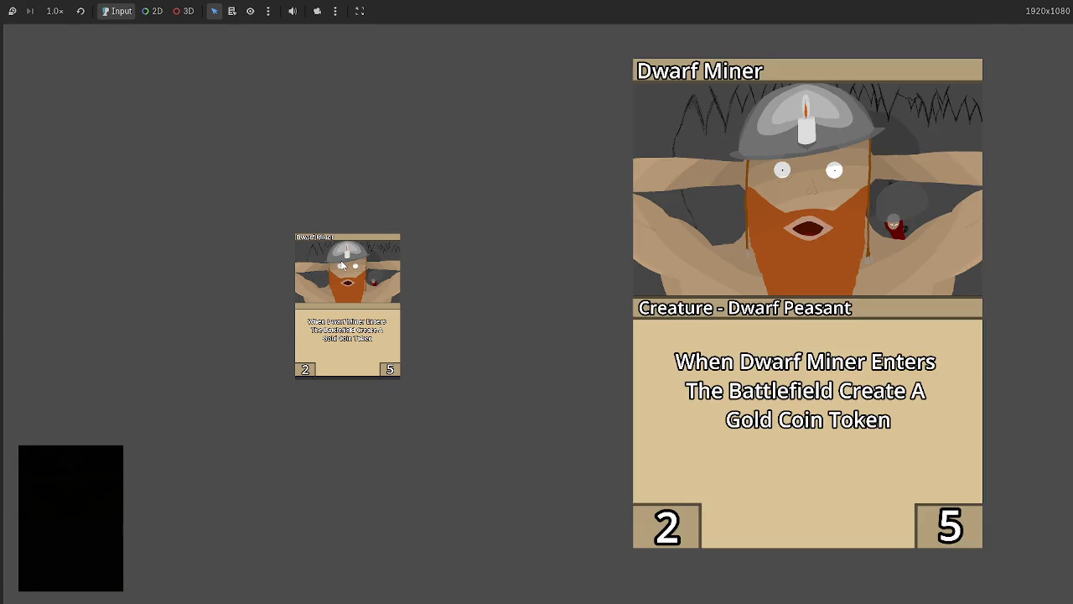
{"action": "mouse_move", "coordinate": [341, 264]}
{"action": "left_mouse_down"}
{"action": "mouse_move", "coordinate": [381, 252]}
{"action": "mouse_move", "coordinate": [444, 168]}
{"action": "mouse_move", "coordinate": [400, 310]}
{"action": "mouse_move", "coordinate": [414, 308]}
{"action": "mouse_move", "coordinate": [316, 329]}
{"action": "mouse_move", "coordinate": [336, 269]}
{"action": "mouse_move", "coordinate": [138, 231]}
{"action": "mouse_move", "coordinate": [358, 244]}
{"action": "mouse_move", "coordinate": [317, 249]}
{"action": "mouse_move", "coordinate": [300, 242]}
{"action": "mouse_move", "coordinate": [343, 218]}
{"action": "mouse_move", "coordinate": [358, 249]}
{"action": "mouse_move", "coordinate": [327, 228]}
{"action": "mouse_move", "coordinate": [435, 247]}
{"action": "mouse_move", "coordinate": [395, 217]}
{"action": "mouse_move", "coordinate": [427, 217]}
{"action": "mouse_move", "coordinate": [395, 245]}
{"action": "mouse_move", "coordinate": [375, 217]}
{"action": "mouse_move", "coordinate": [384, 250]}
{"action": "mouse_move", "coordinate": [367, 239]}
{"action": "left_mouse_up"}
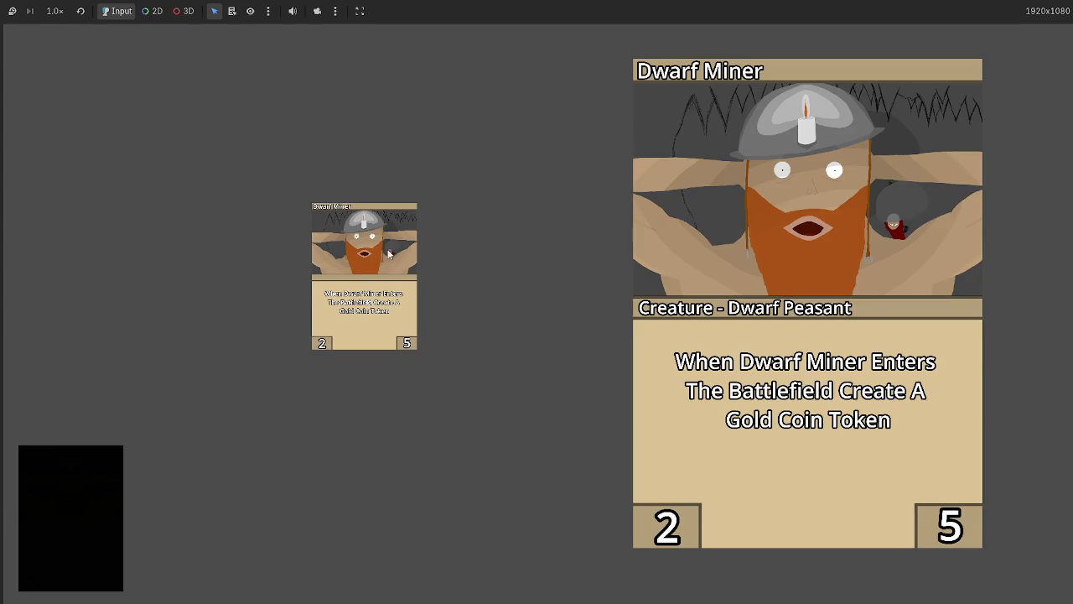
{"action": "key", "text": "F8"}
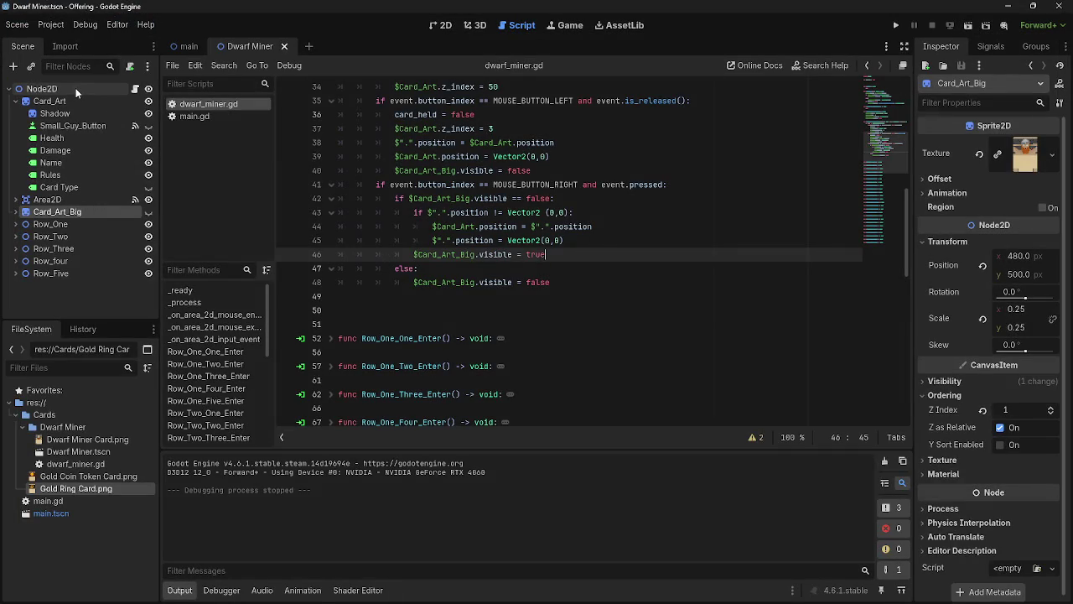
{"action": "left_click", "coordinate": [75, 88]}
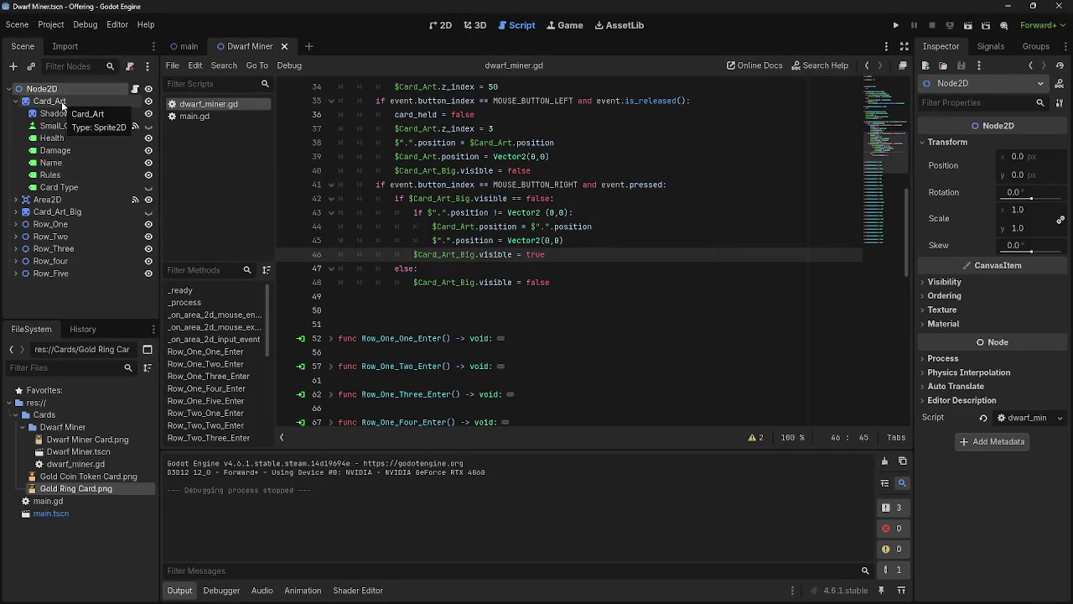
{"action": "left_click", "coordinate": [61, 101]}
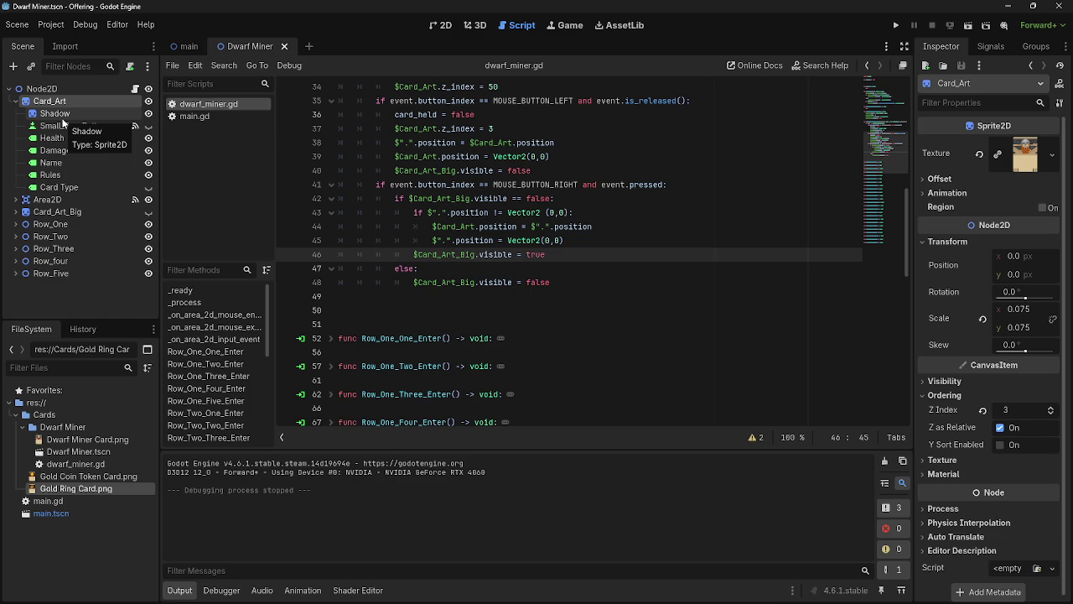
{"action": "left_click", "coordinate": [42, 224]}
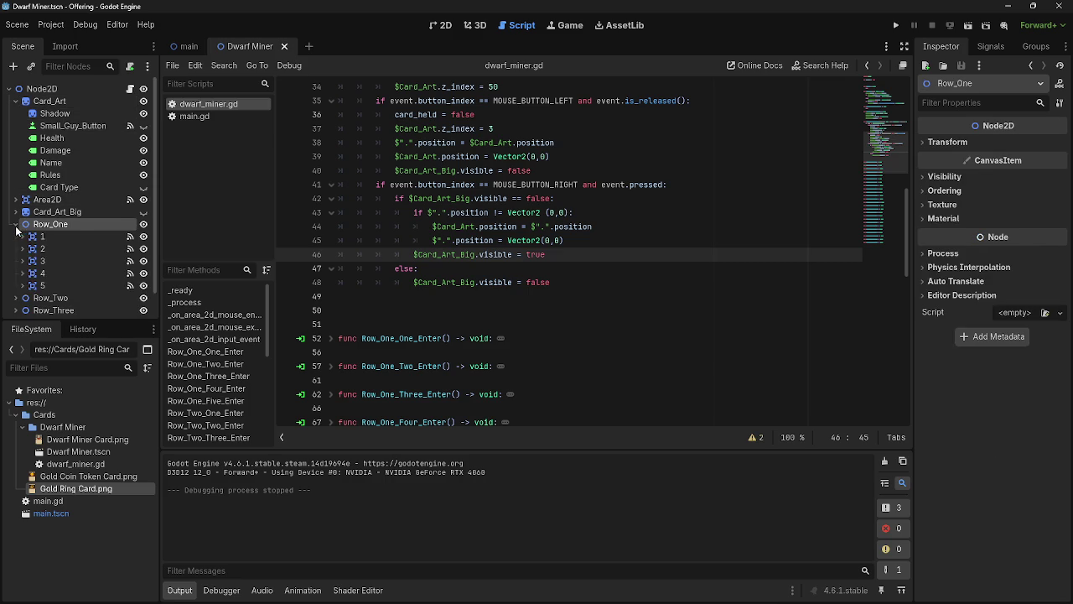
{"action": "left_click", "coordinate": [51, 100]}
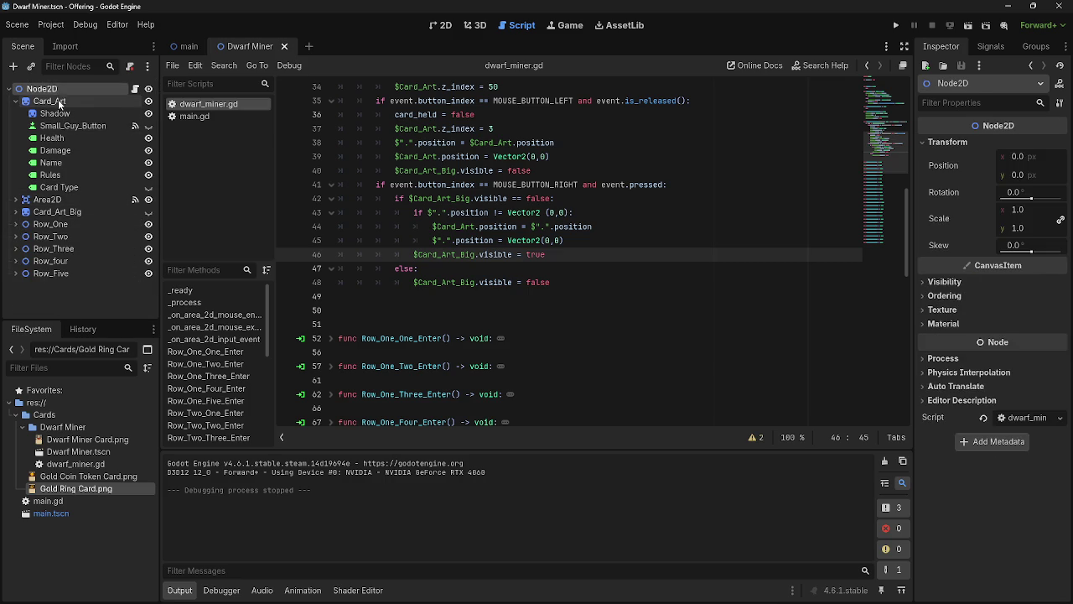
{"action": "left_click", "coordinate": [900, 28]}
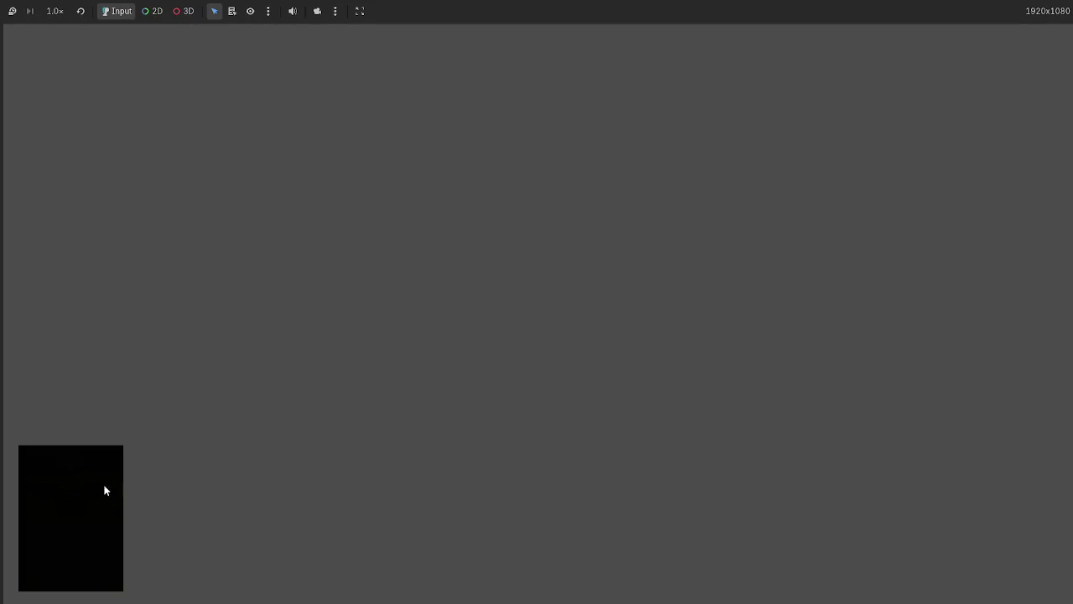
{"action": "left_click_drag", "start_coordinate": [541, 536], "coordinate": [386, 218]}
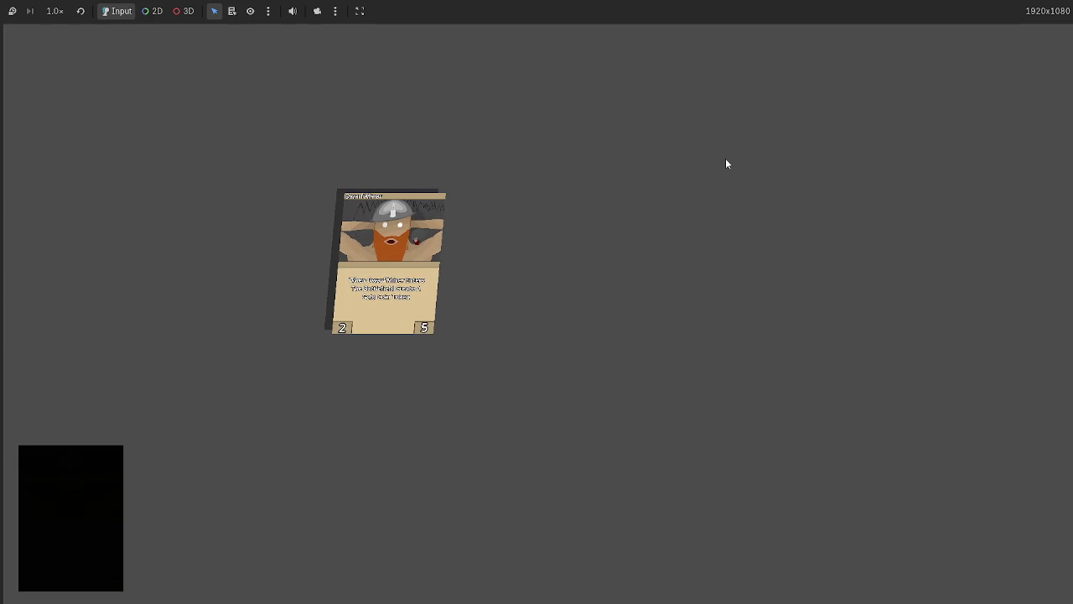
{"action": "key", "text": "F8"}
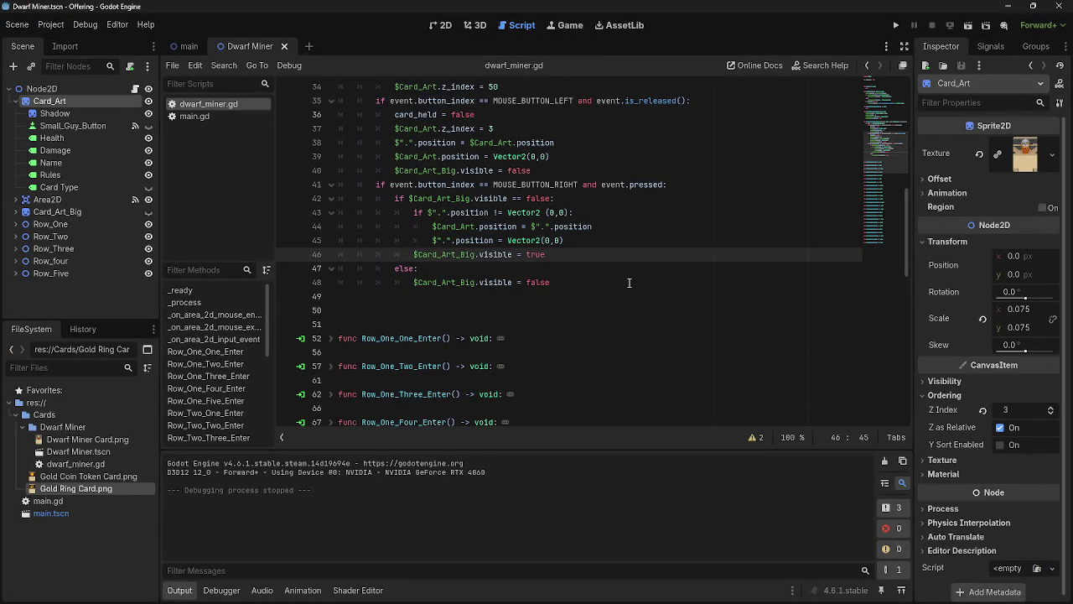
{"action": "scroll", "coordinate": [597, 304], "scroll_direction": "up", "scroll_amount": 4}
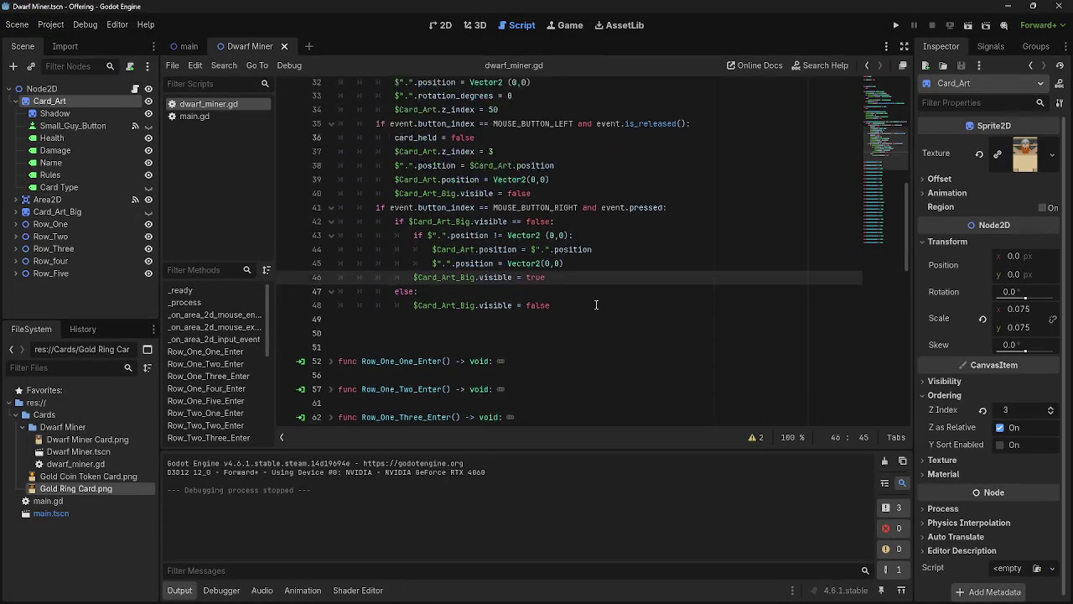
{"action": "scroll", "coordinate": [596, 304], "scroll_direction": "up", "scroll_amount": 3}
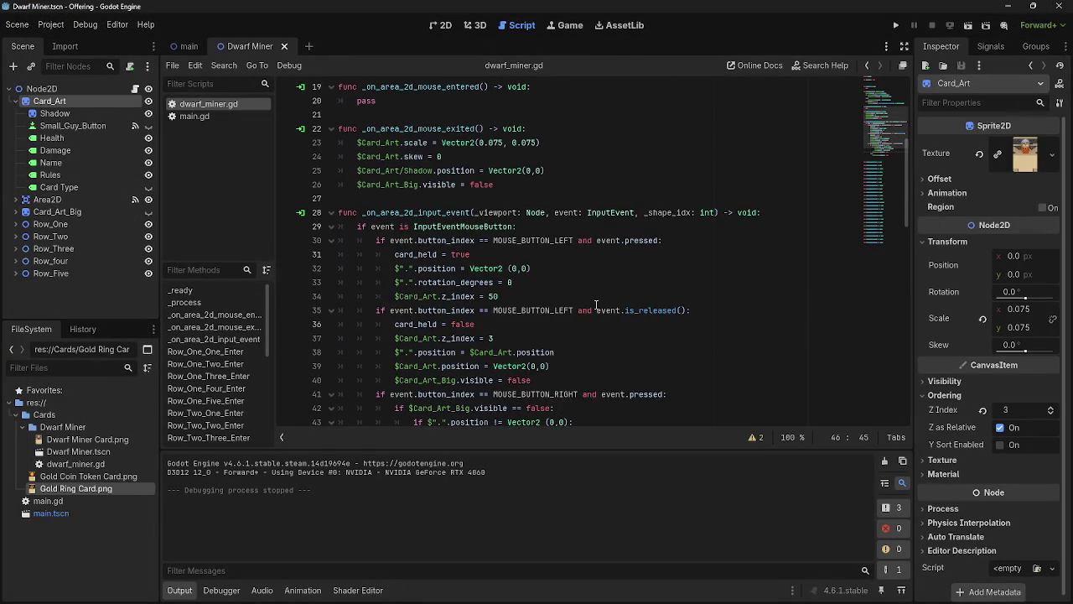
{"action": "scroll", "coordinate": [596, 305], "scroll_direction": "up", "scroll_amount": 3}
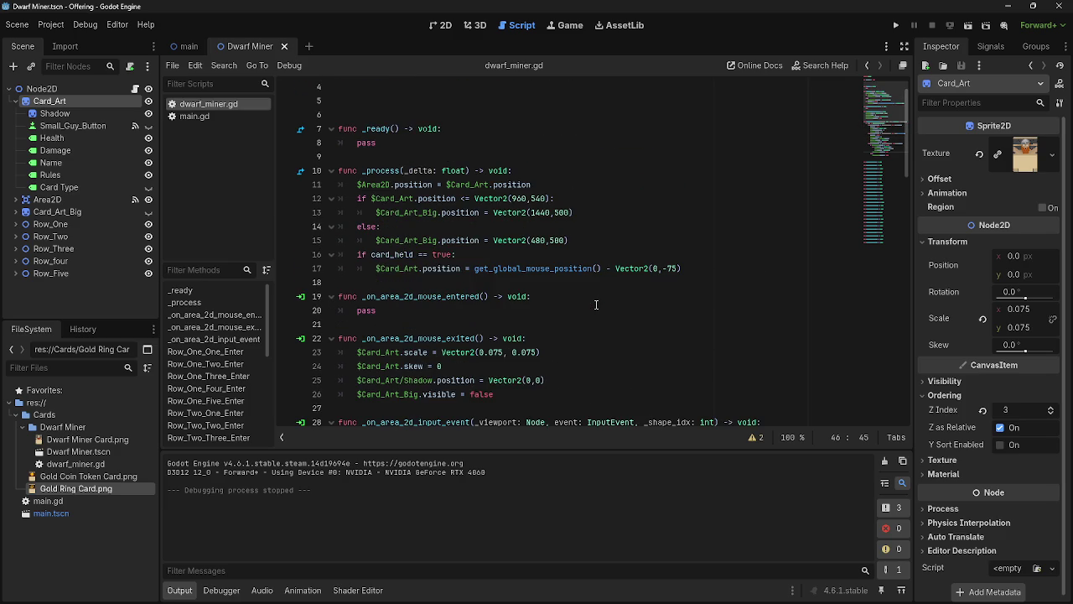
{"action": "left_click", "coordinate": [695, 268]}
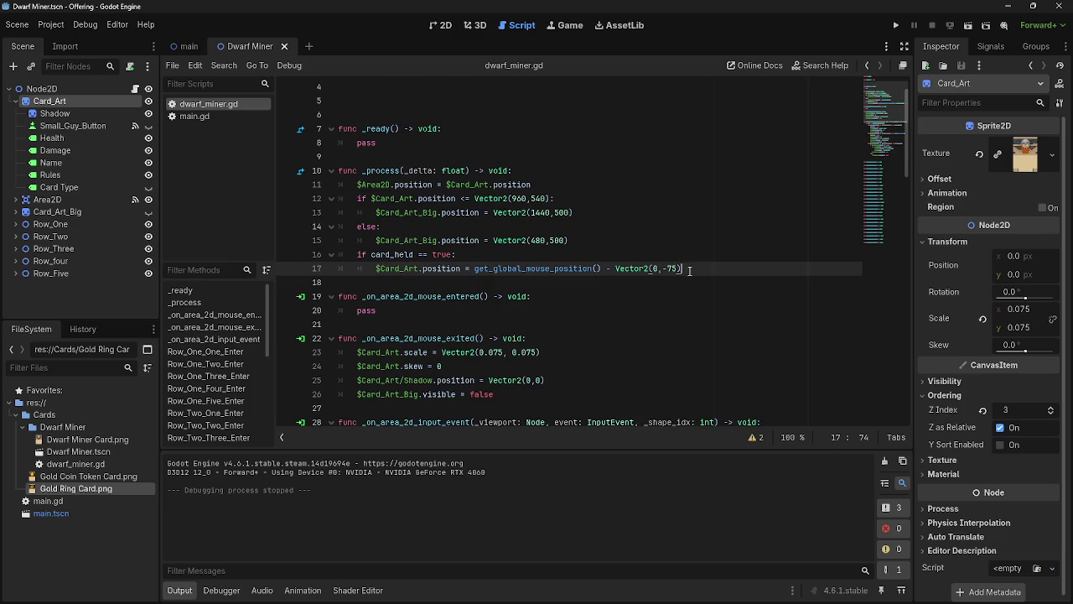
{"action": "left_click", "coordinate": [638, 254]}
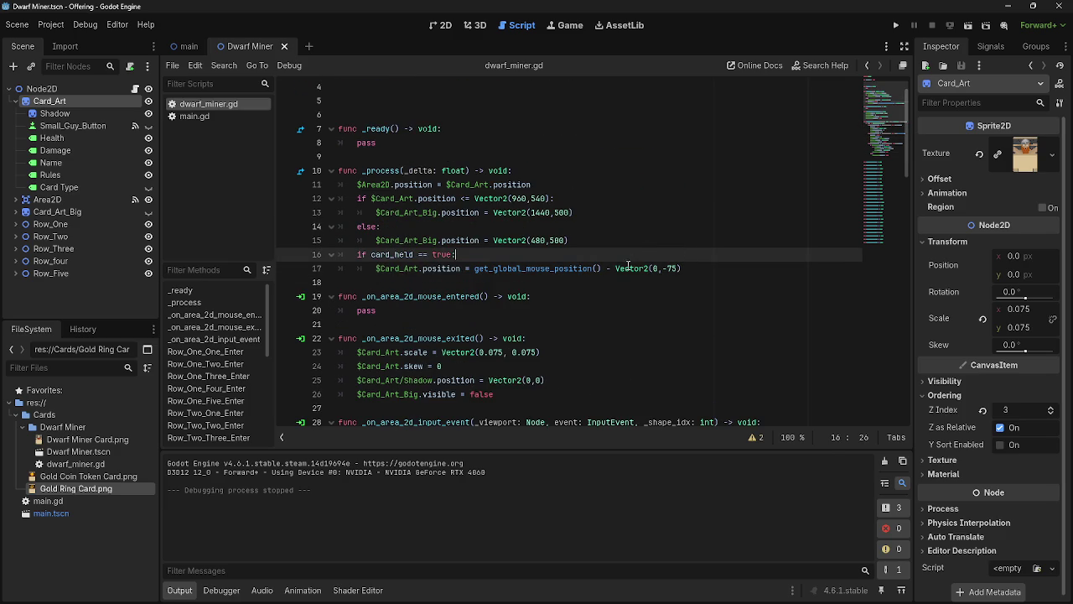
{"action": "scroll", "coordinate": [552, 369], "scroll_direction": "down", "scroll_amount": 5}
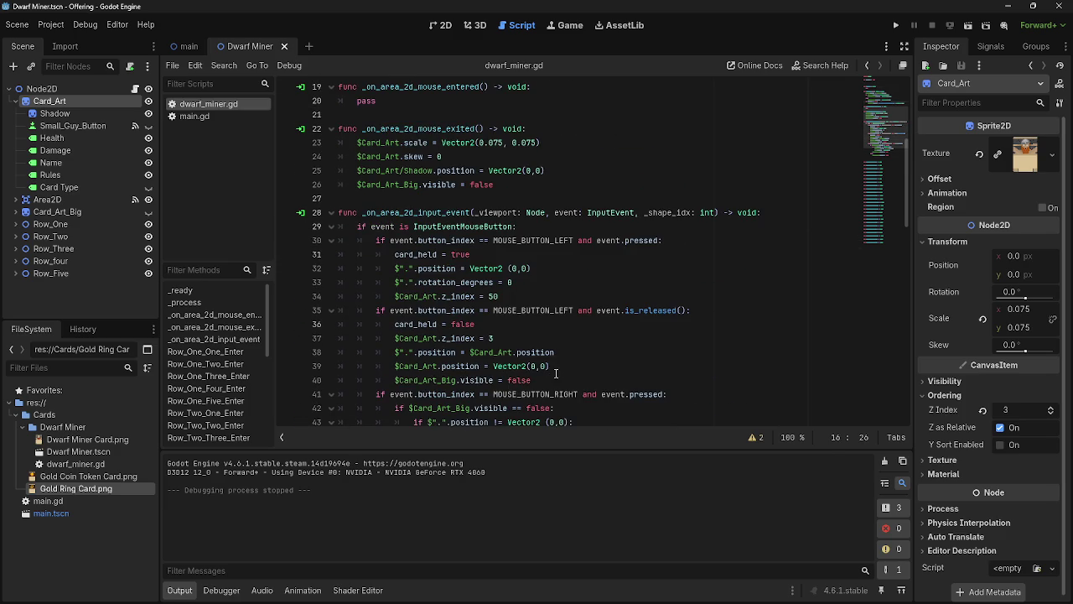
{"action": "scroll", "coordinate": [556, 374], "scroll_direction": "down", "scroll_amount": 2}
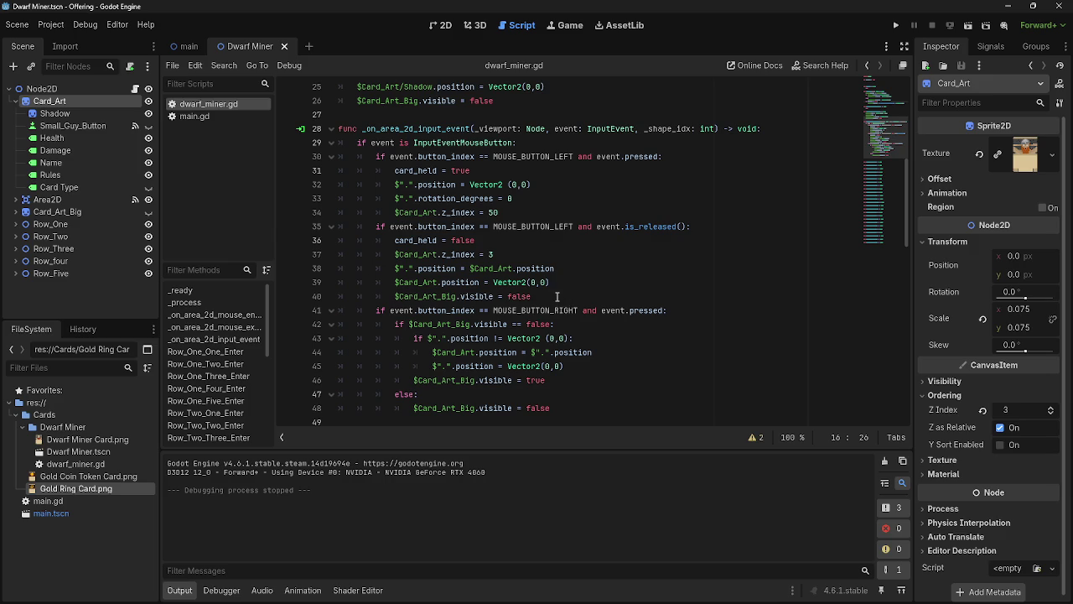
{"action": "left_click", "coordinate": [555, 297]}
{"action": "left_click_drag", "start_coordinate": [556, 282], "coordinate": [564, 283]}
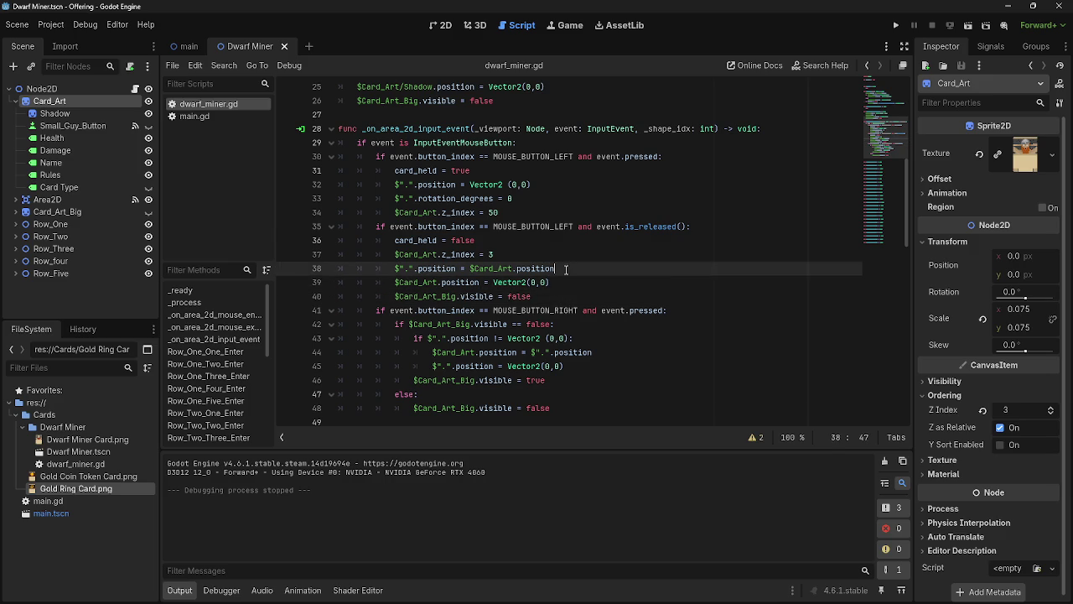
{"action": "key", "text": "Escape"}
{"action": "left_click", "coordinate": [897, 26]}
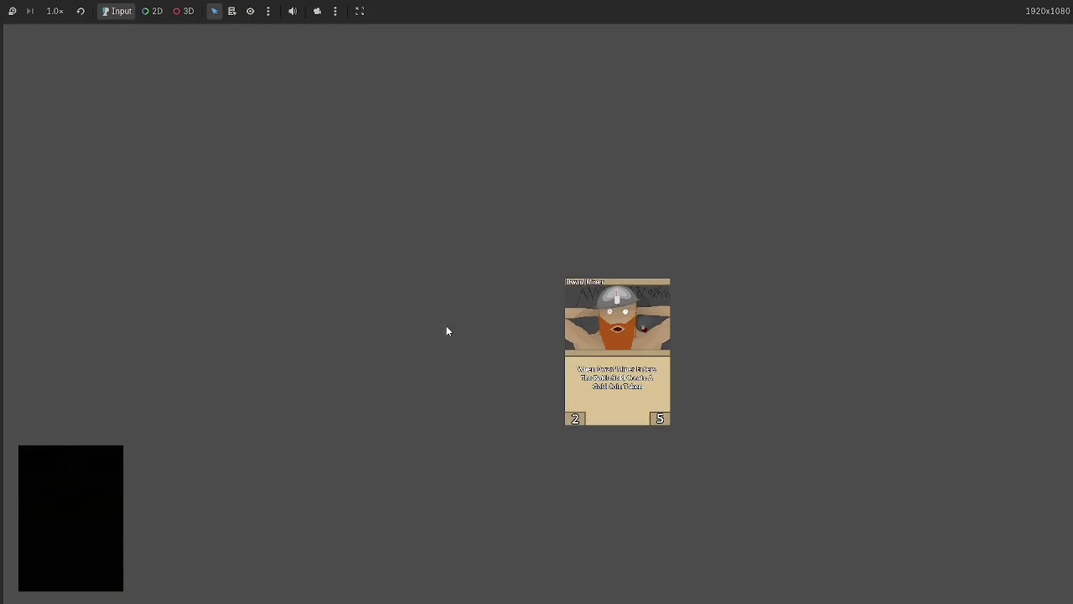
{"action": "key", "text": "F8"}
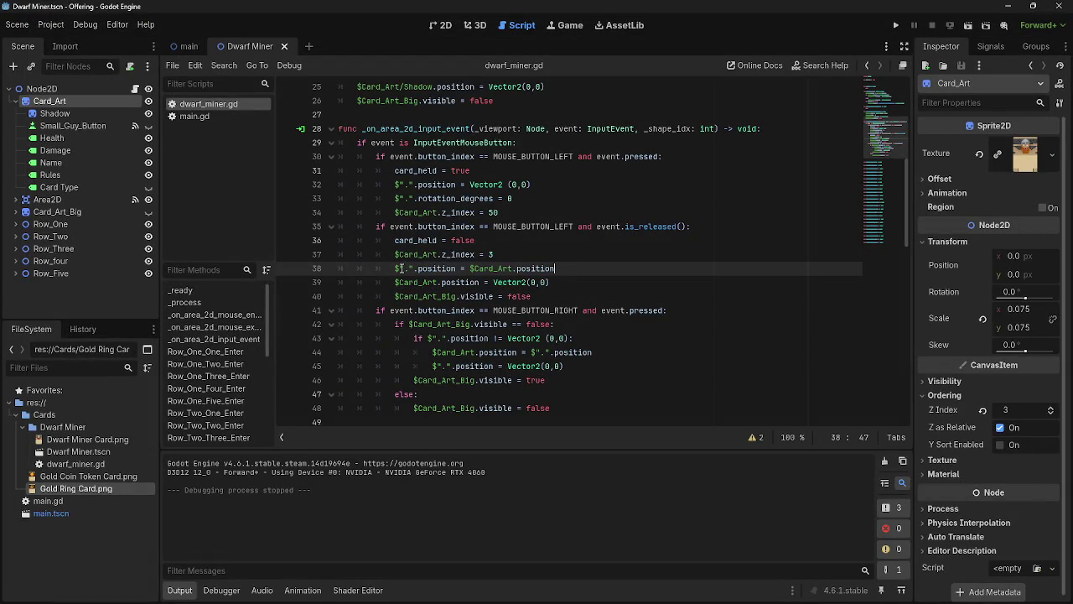
{"action": "left_click_drag", "start_coordinate": [397, 266], "coordinate": [639, 271]}
{"action": "left_click", "coordinate": [639, 271]}
{"action": "left_click_drag", "start_coordinate": [397, 281], "coordinate": [575, 285]}
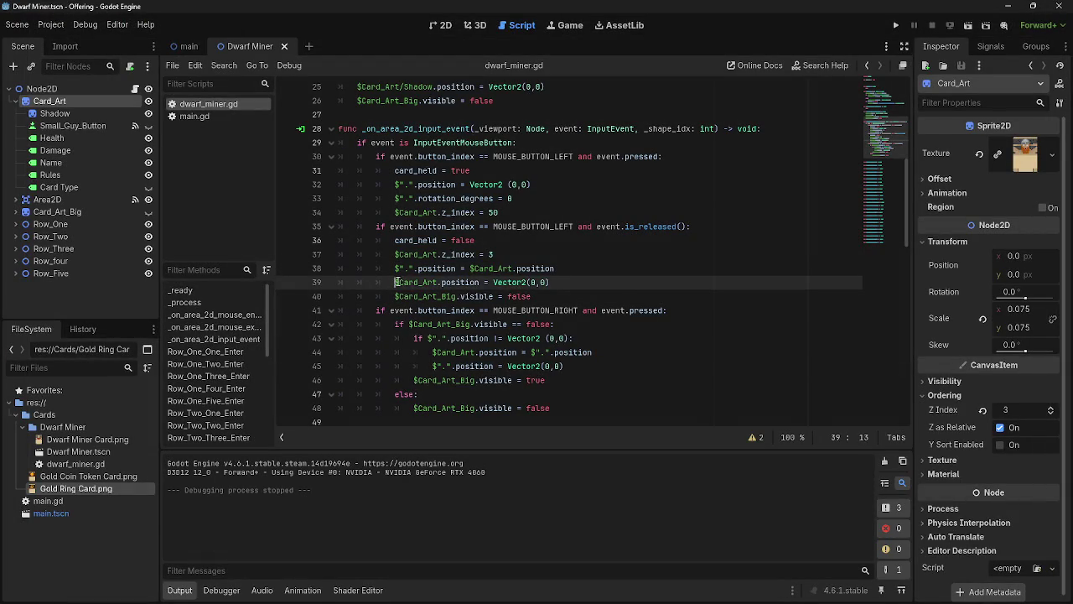
{"action": "left_click", "coordinate": [576, 286]}
{"action": "left_click_drag", "start_coordinate": [493, 283], "coordinate": [549, 283]}
{"action": "left_click", "coordinate": [590, 288]}
{"action": "scroll", "coordinate": [508, 416], "scroll_direction": "down", "scroll_amount": 1}
{"action": "scroll", "coordinate": [497, 407], "scroll_direction": "up", "scroll_amount": 1}
{"action": "left_click", "coordinate": [896, 25]}
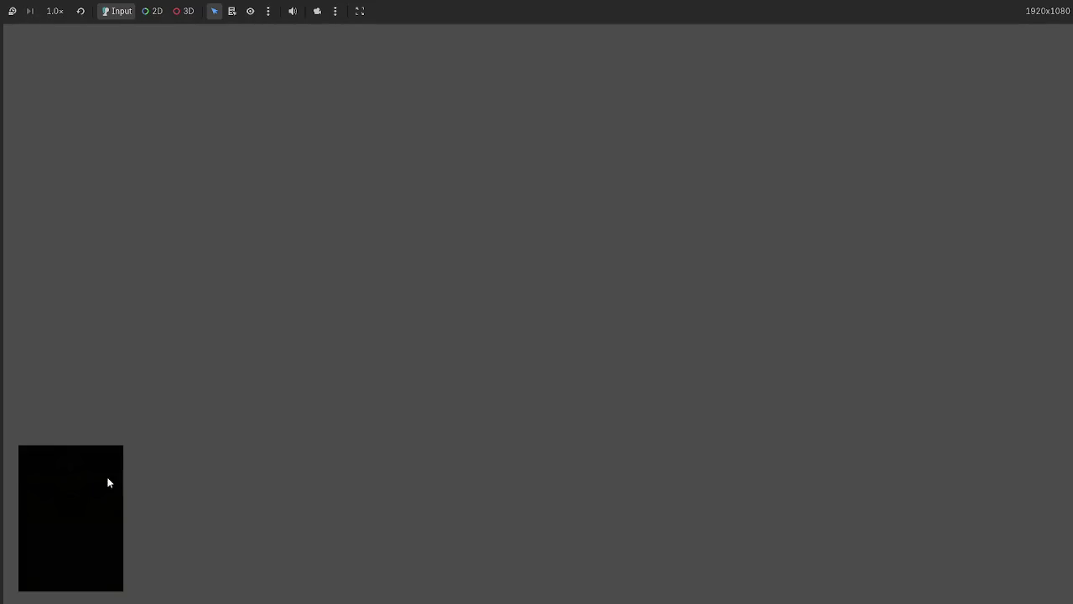
{"action": "left_click", "coordinate": [107, 482]}
{"action": "mouse_move", "coordinate": [539, 545]}
{"action": "left_mouse_down"}
{"action": "mouse_move", "coordinate": [327, 293]}
{"action": "mouse_move", "coordinate": [493, 294]}
{"action": "mouse_move", "coordinate": [261, 239]}
{"action": "mouse_move", "coordinate": [467, 282]}
{"action": "mouse_move", "coordinate": [243, 256]}
{"action": "mouse_move", "coordinate": [388, 254]}
{"action": "mouse_move", "coordinate": [223, 239]}
{"action": "mouse_move", "coordinate": [456, 243]}
{"action": "mouse_move", "coordinate": [250, 213]}
{"action": "mouse_move", "coordinate": [418, 234]}
{"action": "mouse_move", "coordinate": [251, 204]}
{"action": "mouse_move", "coordinate": [374, 216]}
{"action": "mouse_move", "coordinate": [260, 206]}
{"action": "mouse_move", "coordinate": [351, 209]}
{"action": "mouse_move", "coordinate": [222, 199]}
{"action": "mouse_move", "coordinate": [261, 210]}
{"action": "left_mouse_up"}
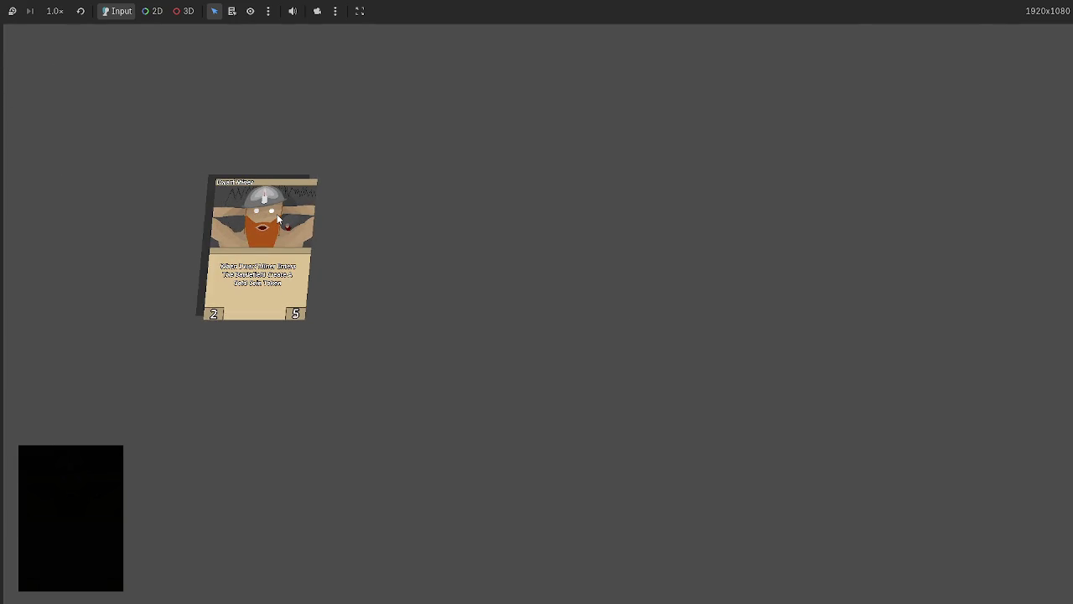
{"action": "key", "text": "F8"}
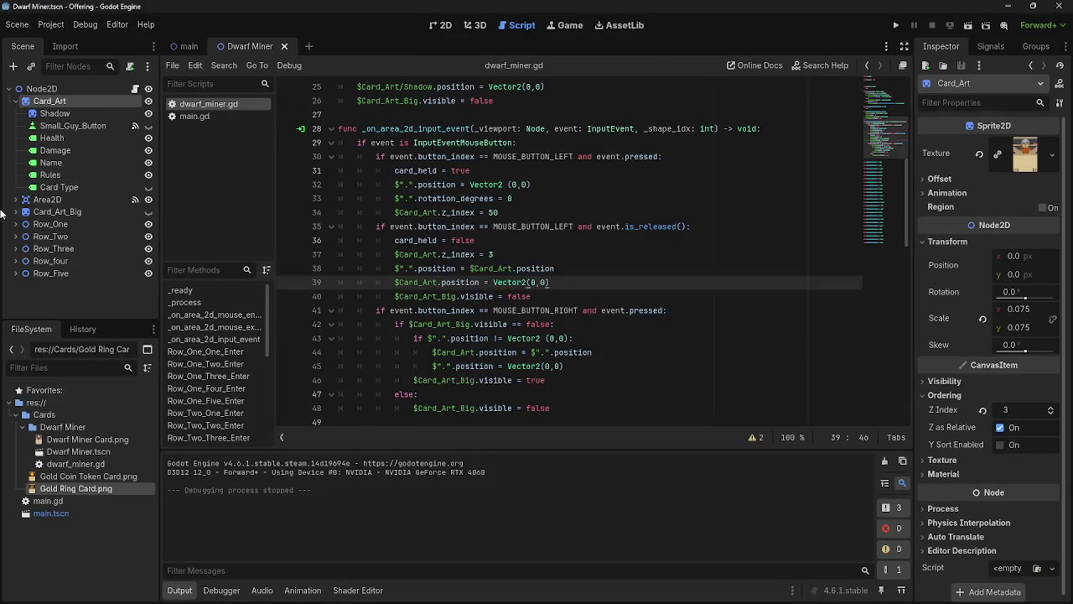
Step: Move Row_One through Row_Five under Card_Art in the Scene dock
{"action": "left_click", "coordinate": [50, 223]}
{"action": "left_click", "coordinate": [52, 248], "text": "shift"}
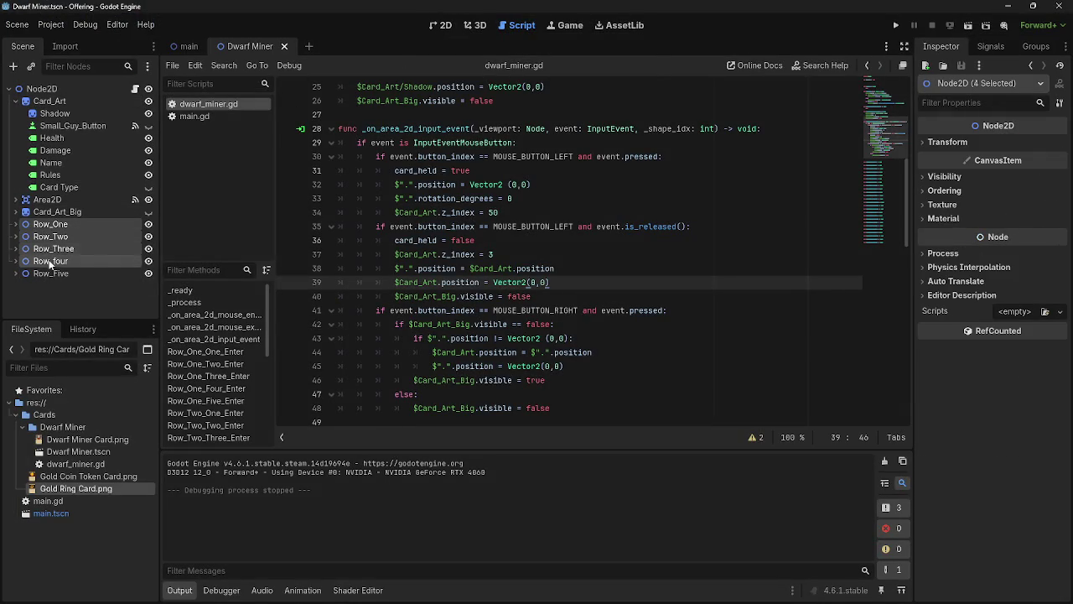
{"action": "left_click", "coordinate": [51, 273], "text": "shift"}
{"action": "left_click_drag", "start_coordinate": [56, 224], "coordinate": [61, 102]}
Step: Run the game, drag the card to the upper left, stop it, and return to the 2D view
{"action": "left_click", "coordinate": [895, 25]}
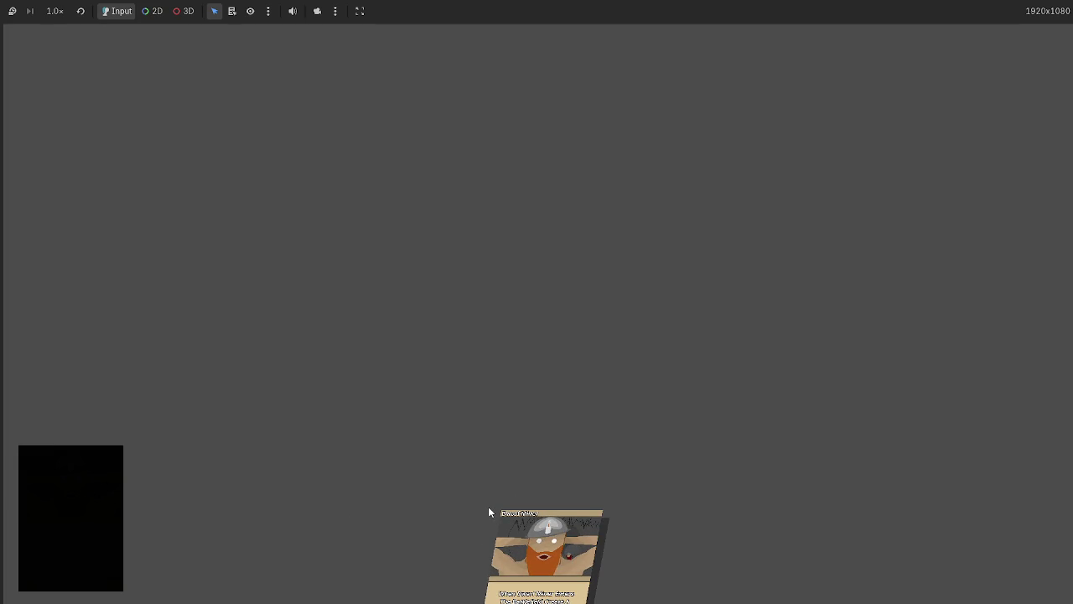
{"action": "mouse_move", "coordinate": [488, 506]}
{"action": "left_mouse_down"}
{"action": "mouse_move", "coordinate": [532, 496]}
{"action": "mouse_move", "coordinate": [344, 245]}
{"action": "left_mouse_up"}
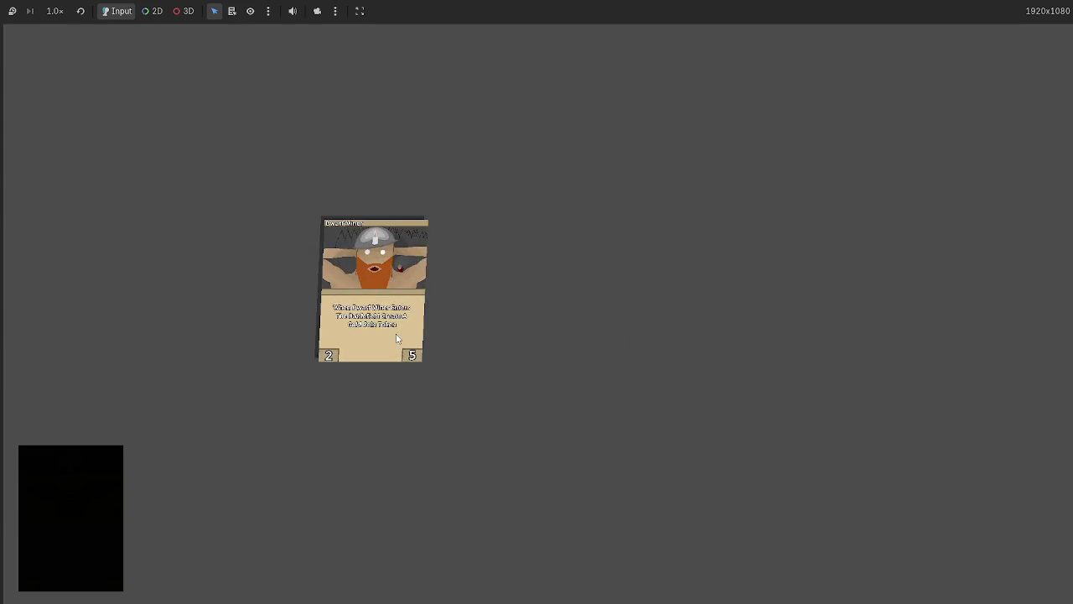
{"action": "key", "text": "F8"}
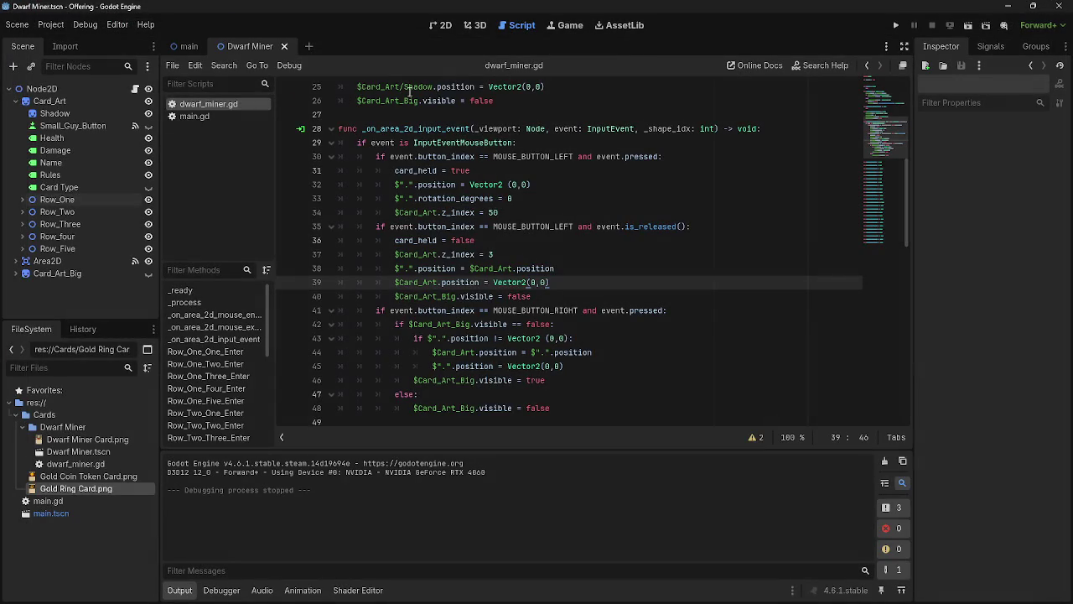
{"action": "left_click", "coordinate": [440, 26]}
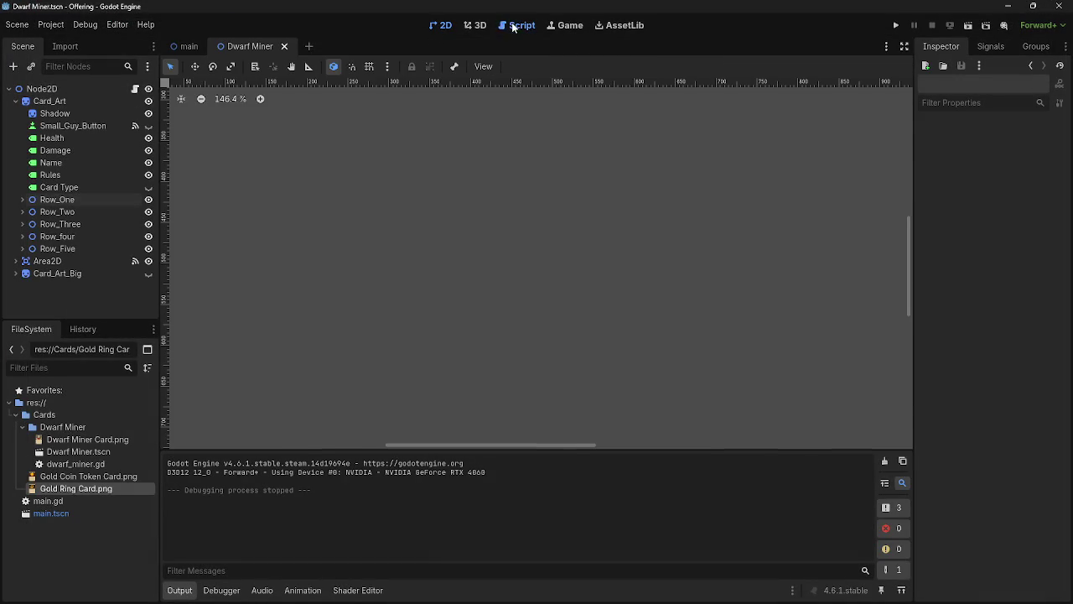
Step: Enable Debug > Visible Collision Shapes and return to the 2D workspace
{"action": "left_click", "coordinate": [518, 25]}
{"action": "left_click", "coordinate": [85, 25]}
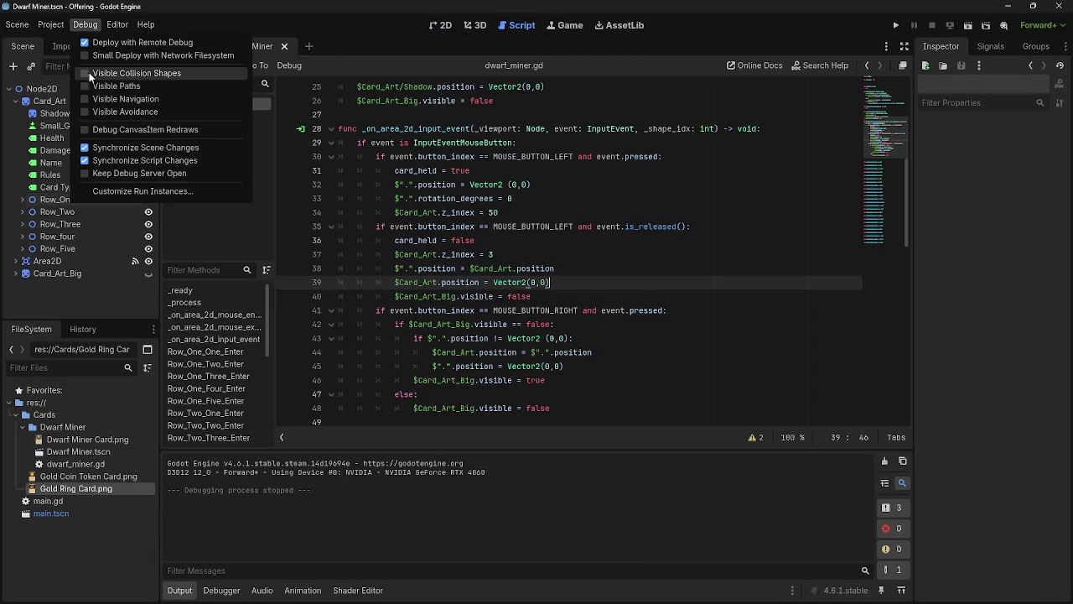
{"action": "left_click", "coordinate": [460, 30]}
{"action": "left_click", "coordinate": [441, 25]}
{"action": "scroll", "coordinate": [539, 206], "scroll_direction": "down", "scroll_amount": 3}
Step: Run the project, drag the card mid-left to watch its collision area, then stop
{"action": "key", "text": "F5"}
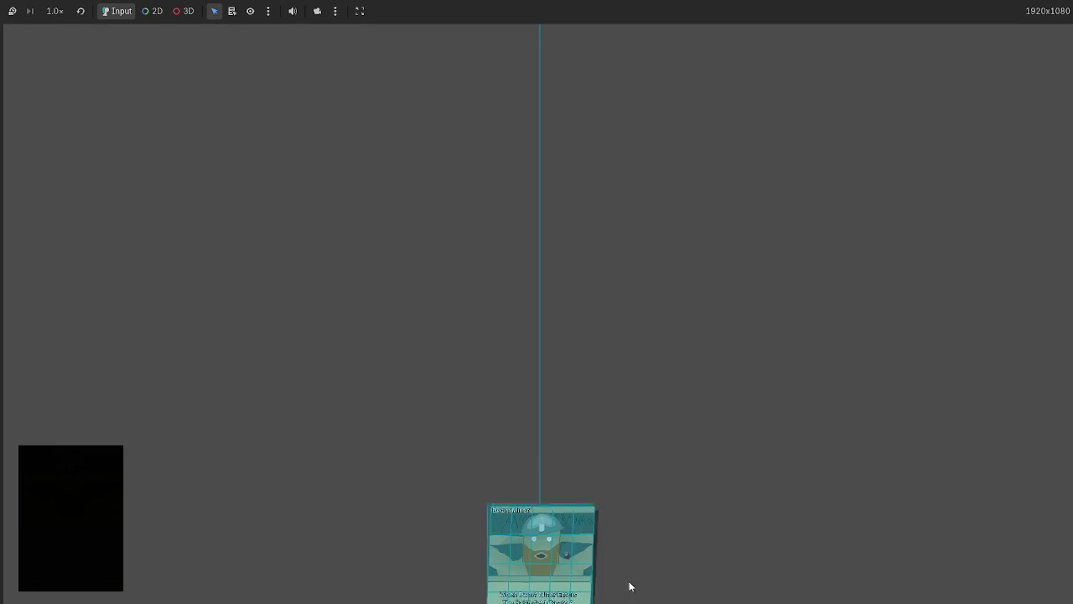
{"action": "left_click_drag", "start_coordinate": [503, 478], "coordinate": [344, 283]}
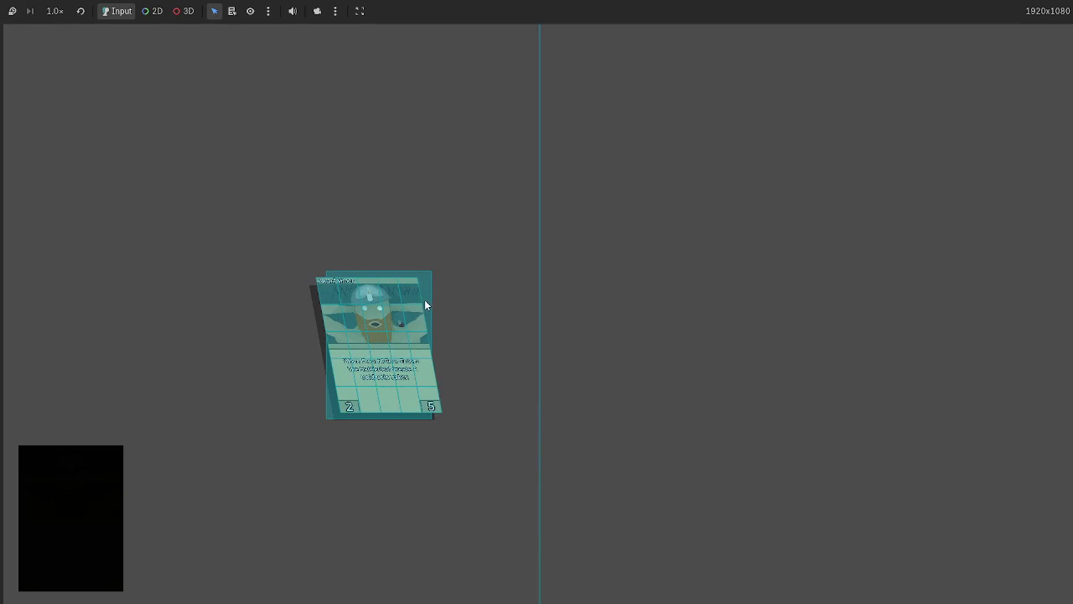
{"action": "mouse_move", "coordinate": [337, 281]}
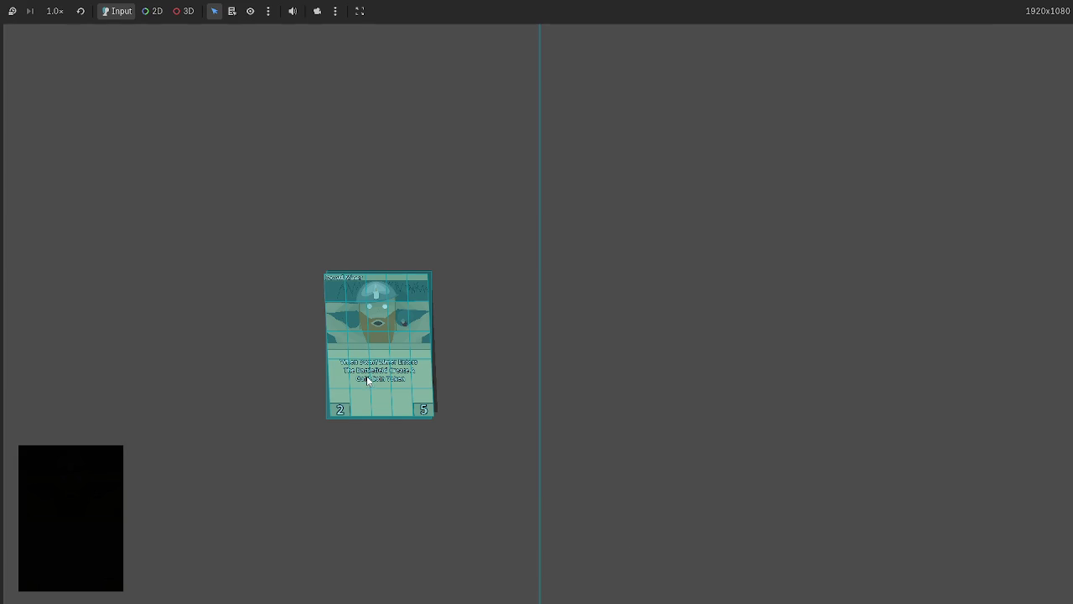
{"action": "key", "text": "F8"}
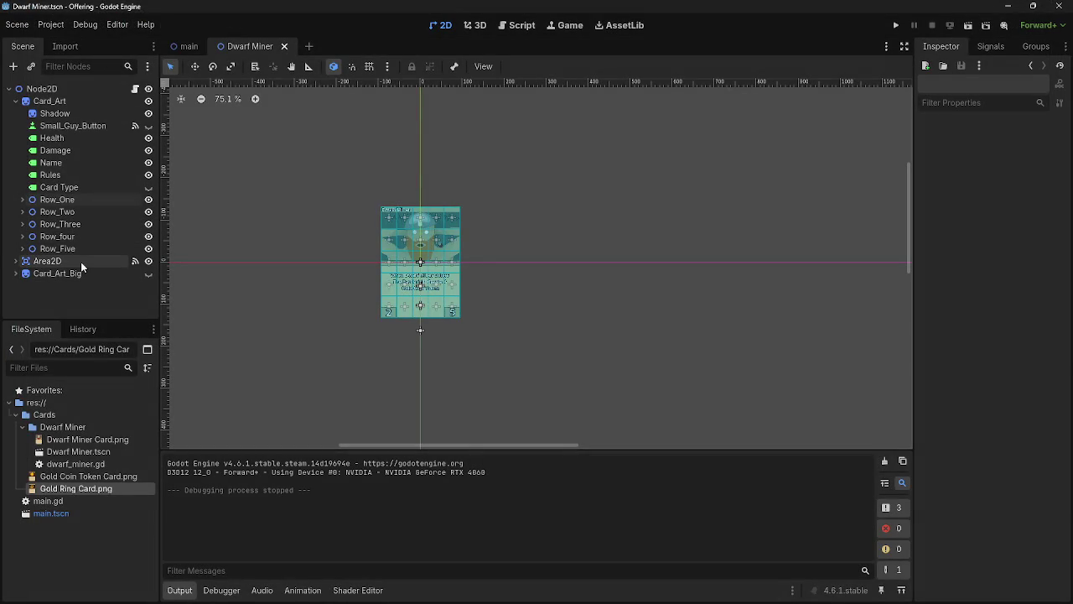
Step: Select Area2D, open dwarf_miner.gd, and drag the node into the code, then undo the insertion
{"action": "left_click", "coordinate": [81, 261]}
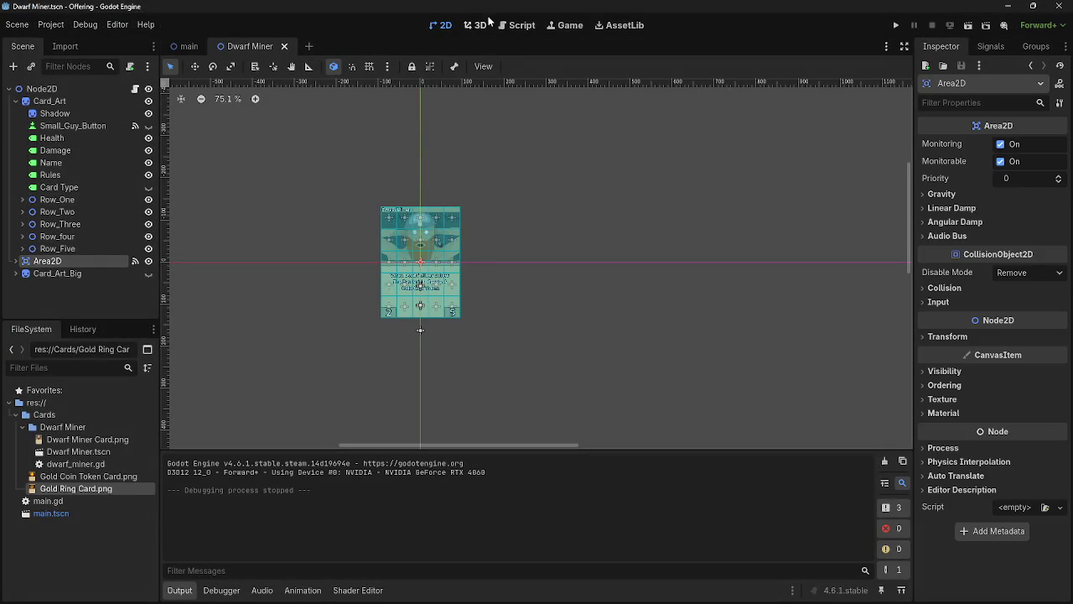
{"action": "left_click", "coordinate": [475, 25]}
{"action": "left_click", "coordinate": [518, 25]}
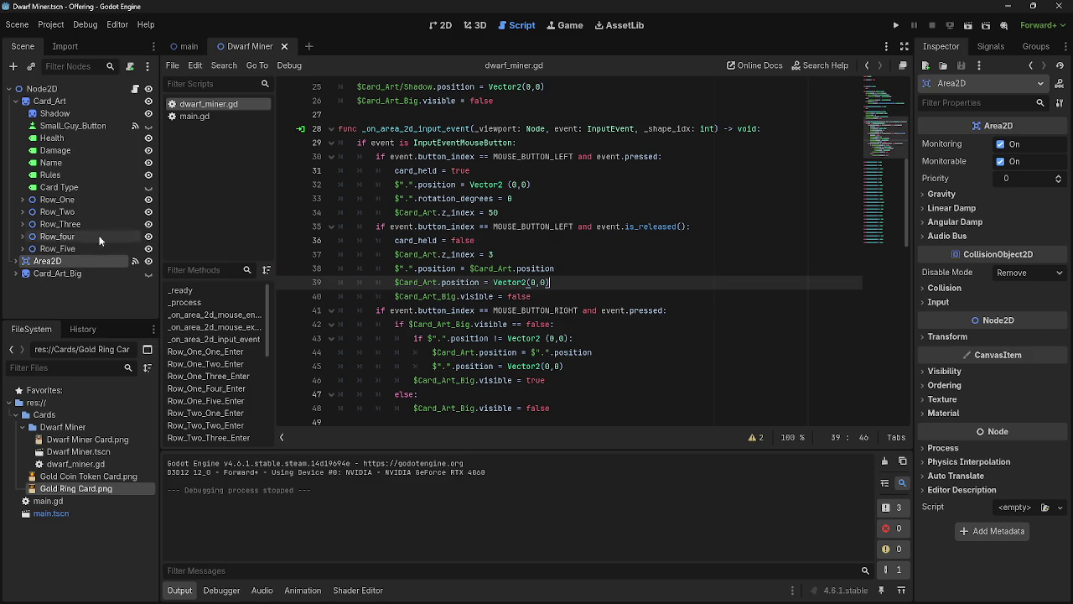
{"action": "mouse_move", "coordinate": [47, 260]}
{"action": "left_mouse_down"}
{"action": "mouse_move", "coordinate": [573, 401]}
{"action": "mouse_move", "coordinate": [532, 397]}
{"action": "left_mouse_up"}
{"action": "key", "text": "ctrl+z"}
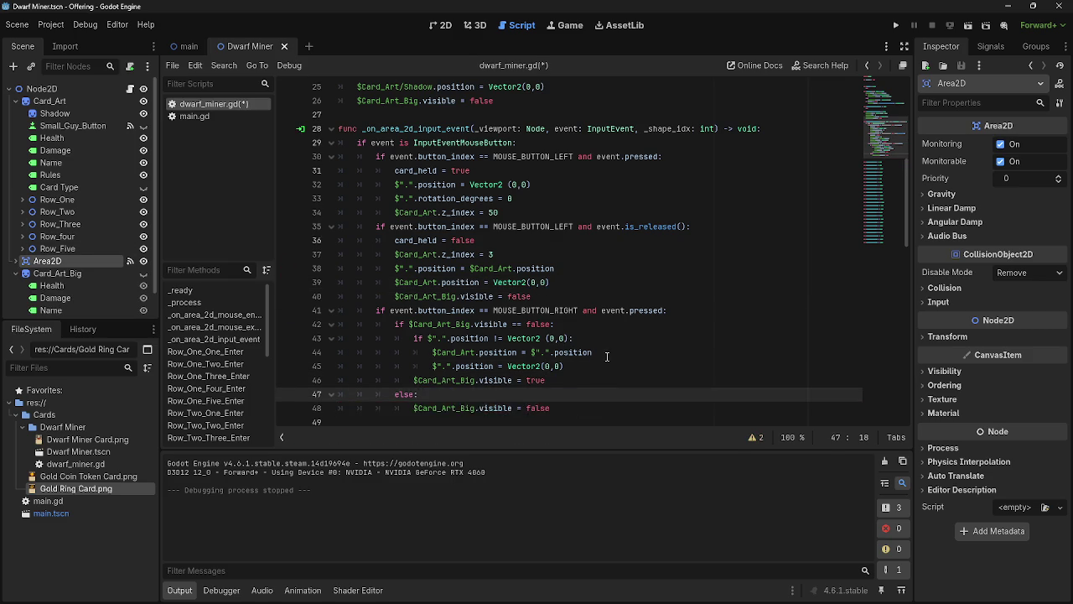
Step: Inspect line 11 setting $Area2D.position to $Card_Art.position, undoing and redoing recent edits
{"action": "scroll", "coordinate": [603, 369], "scroll_direction": "up", "scroll_amount": 8}
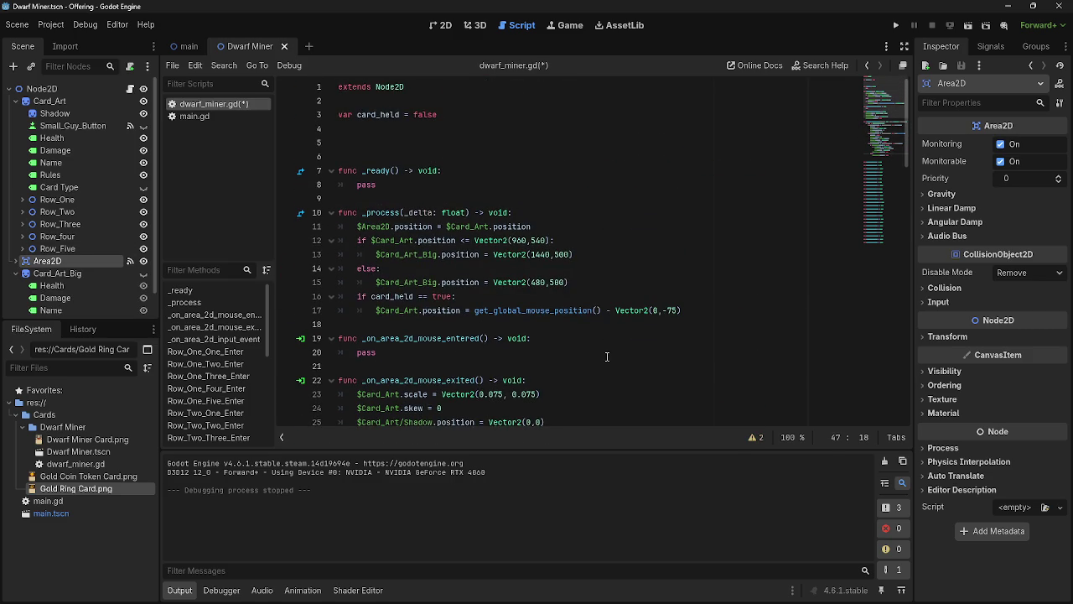
{"action": "left_click_drag", "start_coordinate": [359, 227], "coordinate": [590, 227]}
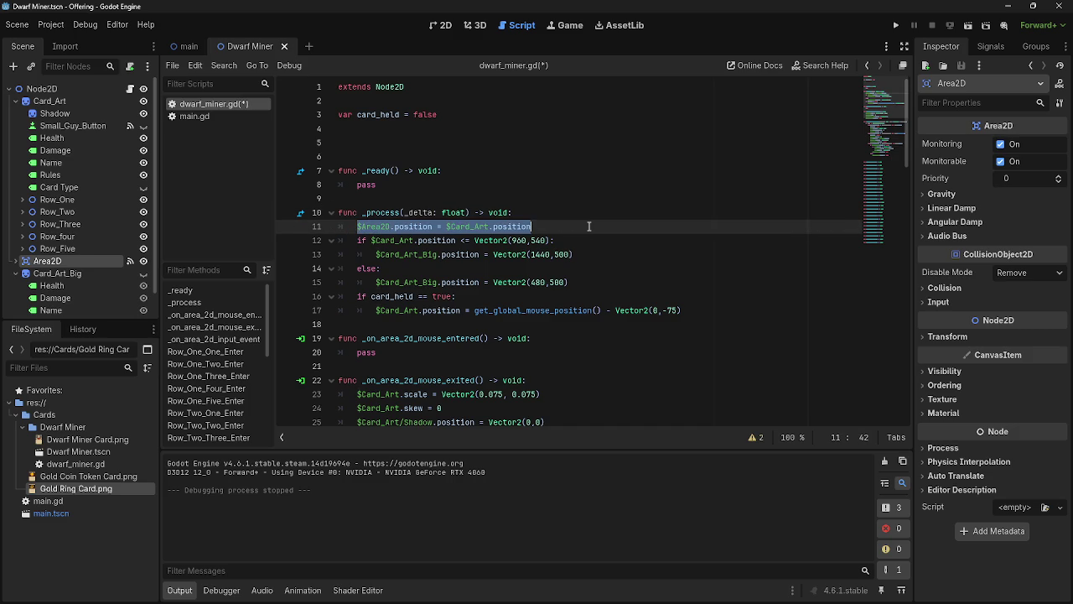
{"action": "left_click", "coordinate": [552, 228]}
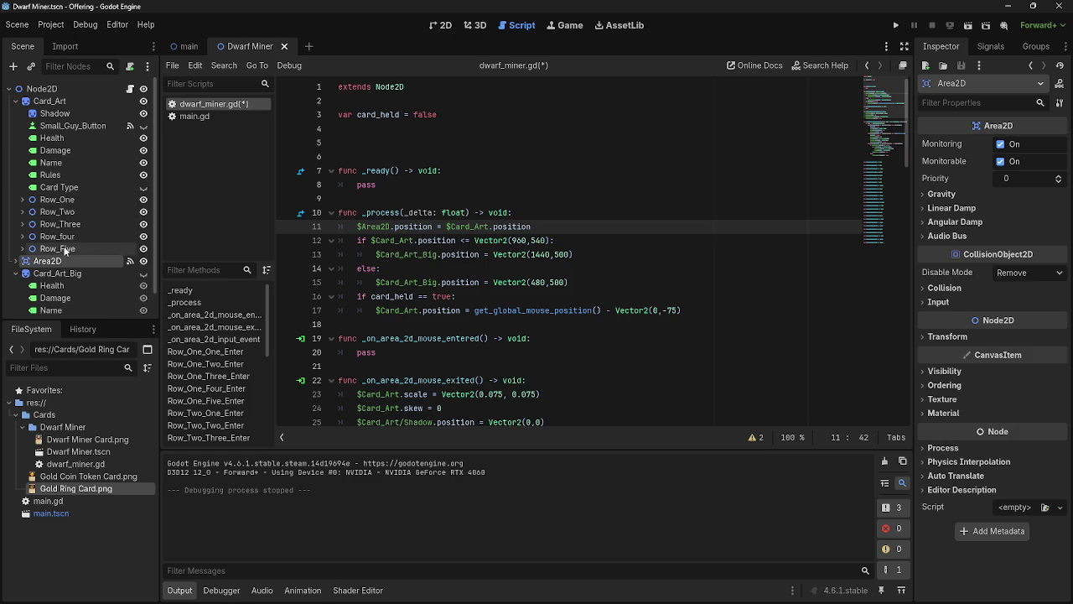
{"action": "key", "text": "ctrl+z"}
{"action": "key", "text": "ctrl+z"}
{"action": "key", "text": "ctrl+z"}
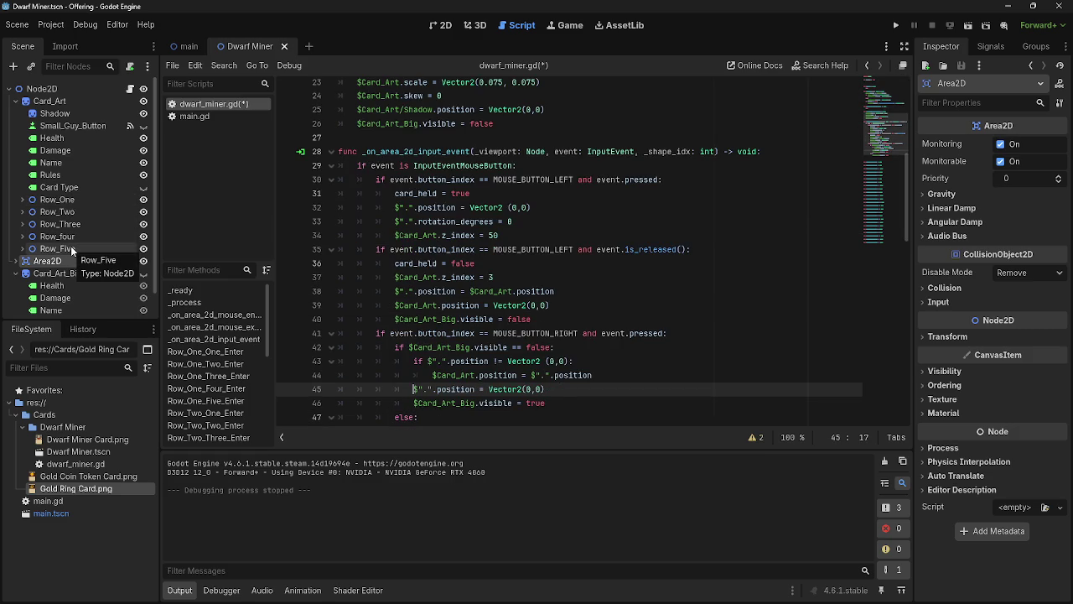
{"action": "key", "text": "ctrl+z"}
{"action": "key", "text": "ctrl+shift+z"}
{"action": "key", "text": "ctrl+shift+z"}
{"action": "key", "text": "ctrl+shift+z"}
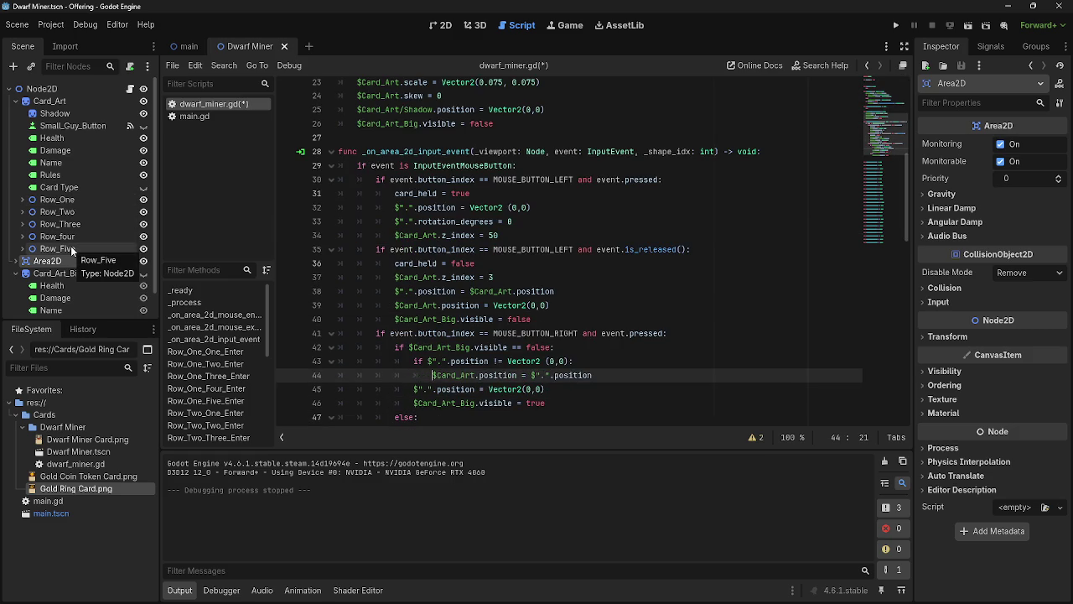
Step: Select Row_One through Row_Five and drag them out of Card_Art to the root Node2D
{"action": "left_click", "coordinate": [60, 200]}
{"action": "left_click", "coordinate": [67, 212], "text": "shift"}
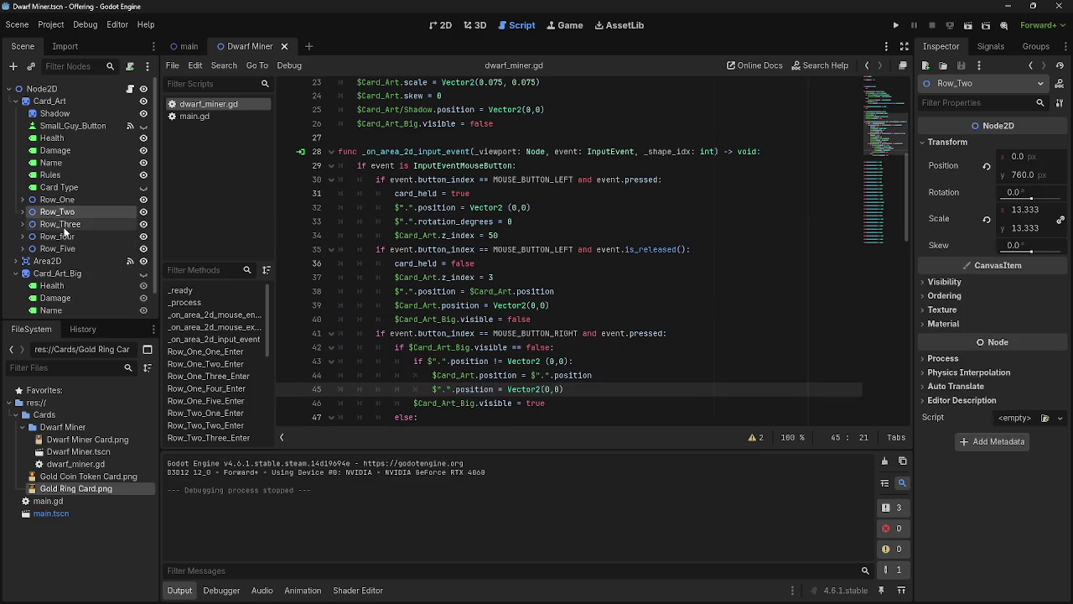
{"action": "left_click", "coordinate": [64, 223], "text": "shift"}
{"action": "left_click", "coordinate": [62, 237], "text": "shift"}
{"action": "left_click", "coordinate": [60, 249], "text": "shift"}
{"action": "scroll", "coordinate": [82, 235], "scroll_direction": "down", "scroll_amount": 1}
{"action": "left_click", "coordinate": [19, 246]}
{"action": "left_click_drag", "start_coordinate": [69, 202], "coordinate": [36, 283]}
Step: Collapse Card_Art, deselect the rows, and select only Row_One
{"action": "left_click", "coordinate": [17, 101]}
{"action": "left_click", "coordinate": [17, 102]}
{"action": "left_click", "coordinate": [17, 101]}
{"action": "left_click", "coordinate": [17, 101]}
{"action": "left_click", "coordinate": [17, 102]}
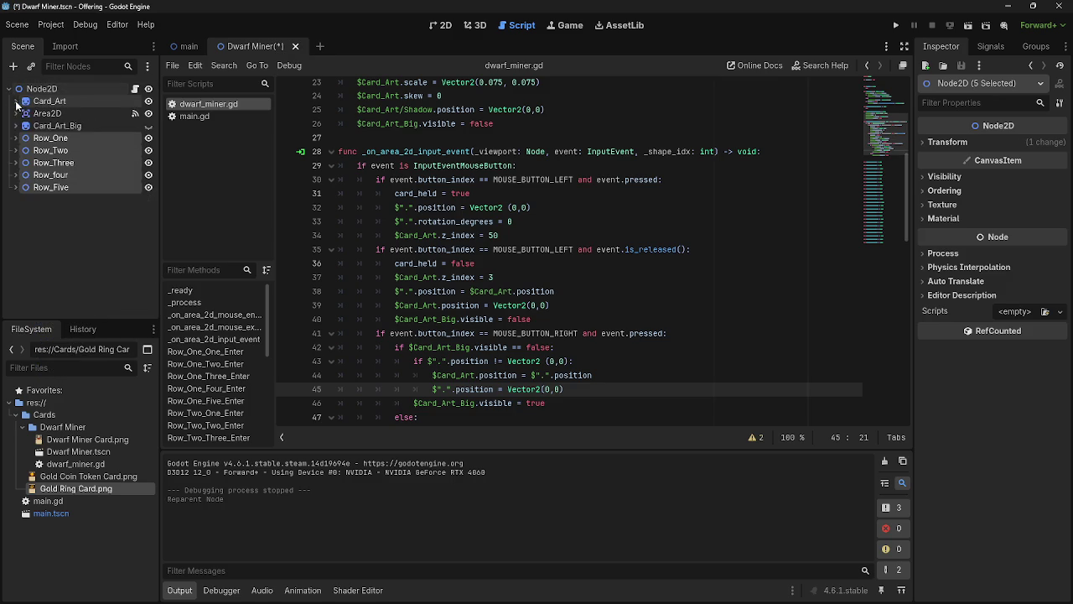
{"action": "left_click", "coordinate": [17, 103]}
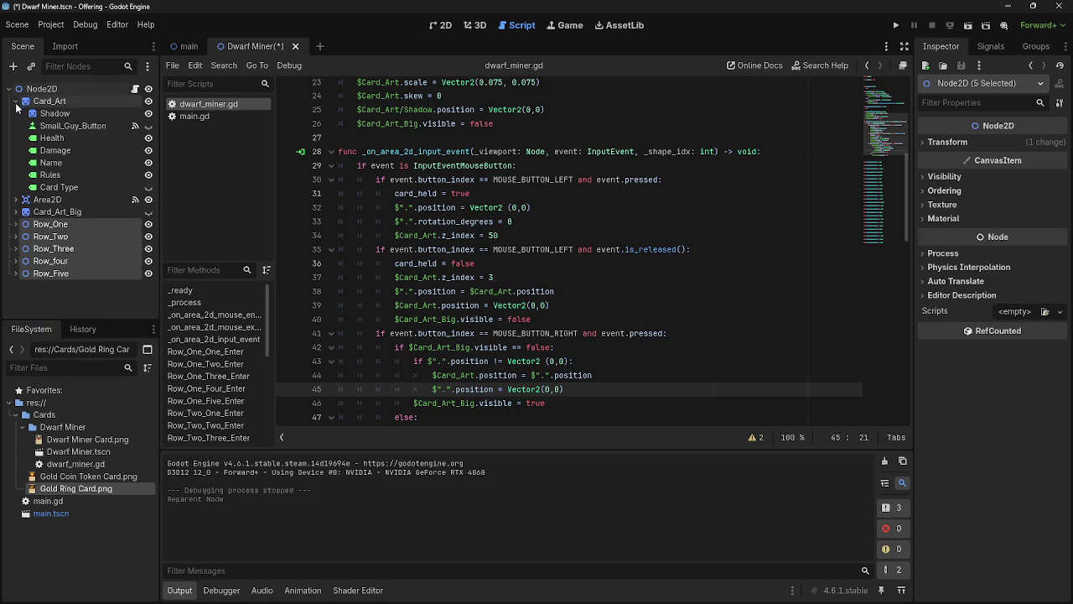
{"action": "left_click", "coordinate": [80, 306]}
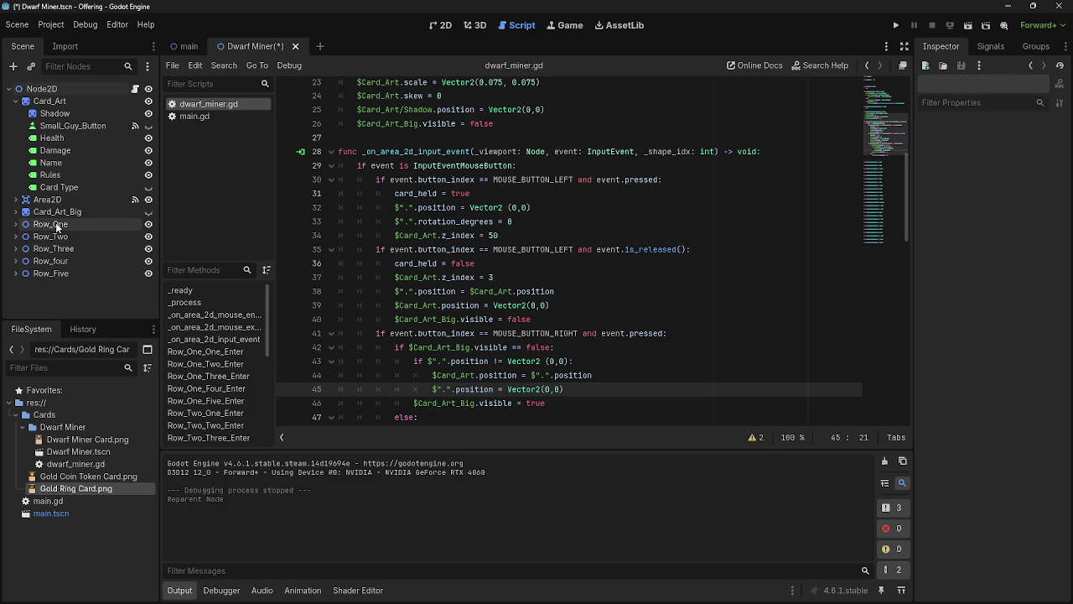
{"action": "left_click", "coordinate": [124, 226]}
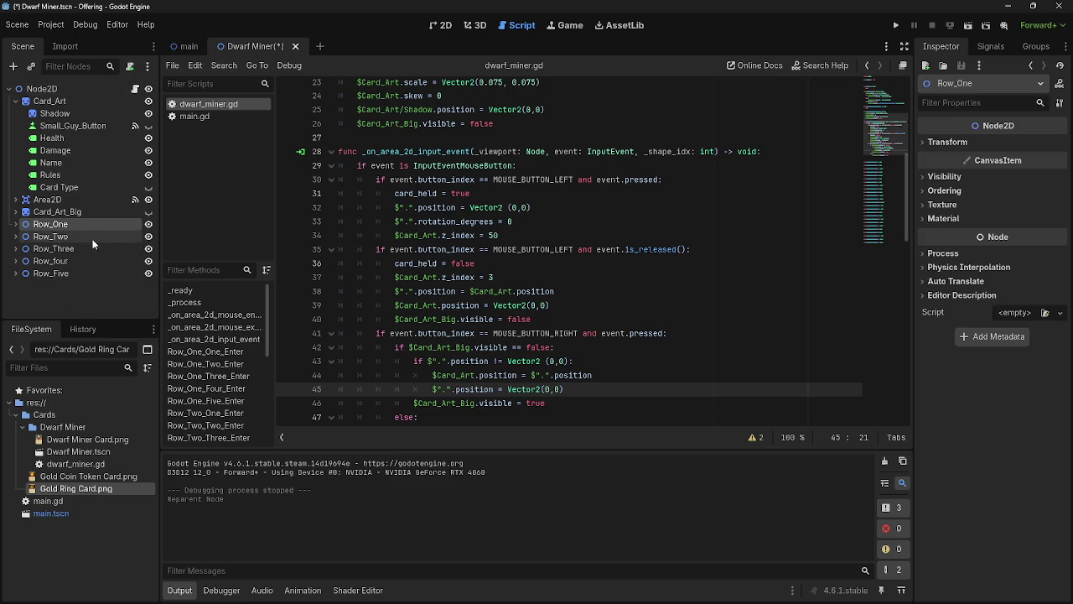
{"action": "scroll", "coordinate": [593, 249], "scroll_direction": "up", "scroll_amount": 7}
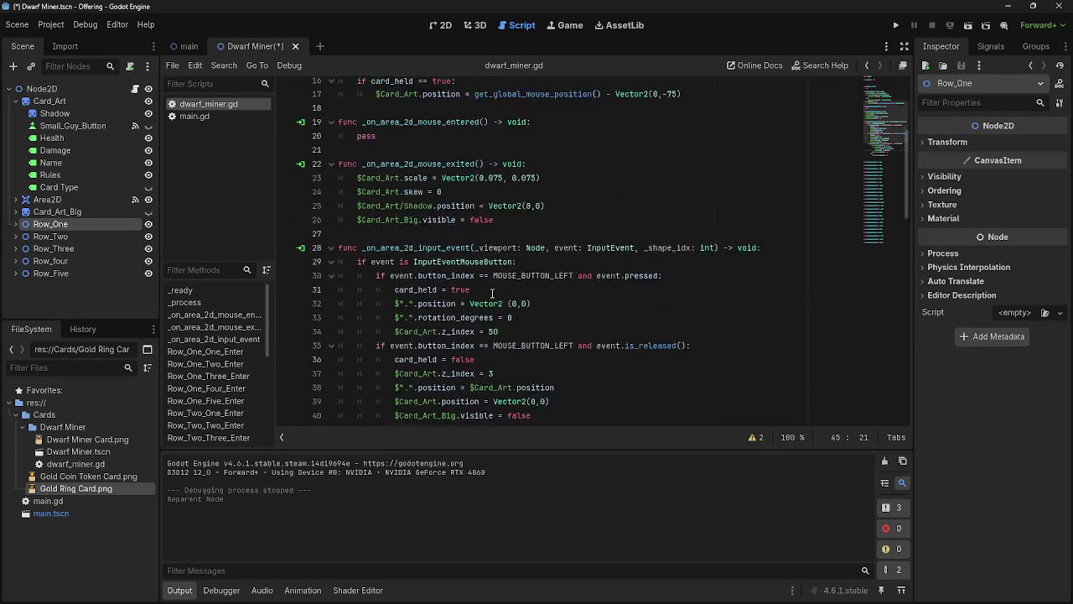
Step: Add line 12 in _process: $Row_One.position = $Card_Art.position
{"action": "left_click", "coordinate": [592, 228]}
{"action": "key", "text": "Return"}
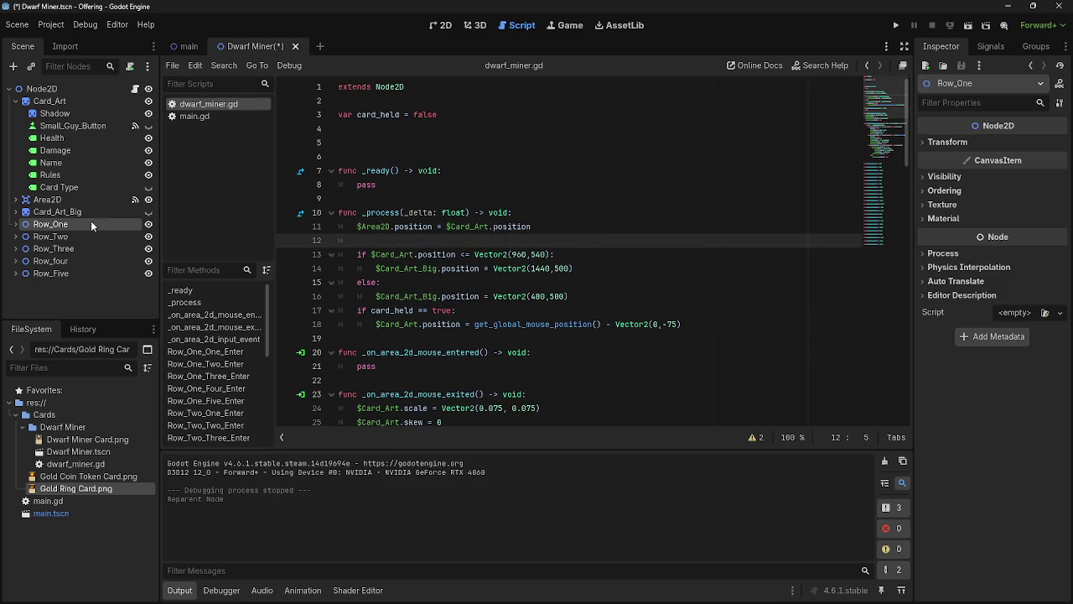
{"action": "left_click_drag", "start_coordinate": [46, 225], "coordinate": [374, 241]}
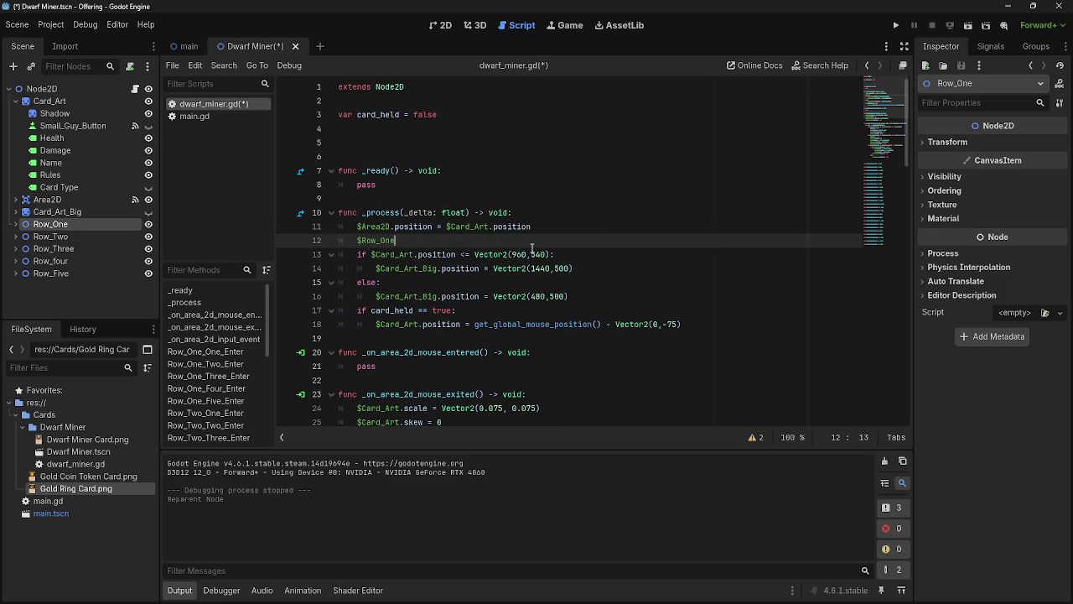
{"action": "type", "text": ".pos"}
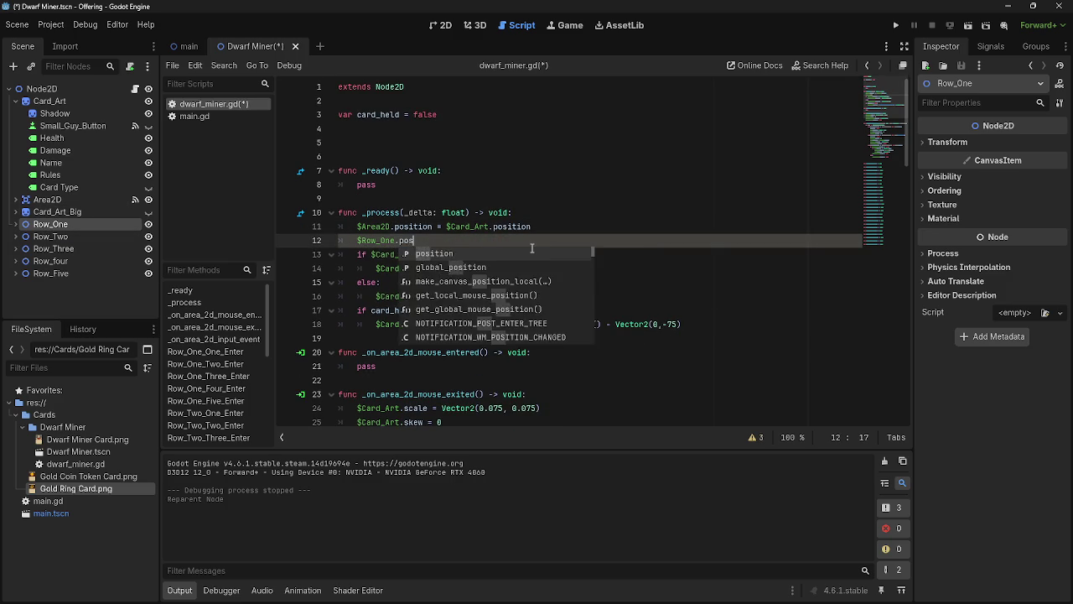
{"action": "key", "text": "Return"}
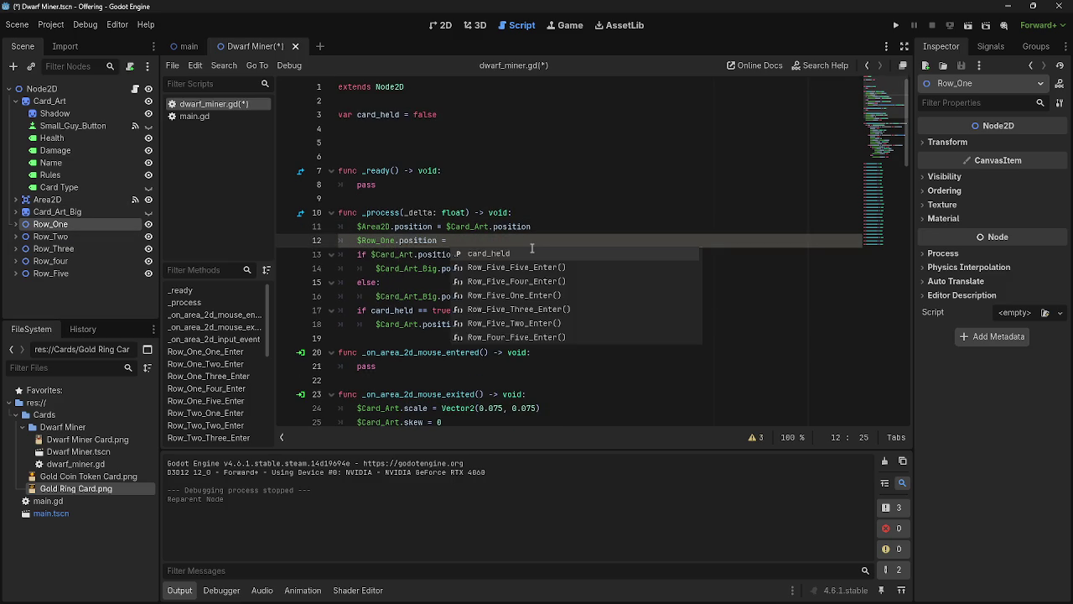
{"action": "left_click_drag", "start_coordinate": [531, 226], "coordinate": [449, 227]}
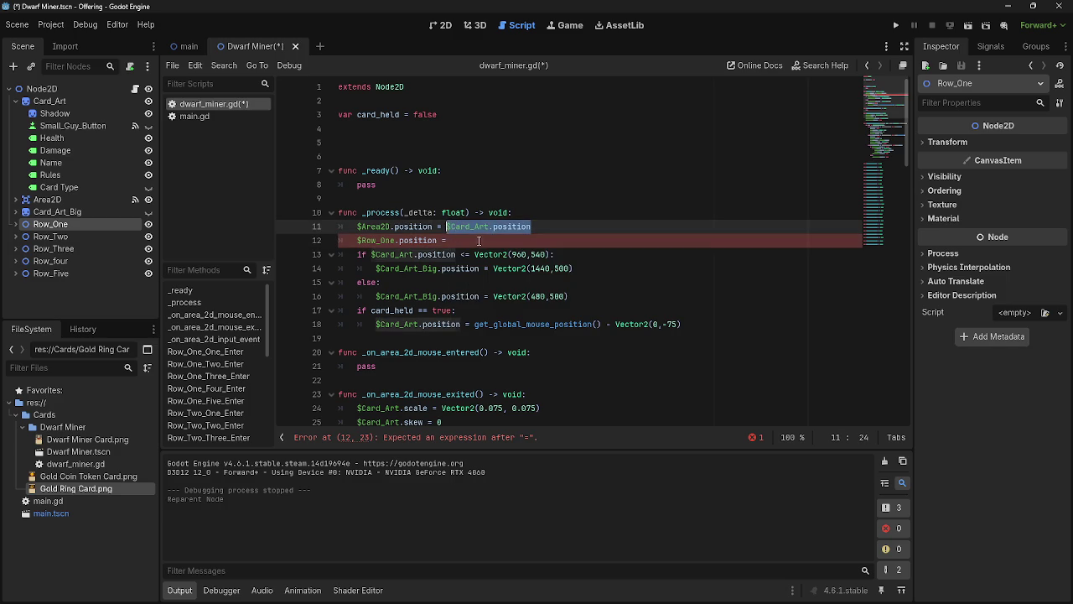
{"action": "key", "text": "ctrl+c"}
{"action": "left_click", "coordinate": [479, 241]}
{"action": "key", "text": "ctrl+v"}
{"action": "key", "text": "Return"}
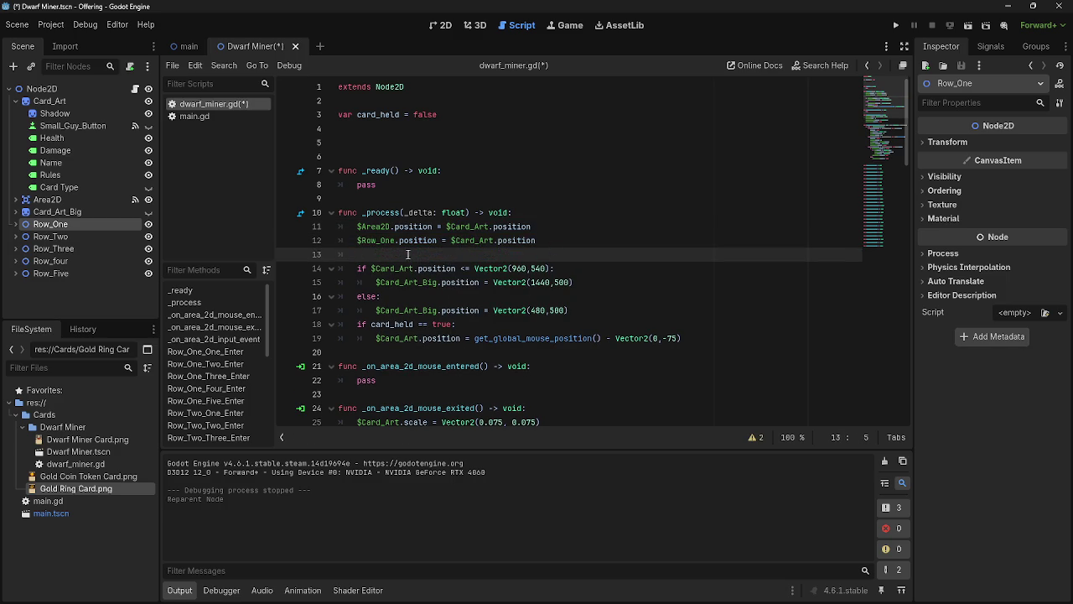
Step: Duplicate that line for $Row_Two and $Row_Three
{"action": "left_click_drag", "start_coordinate": [358, 240], "coordinate": [546, 241]}
{"action": "key", "text": "ctrl+c"}
{"action": "left_click", "coordinate": [412, 254]}
{"action": "key", "text": "ctrl+v"}
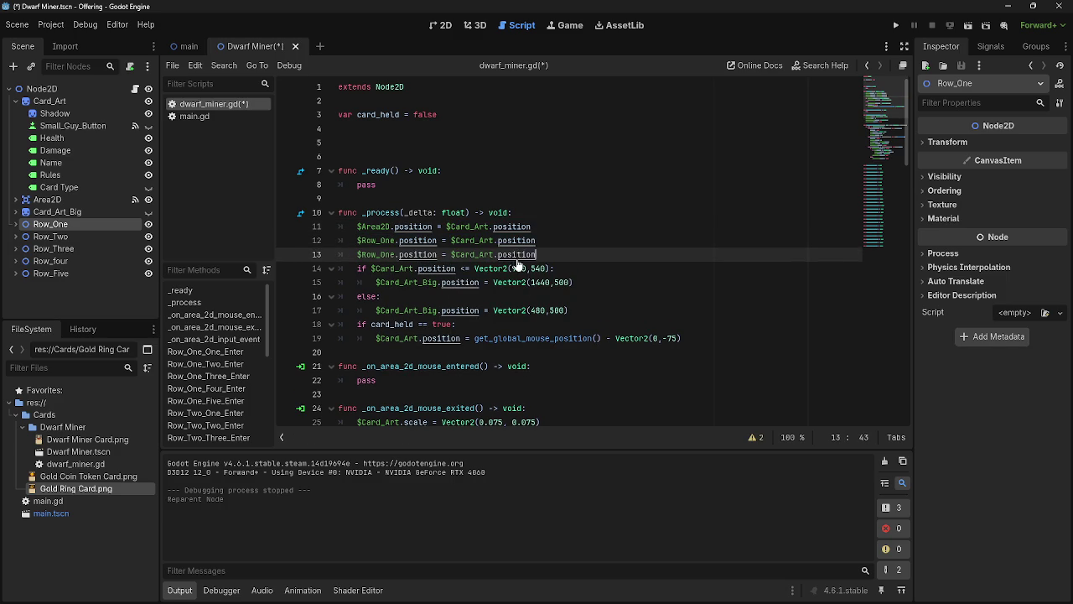
{"action": "double_click", "coordinate": [389, 254]}
{"action": "type", "text": "Two"}
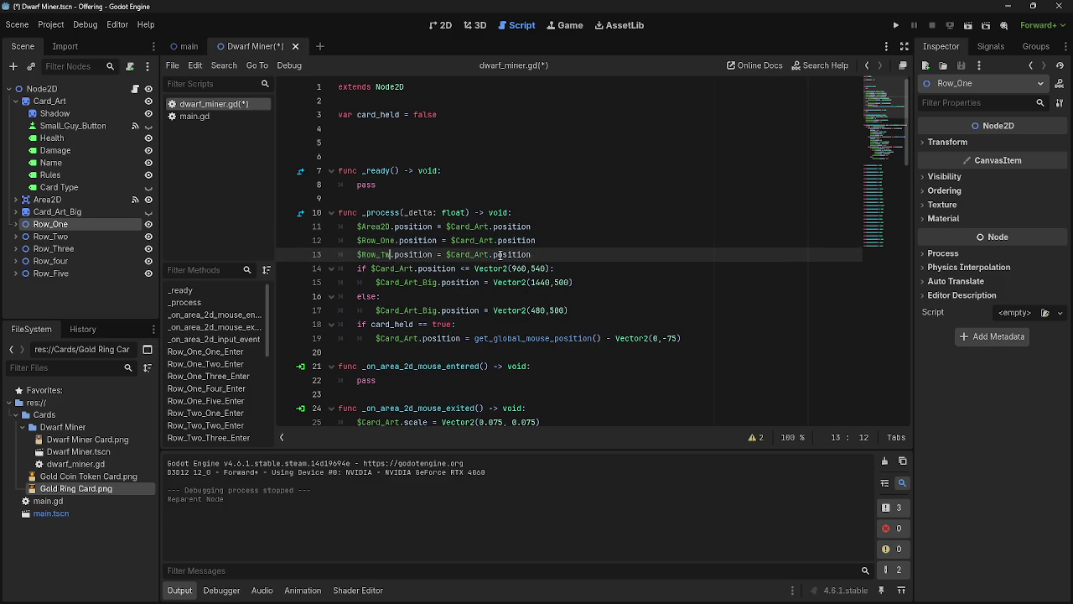
{"action": "key", "text": "Escape"}
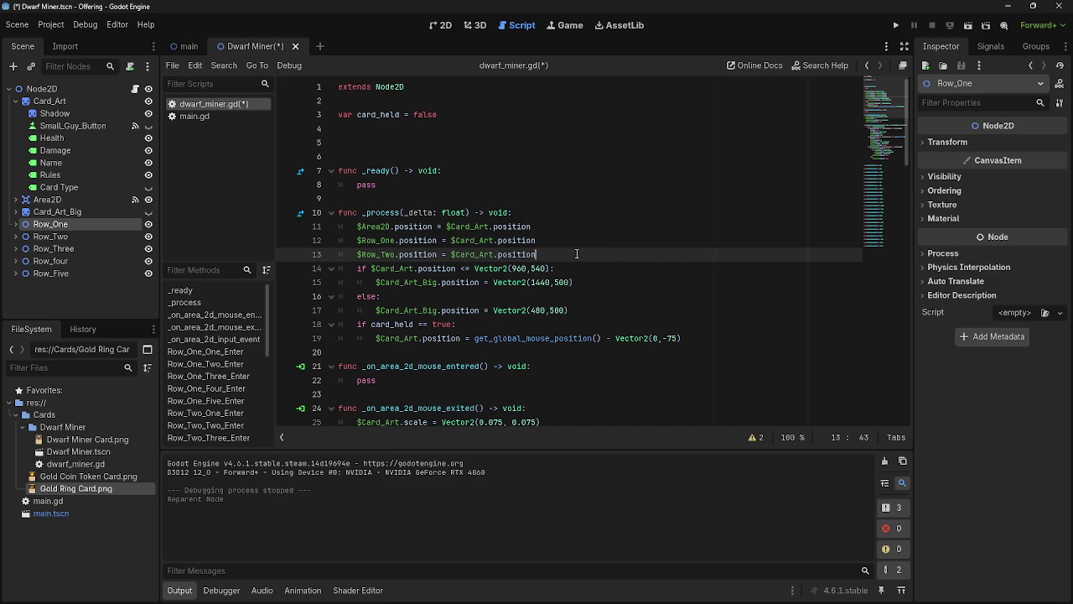
{"action": "key", "text": "Return"}
{"action": "key", "text": "ctrl+v"}
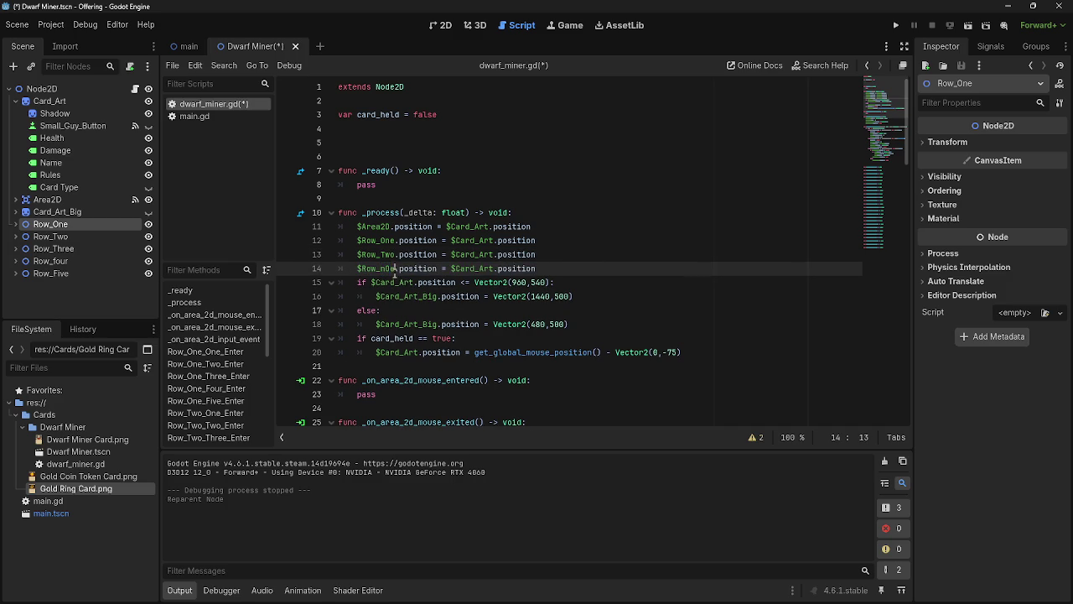
{"action": "double_click", "coordinate": [386, 269]}
{"action": "type", "text": "Three"}
Step: Add line 15 setting $Row_Four.position to $Card_Art.position
{"action": "left_click", "coordinate": [381, 269]}
{"action": "key", "text": "End"}
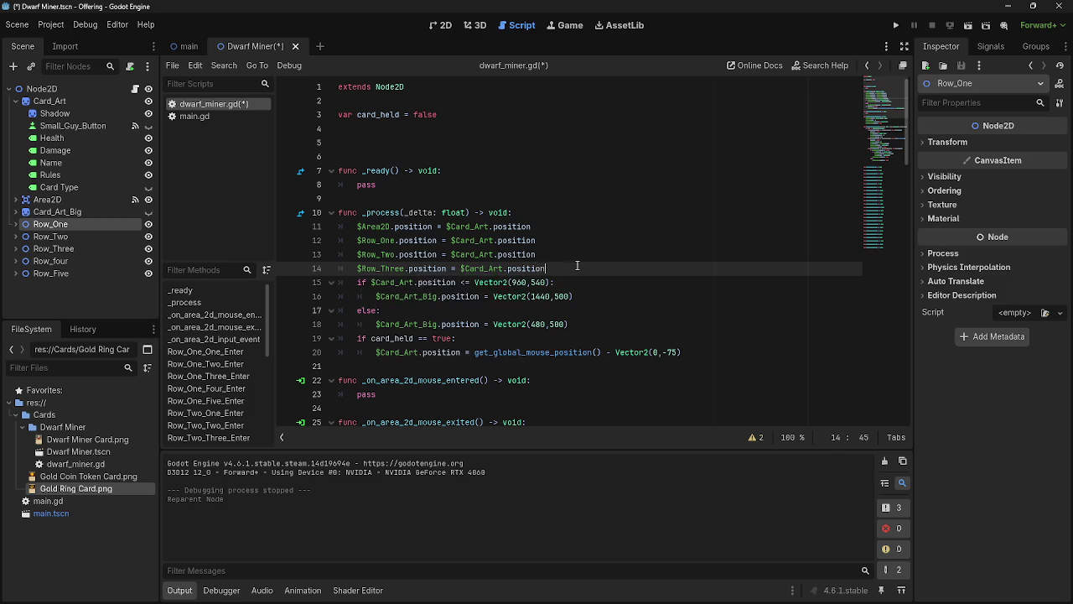
{"action": "key", "text": "Return"}
{"action": "key", "text": "ctrl+v"}
{"action": "double_click", "coordinate": [389, 282]}
{"action": "type", "text": "Four"}
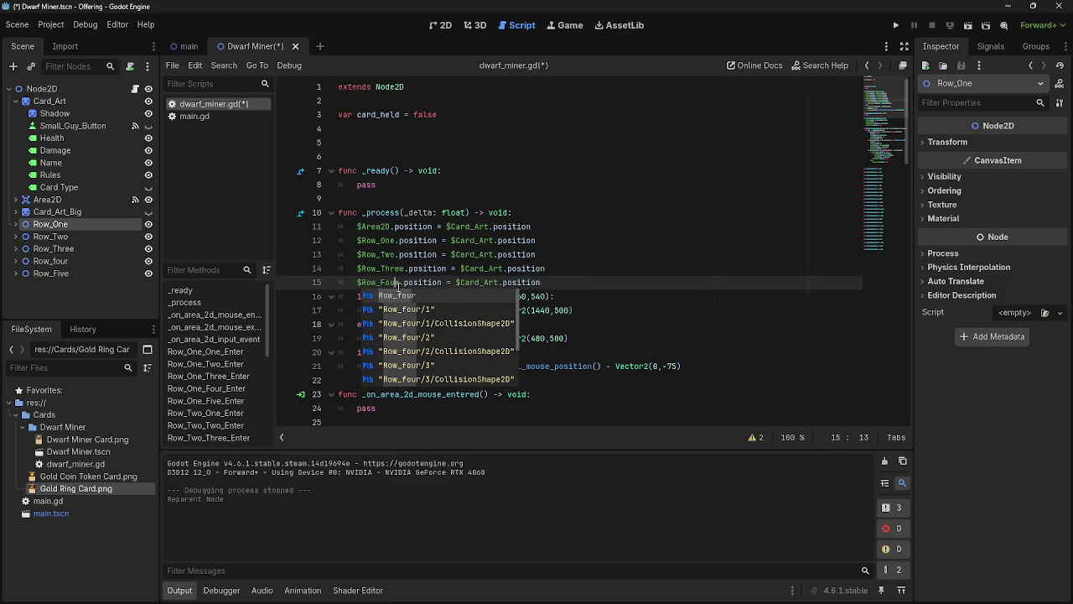
{"action": "key", "text": "Escape"}
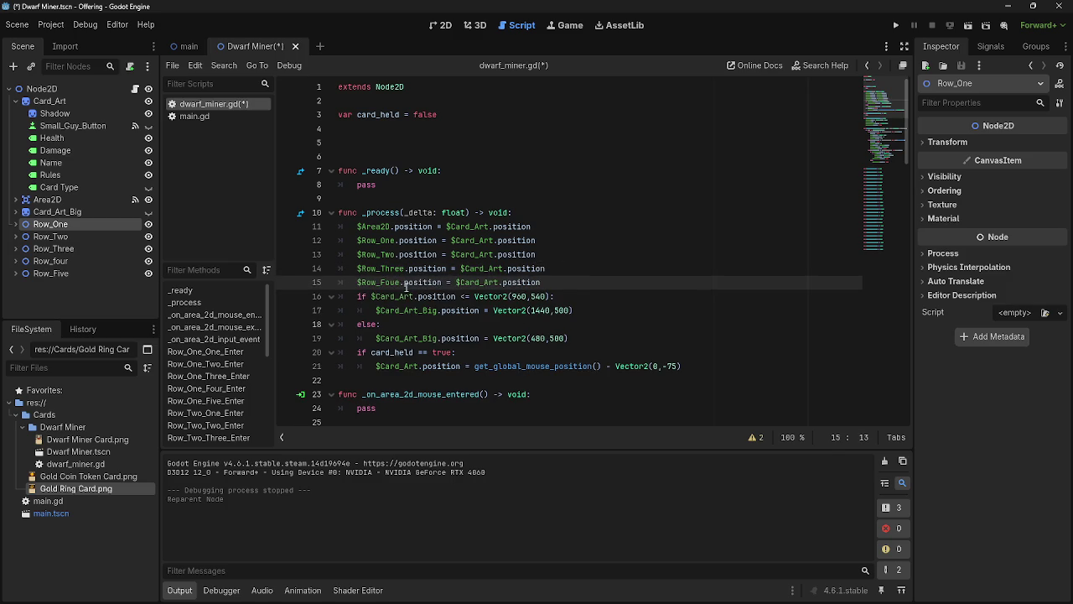
{"action": "key", "text": "BackSpace"}
{"action": "type", "text": "r"}
Step: Add line 16 for $Row_Five and run the project
{"action": "key", "text": "End"}
{"action": "key", "text": "Return"}
{"action": "key", "text": "ctrl+v"}
{"action": "key", "text": "shift+Left"}
{"action": "key", "text": "shift+Left"}
{"action": "key", "text": "shift+Left"}
{"action": "type", "text": "Five"}
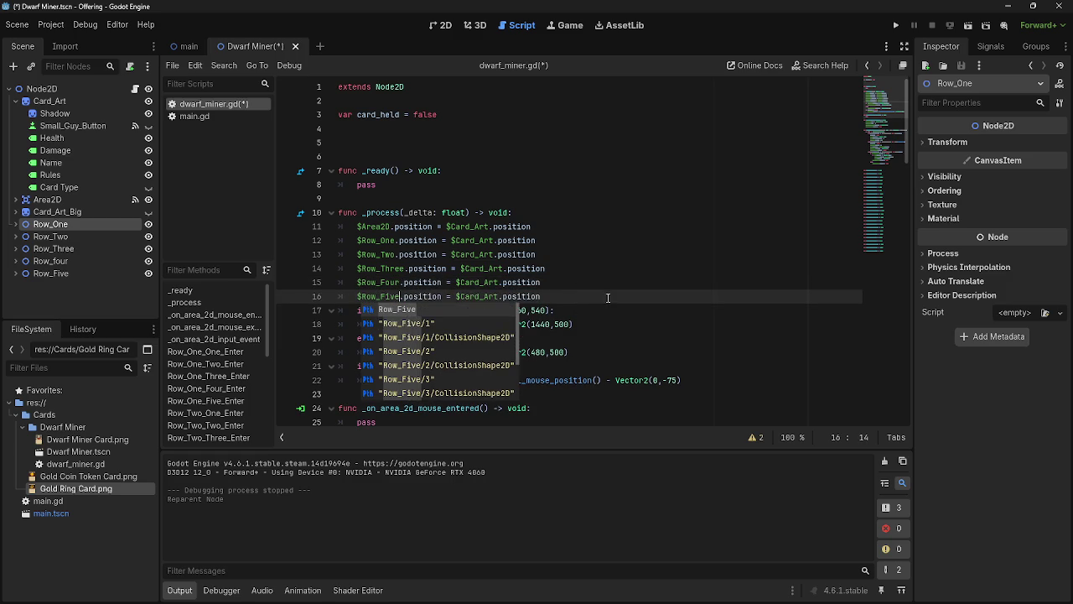
{"action": "key", "text": "Escape"}
{"action": "left_click", "coordinate": [895, 25]}
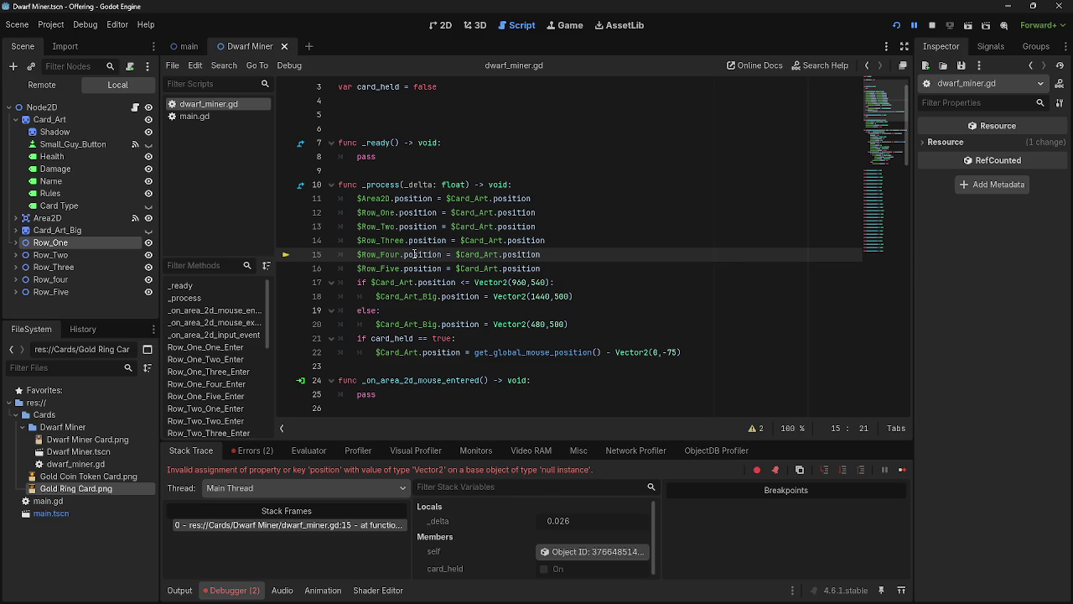
Step: After the null-instance error, rename node Row_four to Row_Four and relaunch the game
{"action": "left_click", "coordinate": [50, 267]}
{"action": "left_click", "coordinate": [45, 279]}
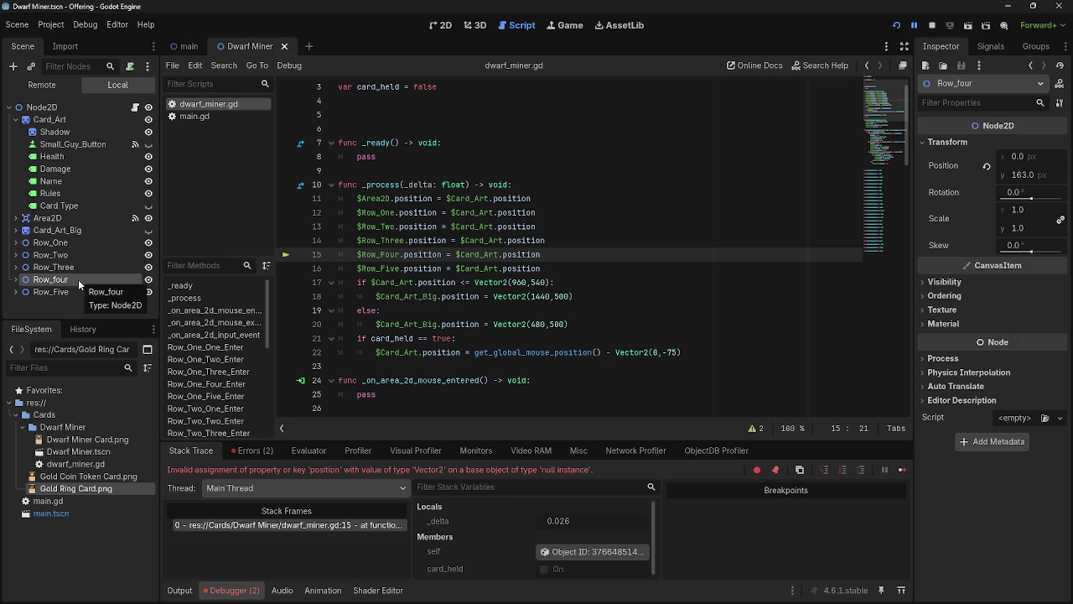
{"action": "left_click", "coordinate": [78, 279]}
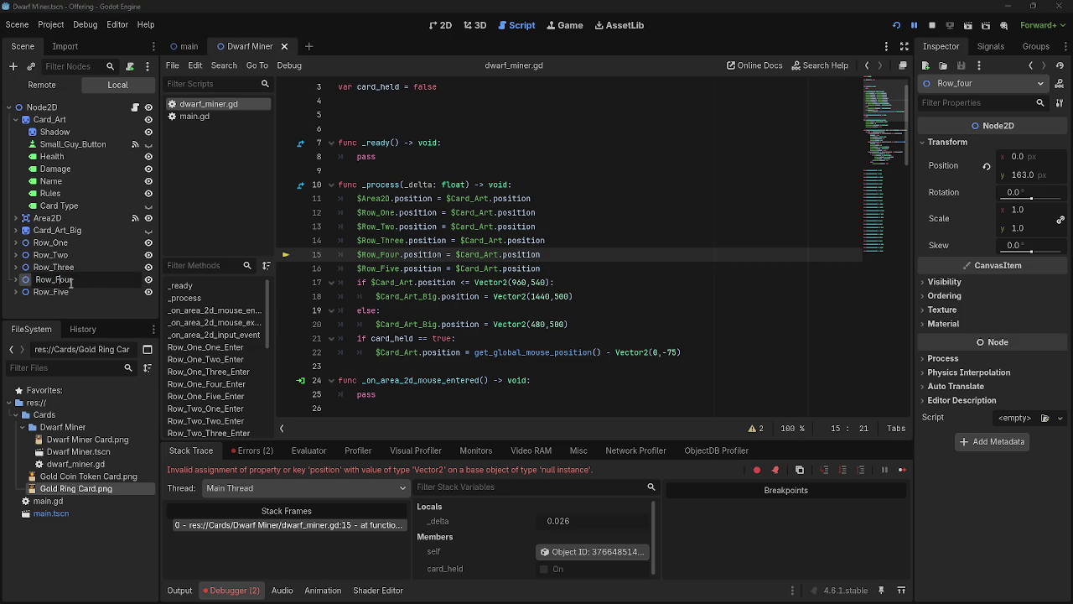
{"action": "key", "text": "Return"}
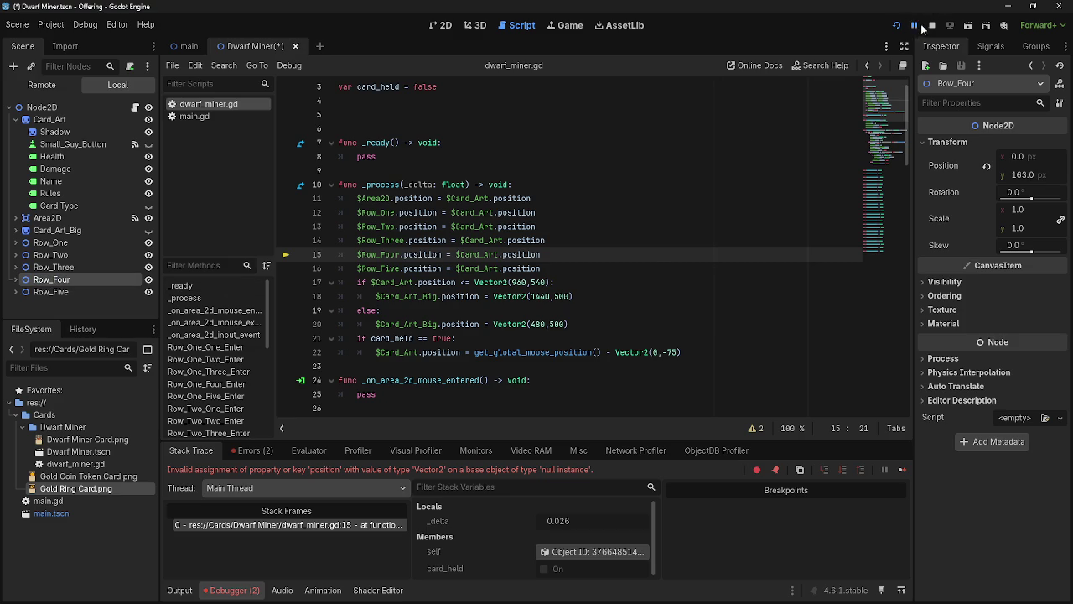
{"action": "left_click", "coordinate": [923, 26]}
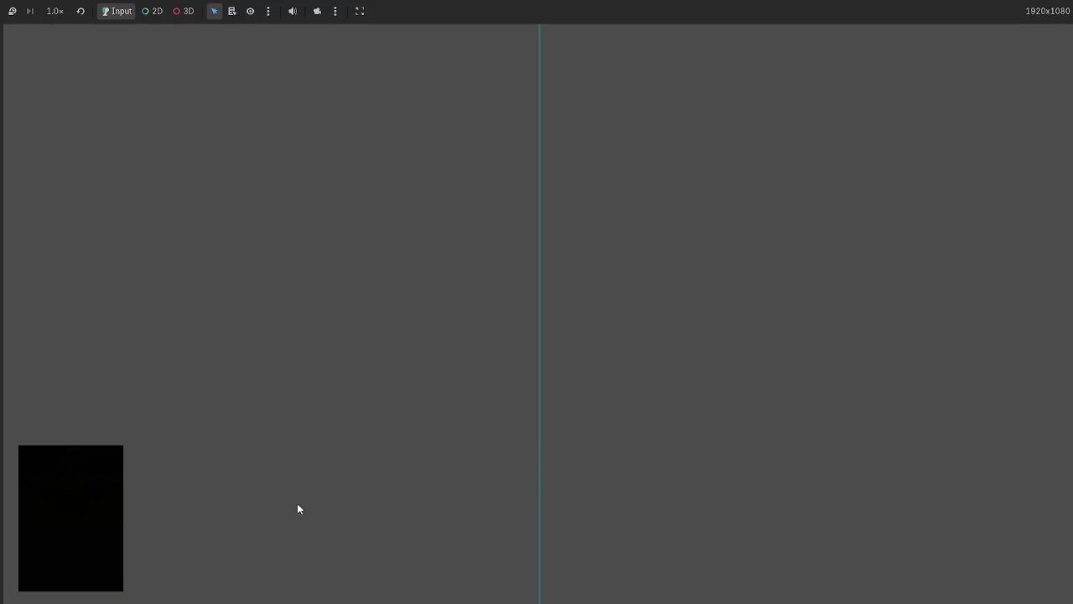
Step: Drag the Dwarf Miner card up-left in the running game, stop it, and select script lines 12–16
{"action": "mouse_move", "coordinate": [513, 510]}
{"action": "left_mouse_down"}
{"action": "mouse_move", "coordinate": [264, 250]}
{"action": "mouse_move", "coordinate": [233, 235]}
{"action": "left_mouse_up"}
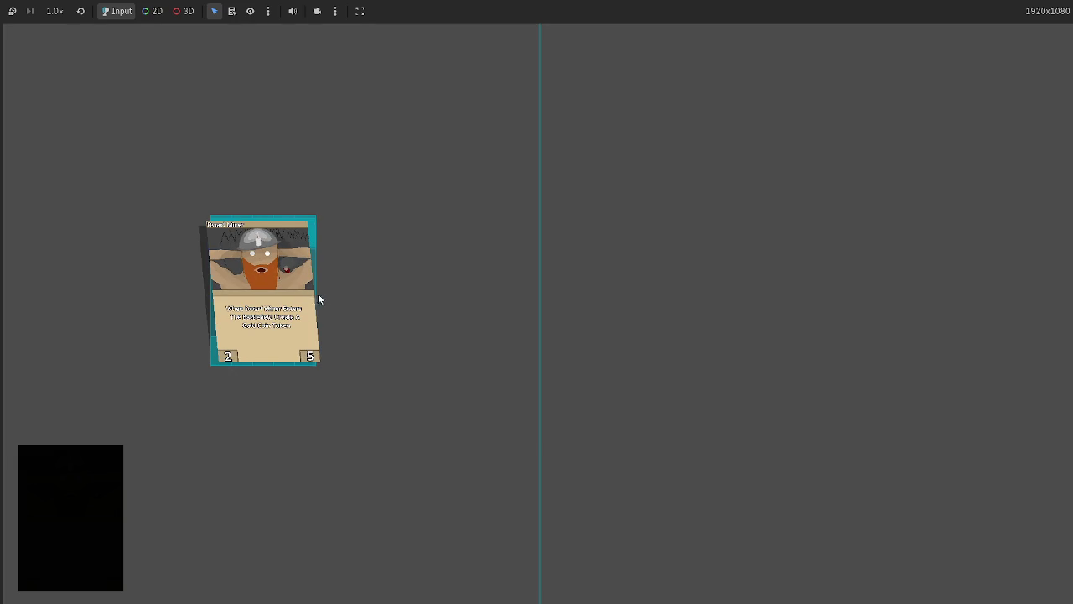
{"action": "key", "text": "F8"}
{"action": "left_click_drag", "start_coordinate": [553, 266], "coordinate": [356, 212]}
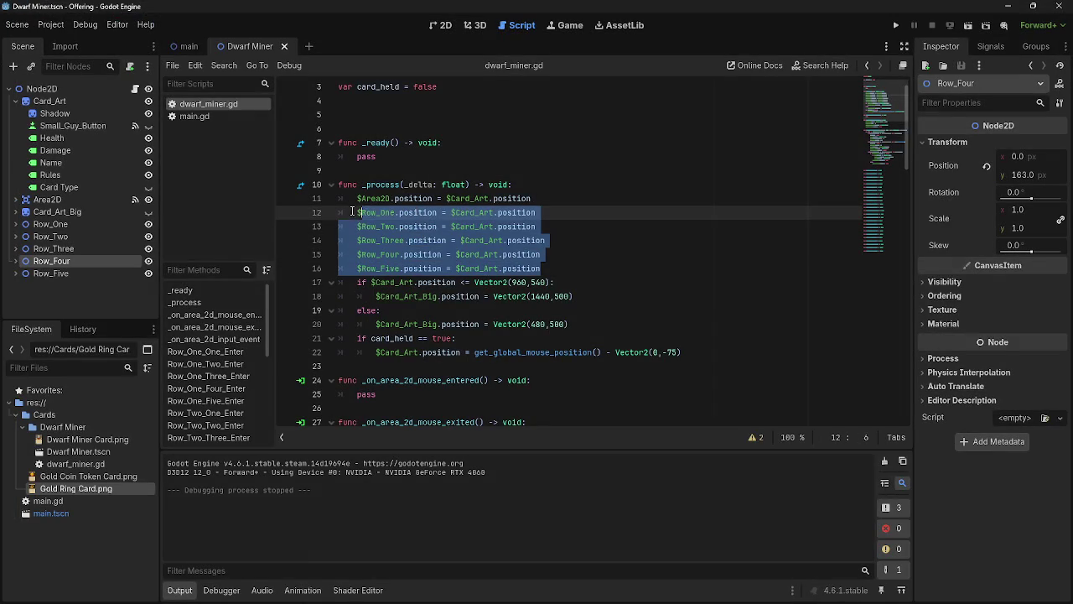
Step: Delete the row-position lines, reparent Row_One–Row_Five under Card_Art, and run the game
{"action": "key", "text": "BackSpace"}
{"action": "key", "text": "BackSpace"}
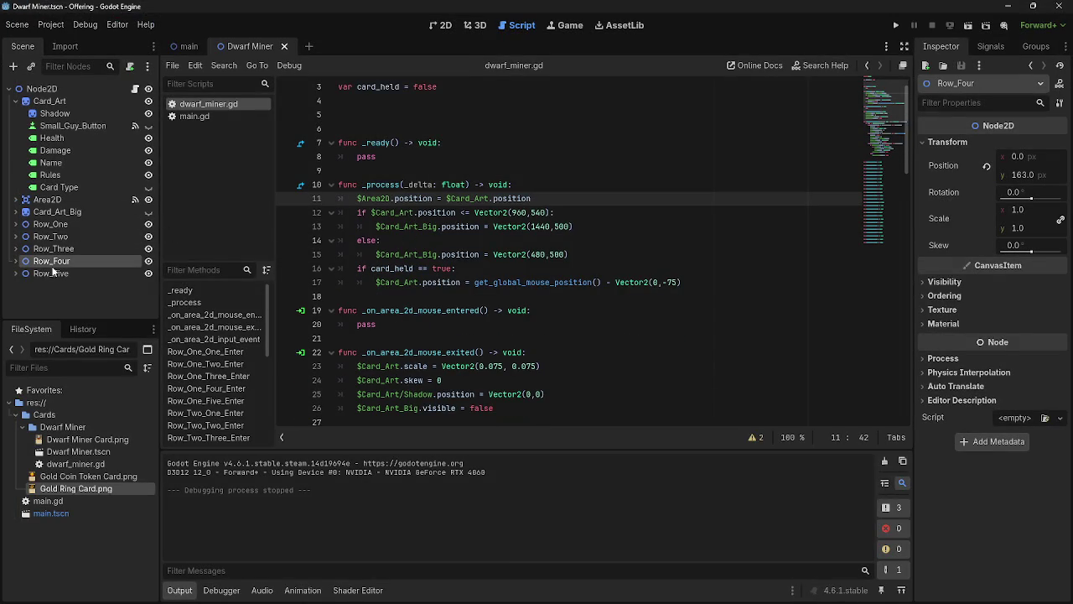
{"action": "left_click", "coordinate": [52, 273]}
{"action": "left_click", "coordinate": [52, 249], "text": "shift"}
{"action": "left_click", "coordinate": [50, 225], "text": "shift"}
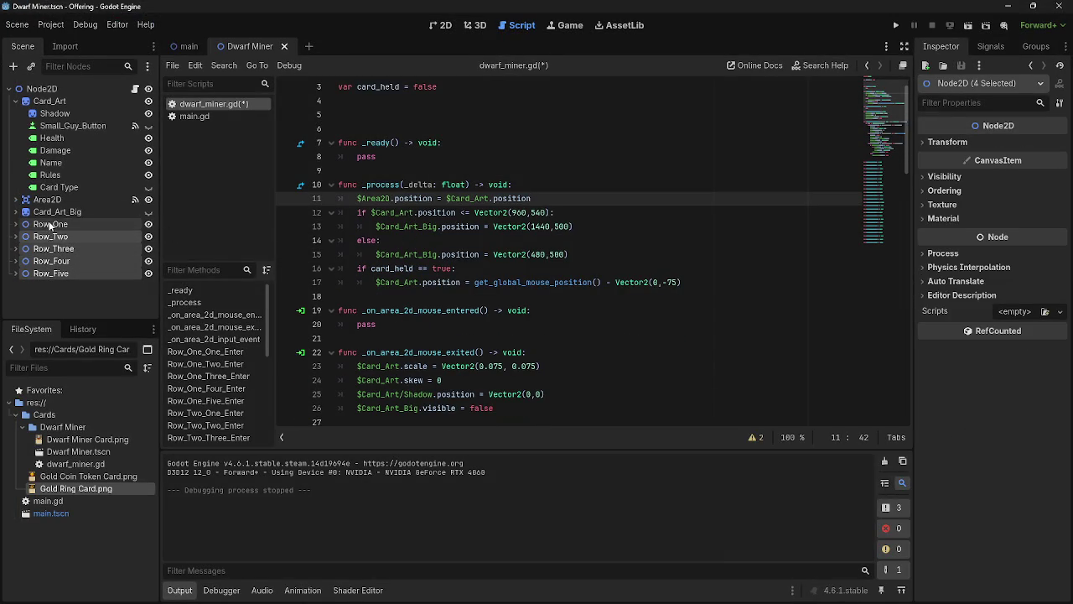
{"action": "left_click_drag", "start_coordinate": [50, 225], "coordinate": [50, 101]}
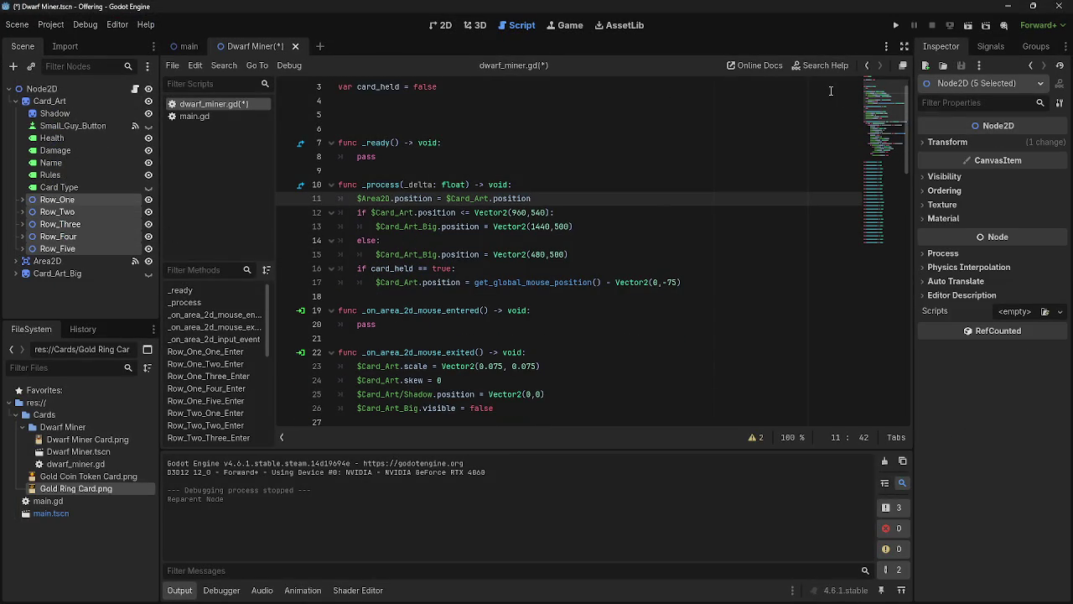
{"action": "left_click", "coordinate": [721, 133]}
{"action": "key", "text": "F5"}
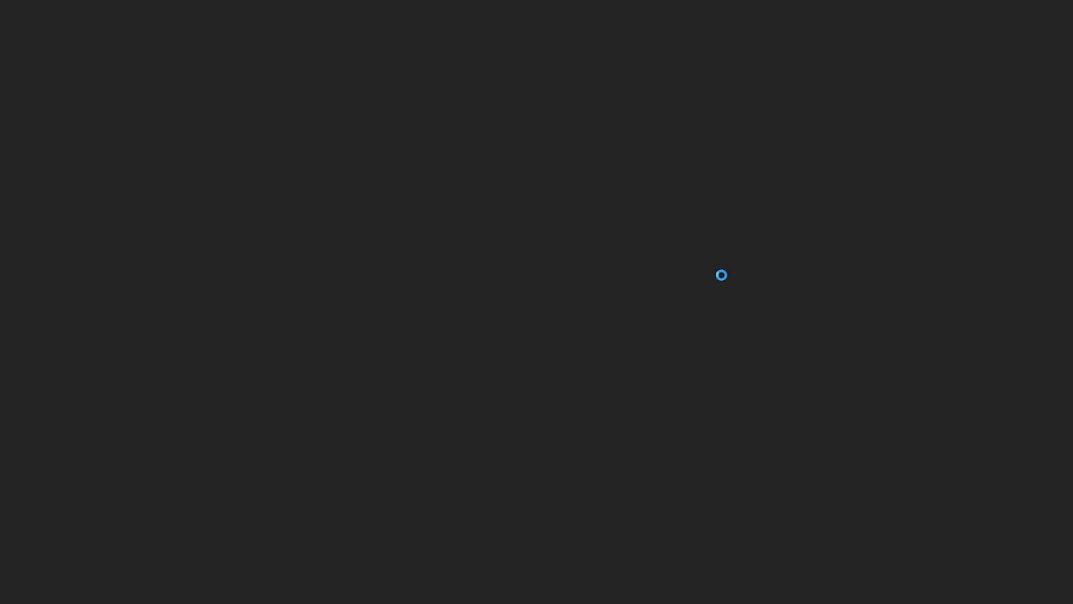
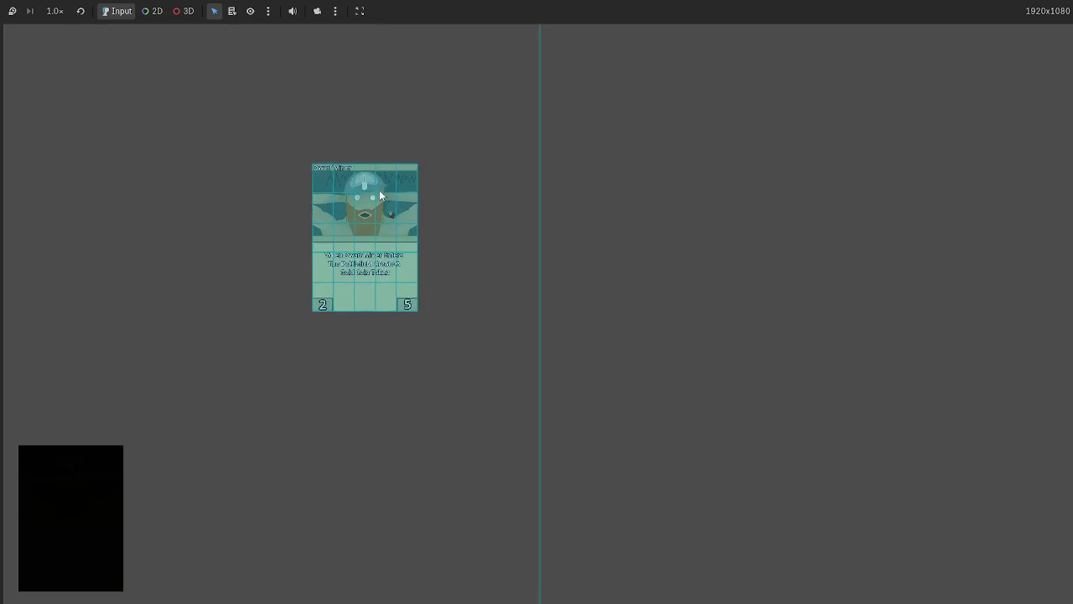
Step: Drag several Dwarf Miner cards from the hand onto the table, then stop the game with F8
{"action": "left_click", "coordinate": [361, 243]}
{"action": "mouse_move", "coordinate": [385, 217]}
{"action": "left_mouse_down"}
{"action": "mouse_move", "coordinate": [336, 203]}
{"action": "mouse_move", "coordinate": [195, 237]}
{"action": "mouse_move", "coordinate": [176, 302]}
{"action": "left_mouse_up"}
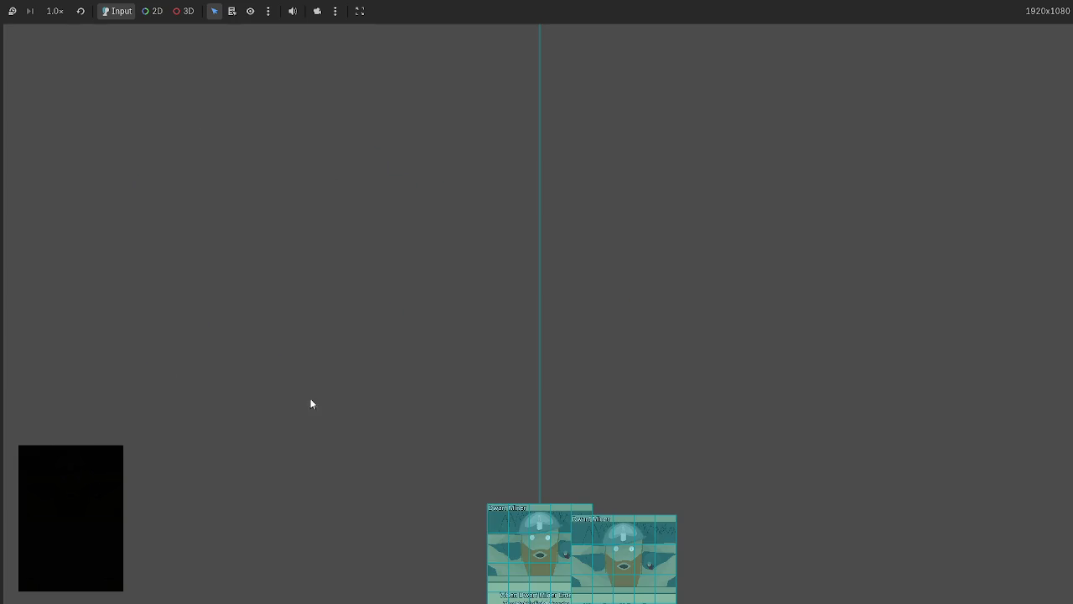
{"action": "left_click_drag", "start_coordinate": [531, 527], "coordinate": [155, 277]}
{"action": "mouse_move", "coordinate": [612, 525]}
{"action": "left_mouse_down"}
{"action": "mouse_move", "coordinate": [277, 204]}
{"action": "mouse_move", "coordinate": [437, 315]}
{"action": "mouse_move", "coordinate": [471, 310]}
{"action": "left_mouse_up"}
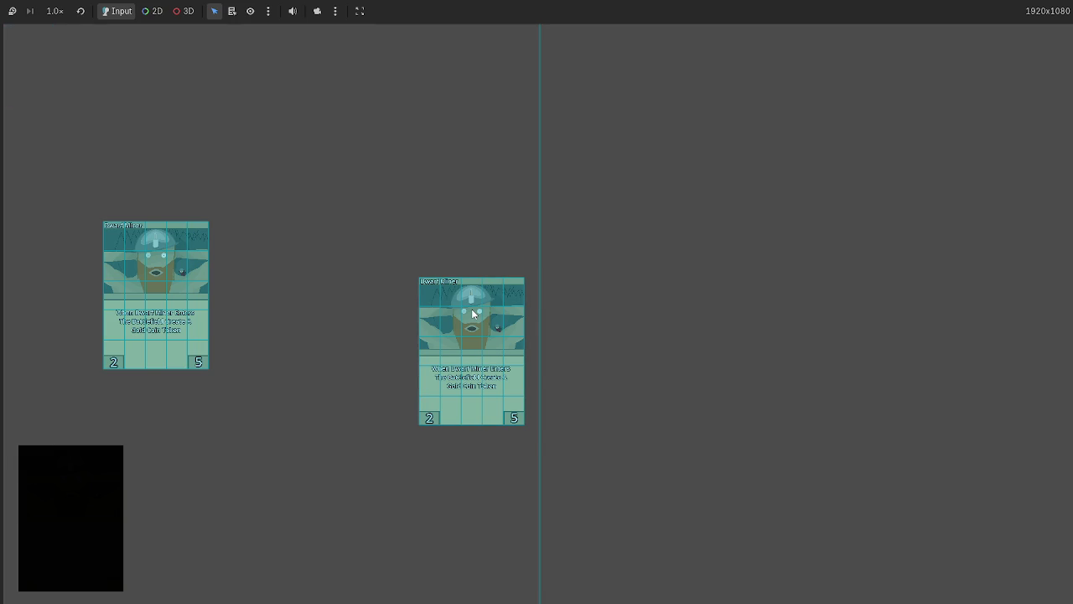
{"action": "key", "text": "F8"}
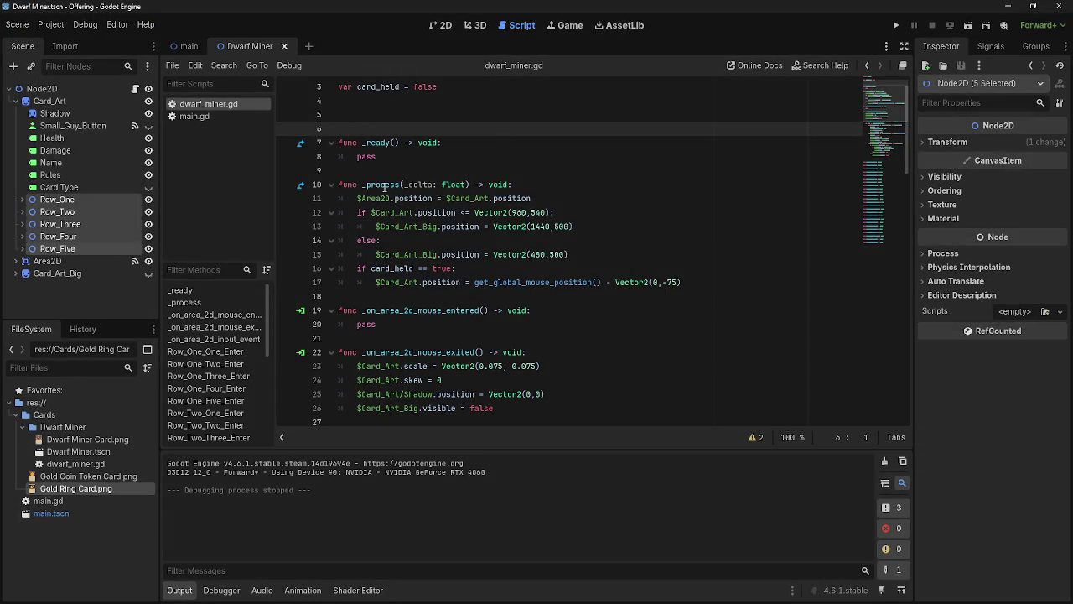
{"action": "left_click", "coordinate": [596, 152]}
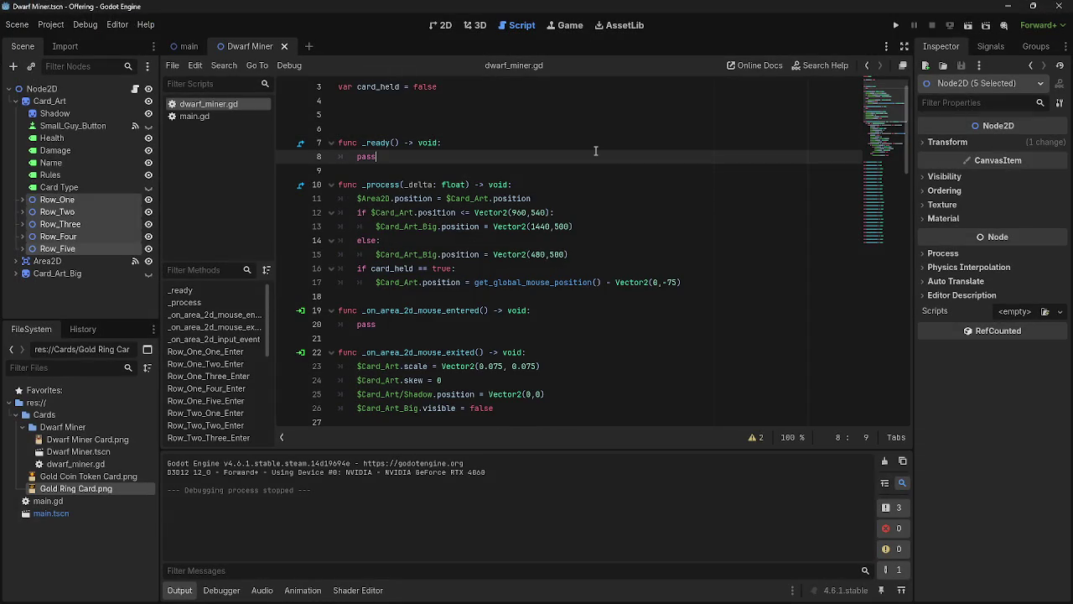
Step: Select the Card_Art node and check the card scene in 2D and in dwarf_miner.gd
{"action": "left_click", "coordinate": [63, 208]}
{"action": "left_click", "coordinate": [42, 105]}
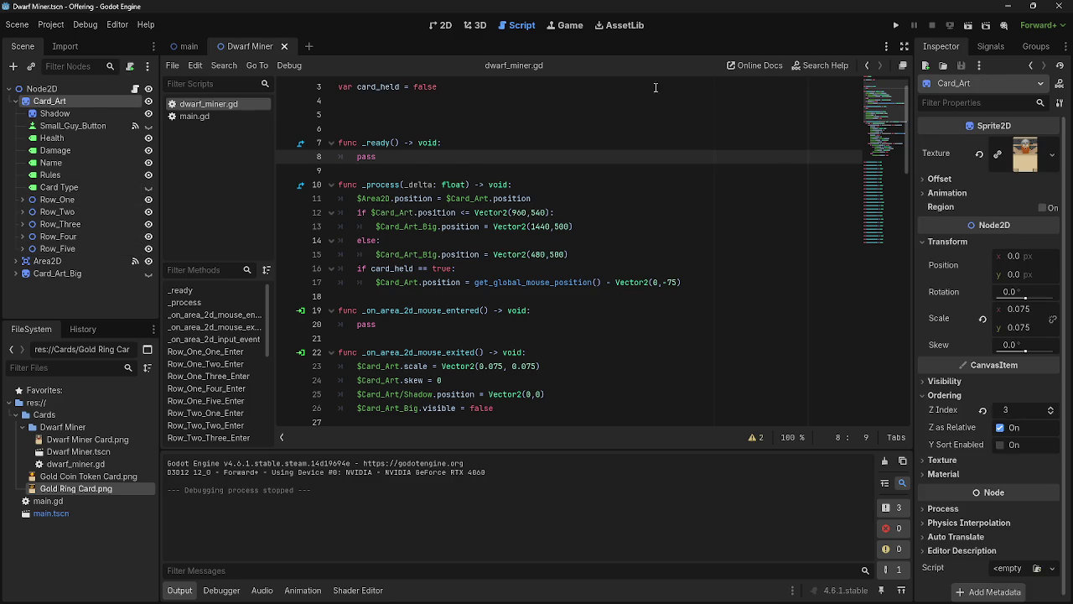
{"action": "left_click", "coordinate": [448, 26]}
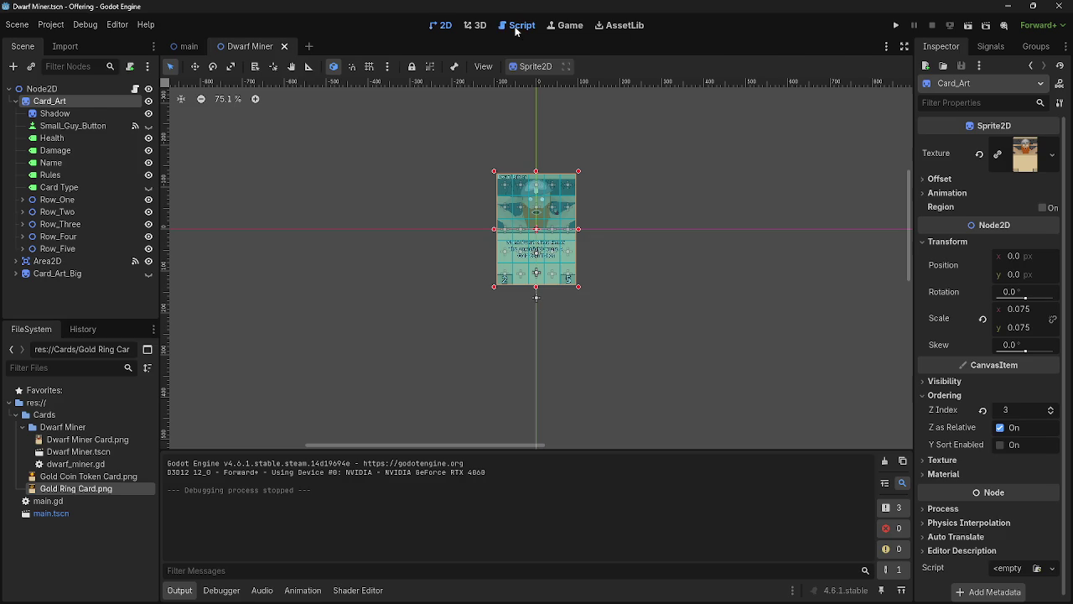
{"action": "left_click", "coordinate": [515, 26]}
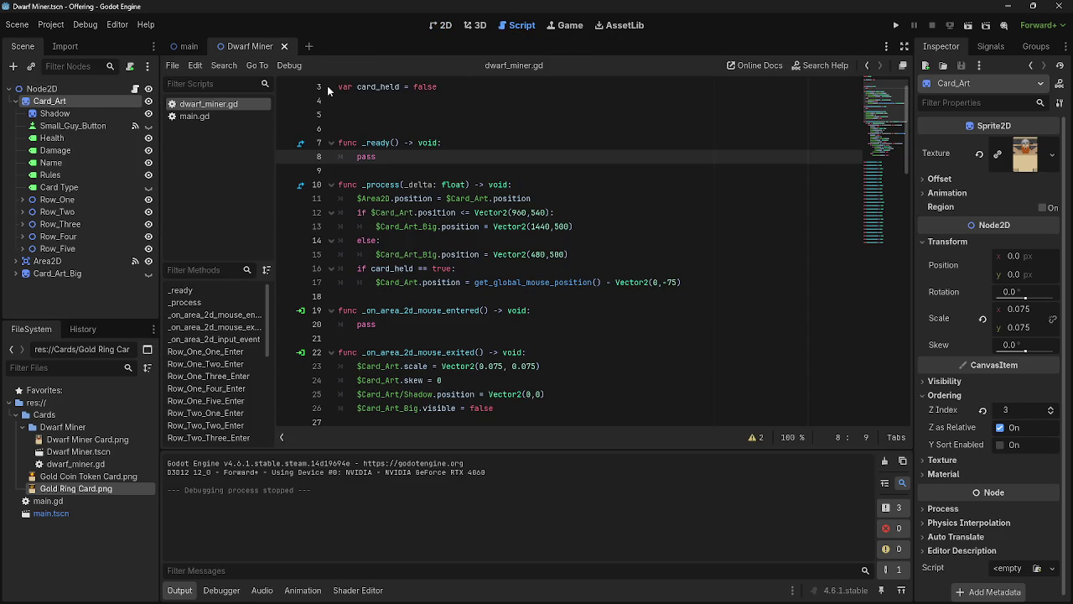
{"action": "scroll", "coordinate": [482, 226], "scroll_direction": "down", "scroll_amount": 15}
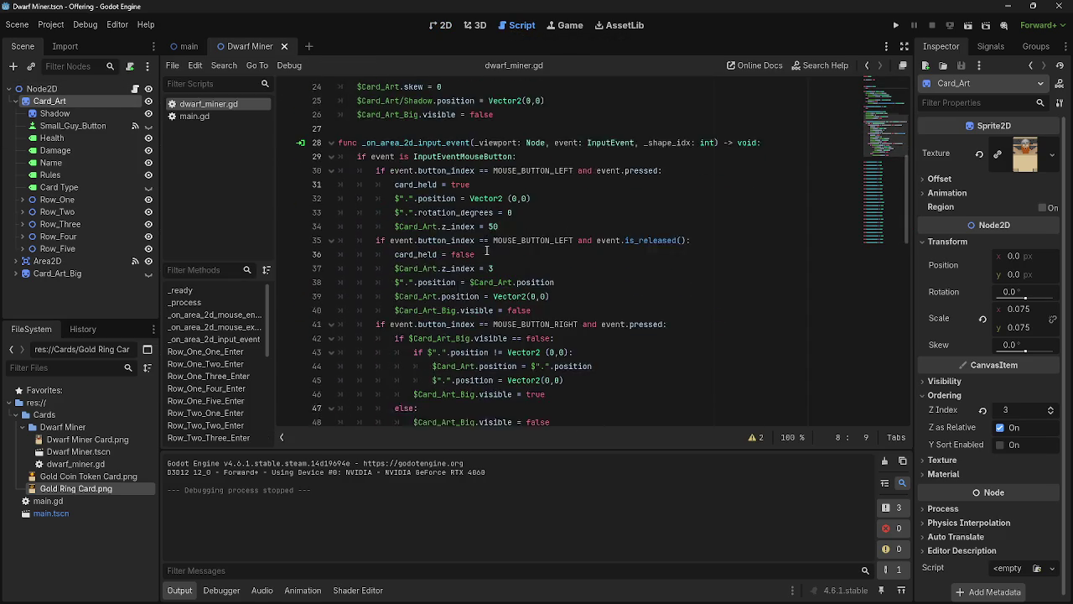
{"action": "scroll", "coordinate": [485, 220], "scroll_direction": "up", "scroll_amount": 15}
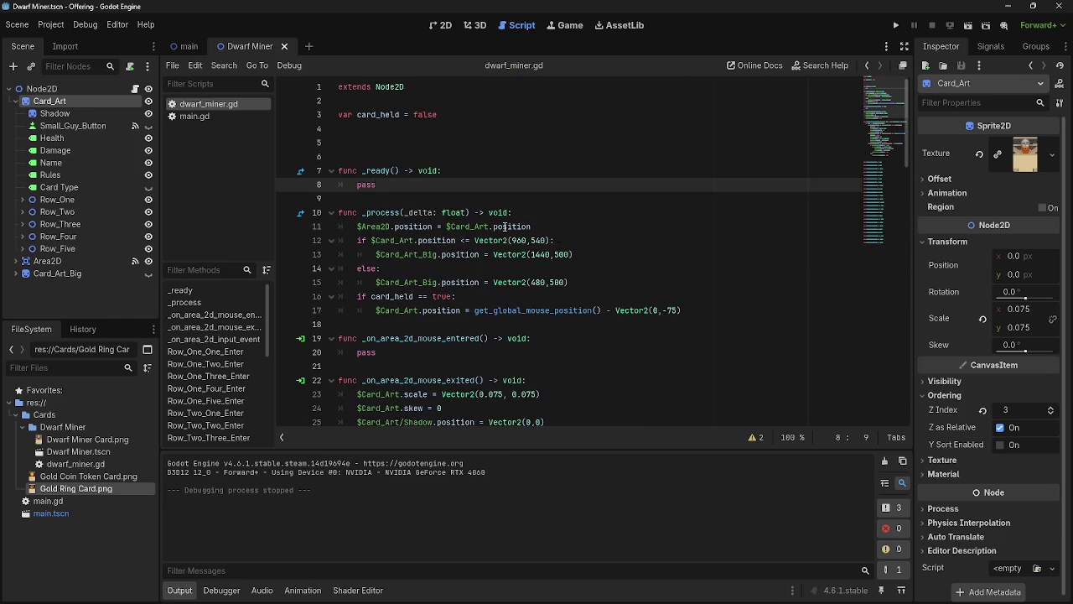
Step: Place the caret on the empty lines 5 and 6 of dwarf_miner.gd
{"action": "left_click", "coordinate": [343, 151]}
{"action": "left_click", "coordinate": [392, 153]}
{"action": "left_click", "coordinate": [394, 99]}
{"action": "left_click", "coordinate": [394, 139]}
{"action": "left_click", "coordinate": [391, 101]}
{"action": "left_click", "coordinate": [382, 143]}
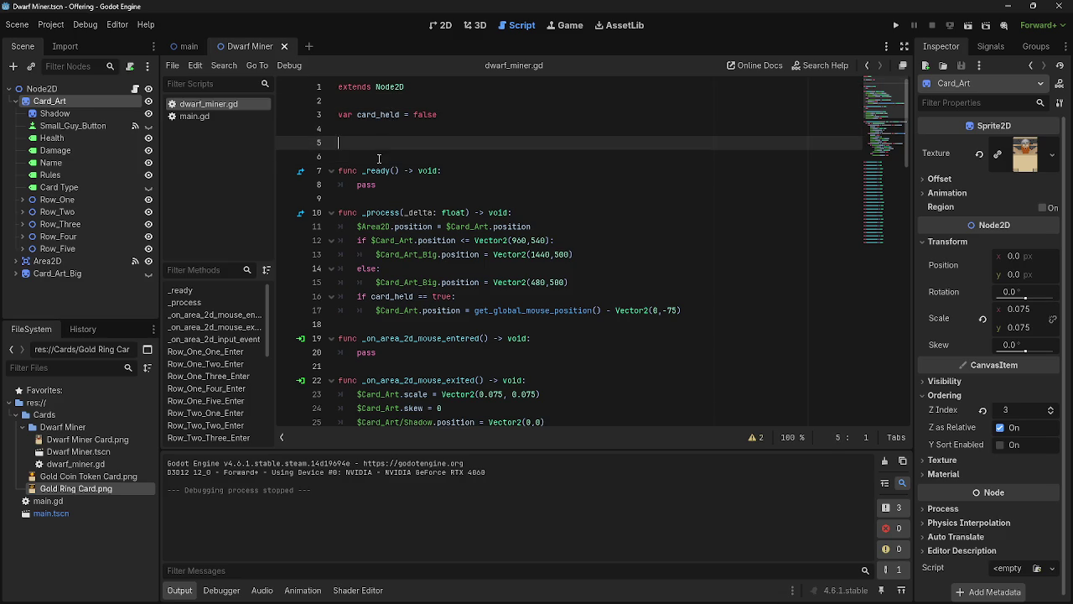
Step: Compare the main scene and Dwarf Miner scene layouts, then return to dwarf_miner.gd
{"action": "left_click", "coordinate": [185, 46]}
{"action": "left_click", "coordinate": [440, 28]}
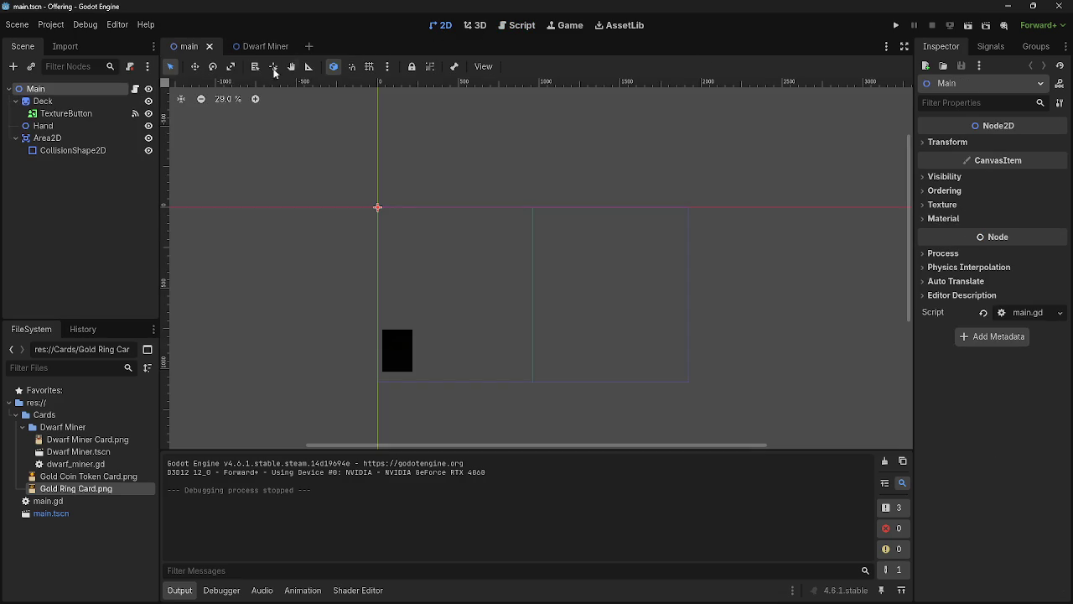
{"action": "left_click", "coordinate": [260, 46]}
{"action": "left_click", "coordinate": [680, 212]}
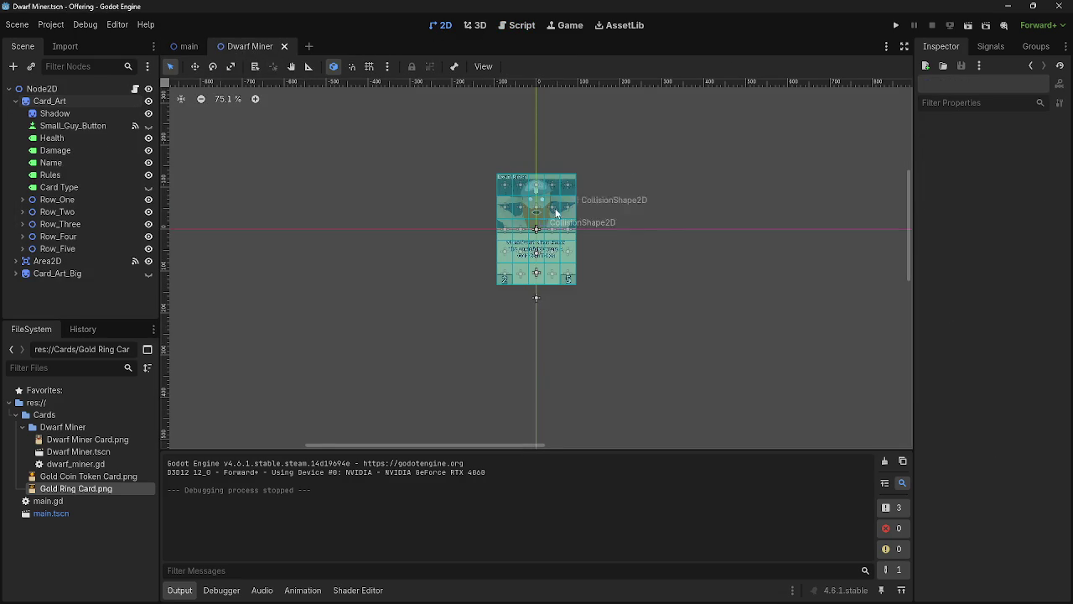
{"action": "scroll", "coordinate": [564, 147], "scroll_direction": "up", "scroll_amount": 3}
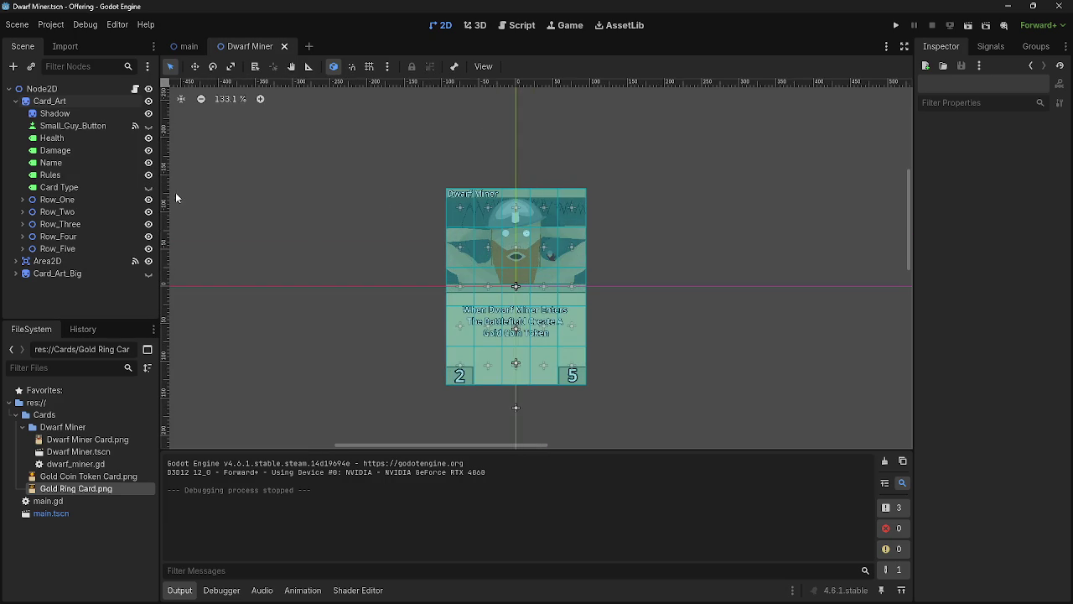
{"action": "left_click", "coordinate": [186, 46]}
{"action": "left_click", "coordinate": [520, 26]}
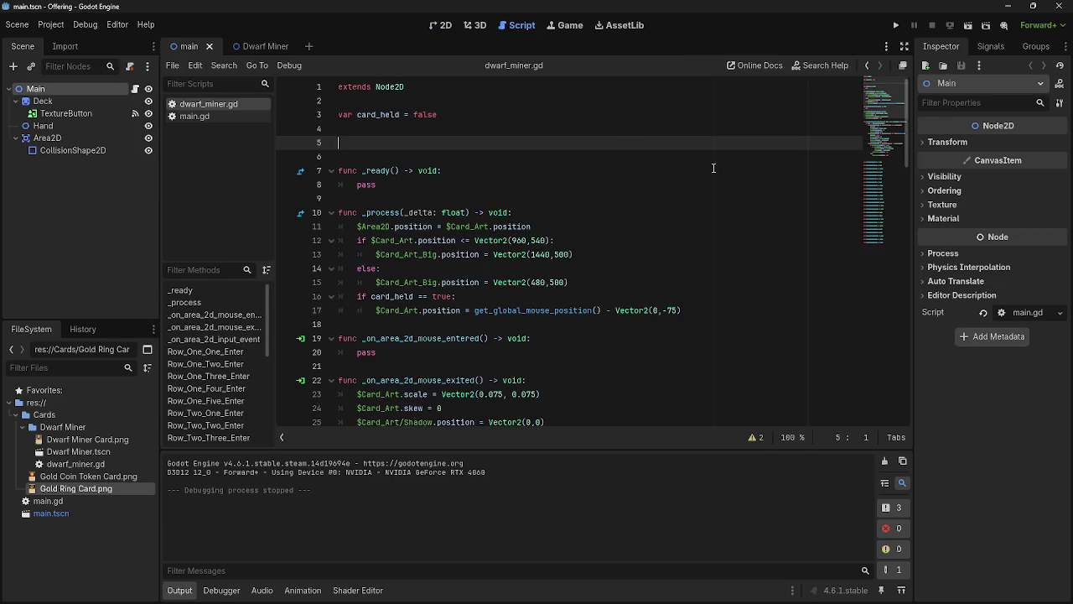
Step: Review lines 5–9 of the script and run the project to test the card
{"action": "left_click", "coordinate": [533, 199]}
{"action": "left_click", "coordinate": [531, 156]}
{"action": "left_click", "coordinate": [532, 143]}
{"action": "scroll", "coordinate": [595, 242], "scroll_direction": "down", "scroll_amount": 2}
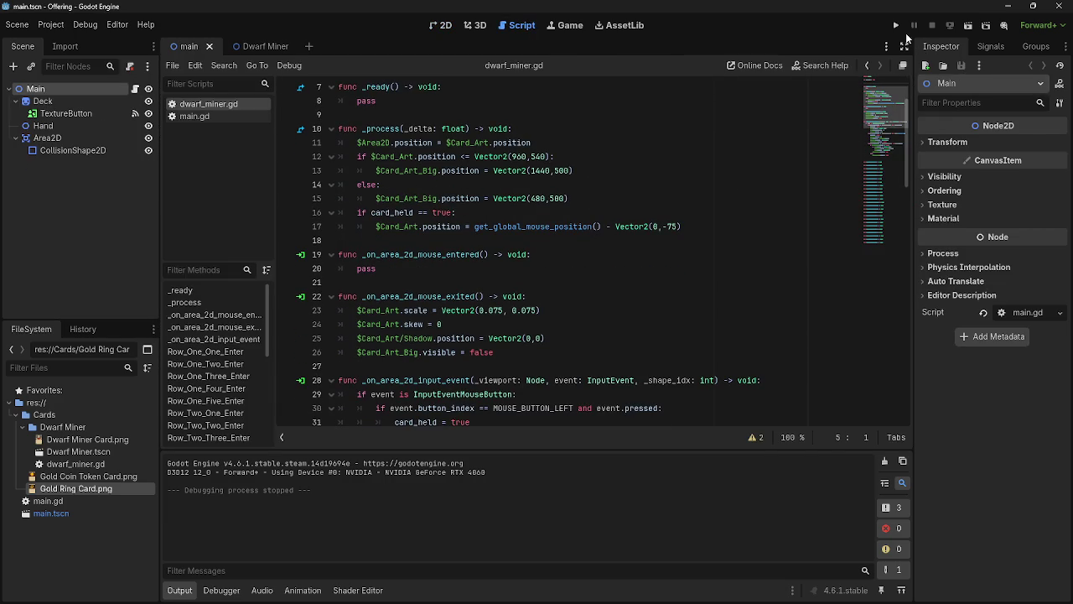
{"action": "left_click", "coordinate": [896, 26]}
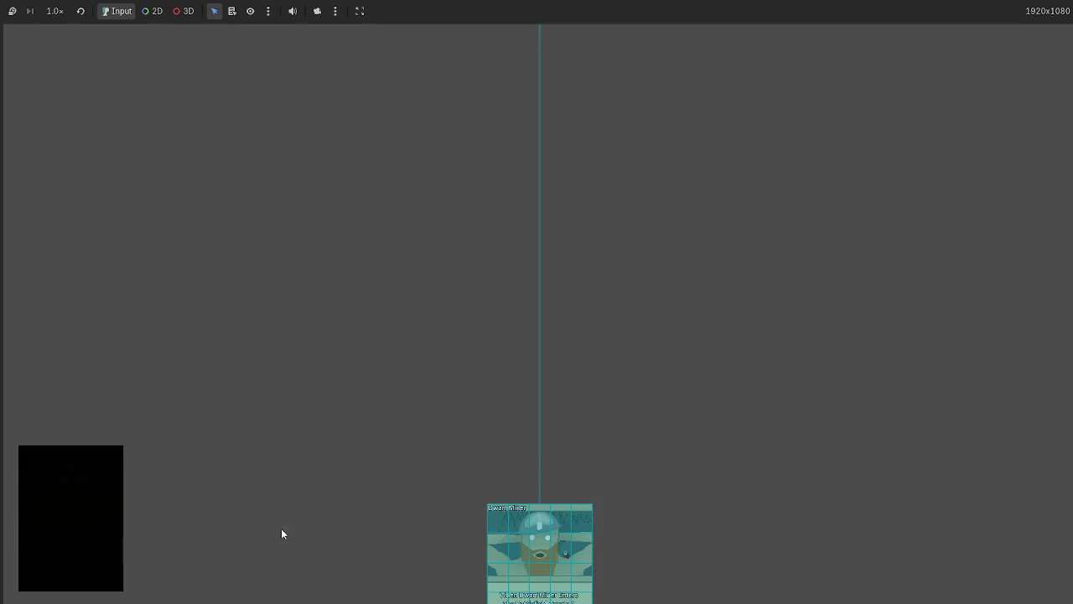
Step: Drag the card toward the upper left, stop the game, and glance at the Debug menu
{"action": "left_click_drag", "start_coordinate": [567, 546], "coordinate": [312, 207]}
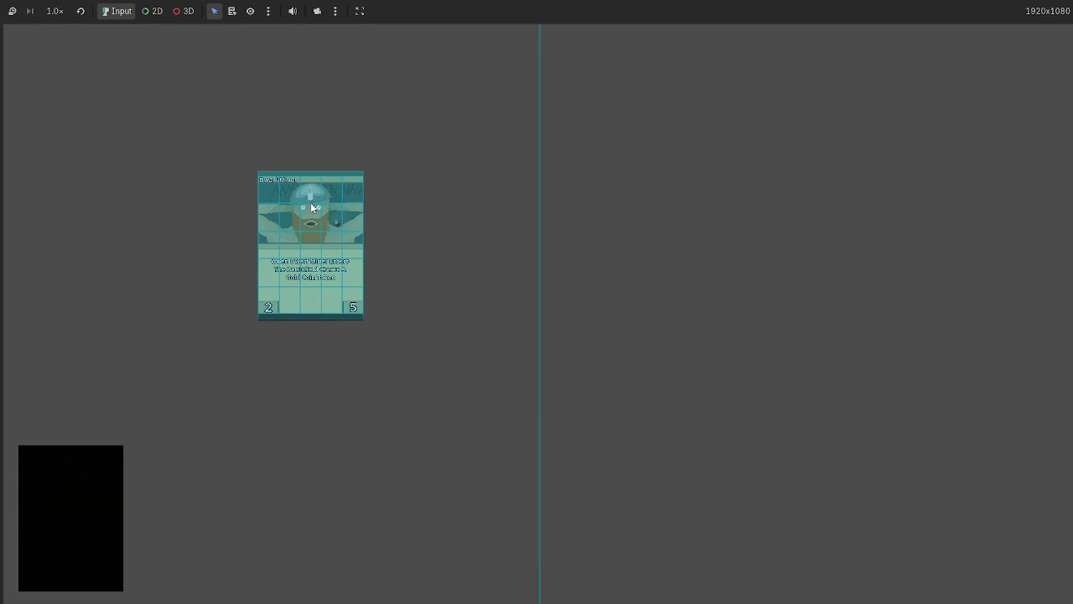
{"action": "key", "text": "F8"}
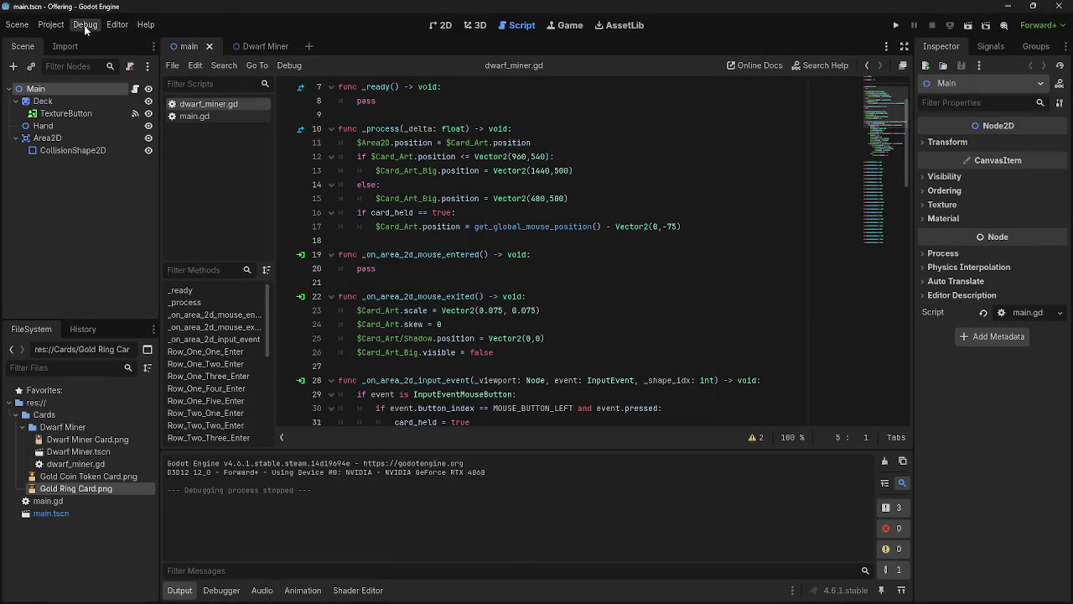
{"action": "left_click", "coordinate": [86, 29]}
{"action": "left_click", "coordinate": [779, 39]}
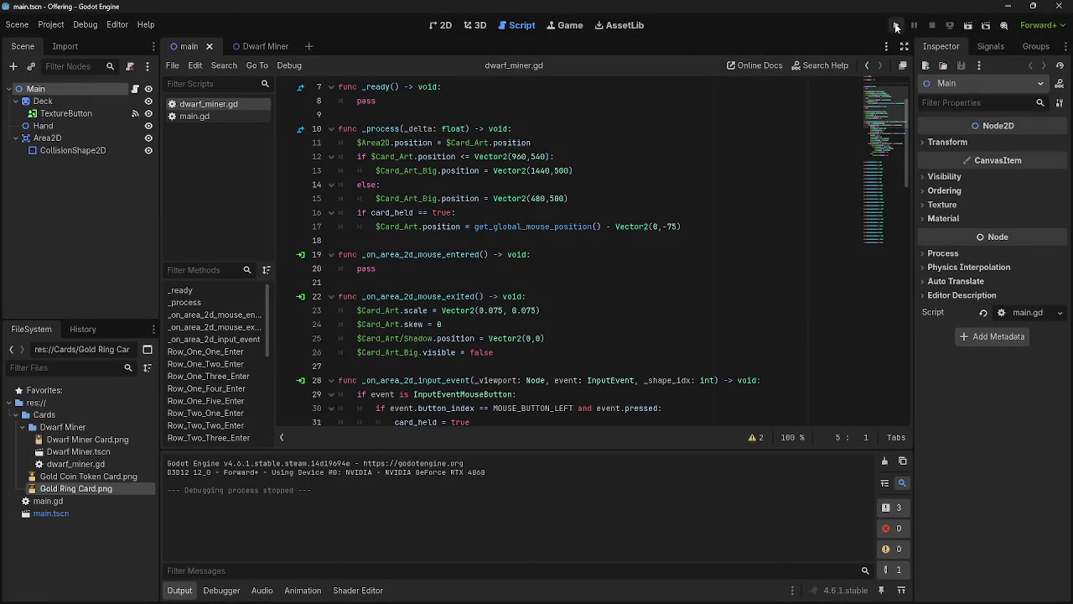
Step: Run again, drag the Dwarf Miner card upward and swing it side to side, then stop
{"action": "left_click", "coordinate": [895, 26]}
{"action": "left_click_drag", "start_coordinate": [472, 394], "coordinate": [367, 173]}
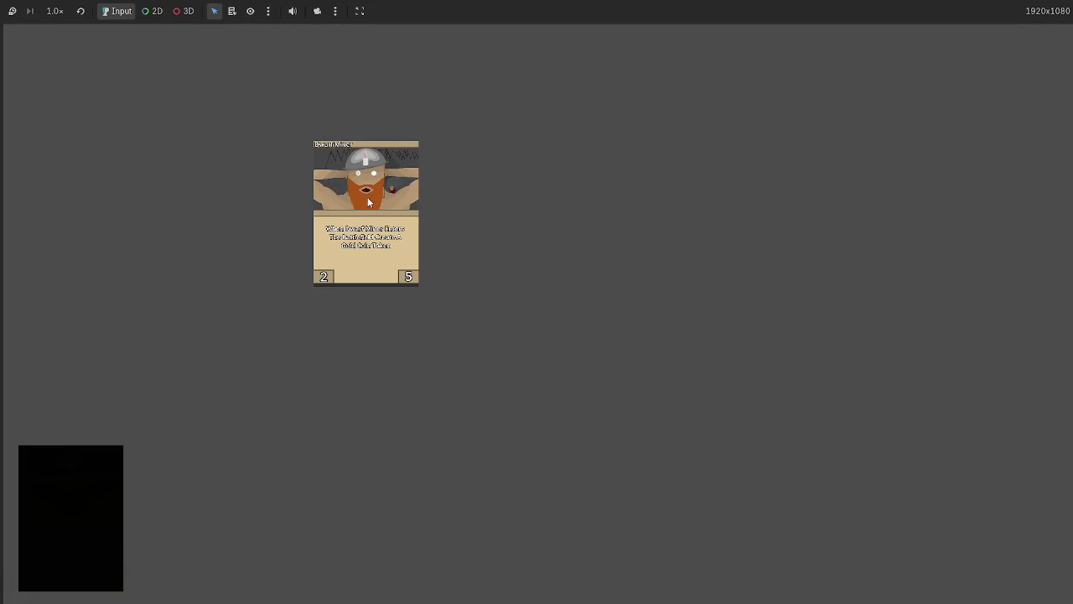
{"action": "mouse_move", "coordinate": [397, 258]}
{"action": "left_mouse_down"}
{"action": "mouse_move", "coordinate": [360, 167]}
{"action": "mouse_move", "coordinate": [543, 212]}
{"action": "mouse_move", "coordinate": [382, 201]}
{"action": "mouse_move", "coordinate": [622, 214]}
{"action": "mouse_move", "coordinate": [326, 209]}
{"action": "mouse_move", "coordinate": [648, 217]}
{"action": "mouse_move", "coordinate": [228, 201]}
{"action": "mouse_move", "coordinate": [311, 233]}
{"action": "mouse_move", "coordinate": [322, 262]}
{"action": "mouse_move", "coordinate": [579, 270]}
{"action": "mouse_move", "coordinate": [623, 261]}
{"action": "mouse_move", "coordinate": [323, 215]}
{"action": "mouse_move", "coordinate": [696, 221]}
{"action": "mouse_move", "coordinate": [328, 201]}
{"action": "mouse_move", "coordinate": [615, 208]}
{"action": "mouse_move", "coordinate": [249, 182]}
{"action": "mouse_move", "coordinate": [679, 214]}
{"action": "mouse_move", "coordinate": [373, 197]}
{"action": "mouse_move", "coordinate": [651, 215]}
{"action": "mouse_move", "coordinate": [429, 191]}
{"action": "mouse_move", "coordinate": [479, 185]}
{"action": "mouse_move", "coordinate": [581, 198]}
{"action": "mouse_move", "coordinate": [412, 195]}
{"action": "left_mouse_up"}
{"action": "key", "text": "F8"}
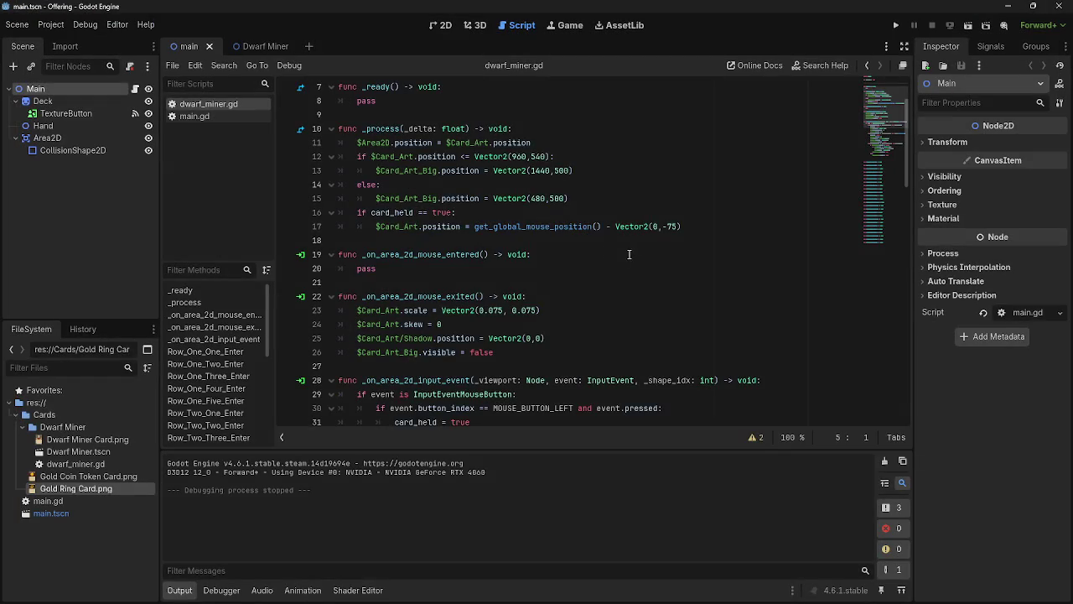
{"action": "scroll", "coordinate": [499, 265], "scroll_direction": "up", "scroll_amount": 2}
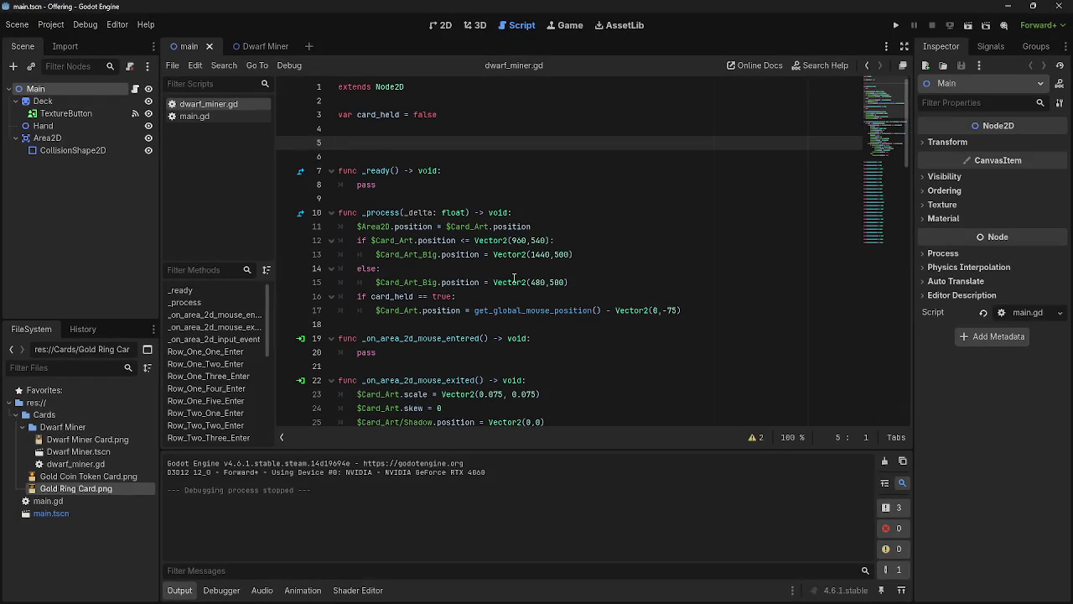
{"action": "left_click", "coordinate": [503, 295]}
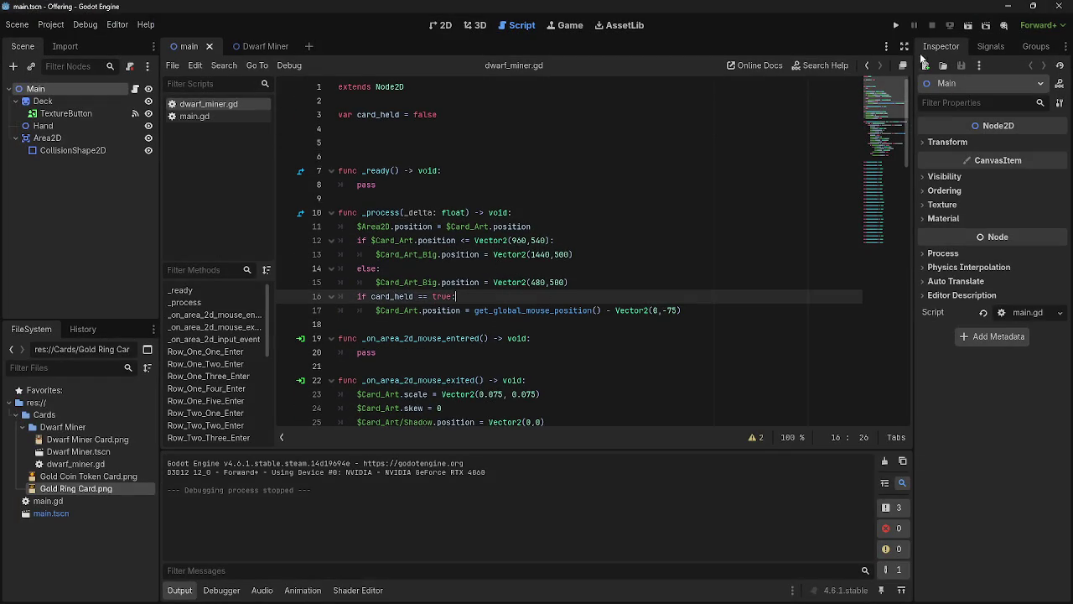
{"action": "key", "text": "F5"}
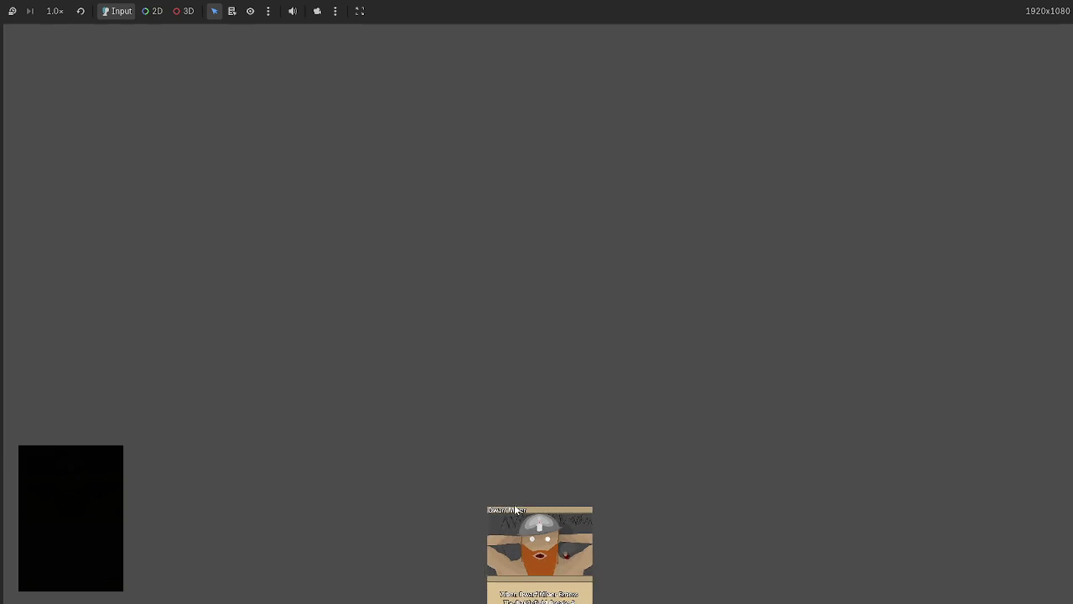
{"action": "mouse_move", "coordinate": [515, 508]}
{"action": "left_mouse_down"}
{"action": "mouse_move", "coordinate": [357, 210]}
{"action": "mouse_move", "coordinate": [290, 222]}
{"action": "mouse_move", "coordinate": [261, 194]}
{"action": "left_mouse_up"}
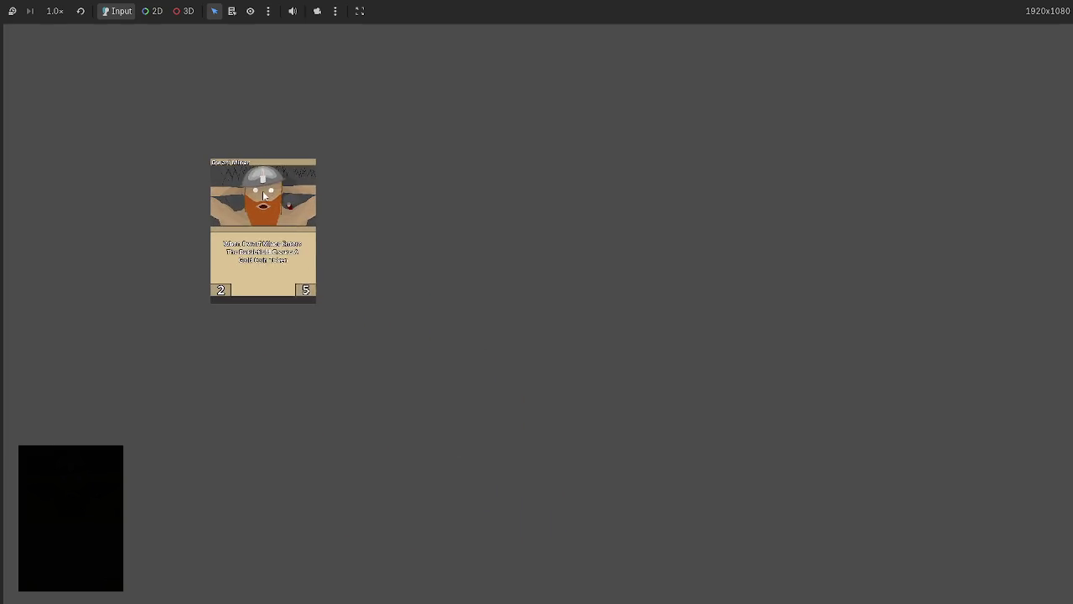
{"action": "mouse_move", "coordinate": [307, 294]}
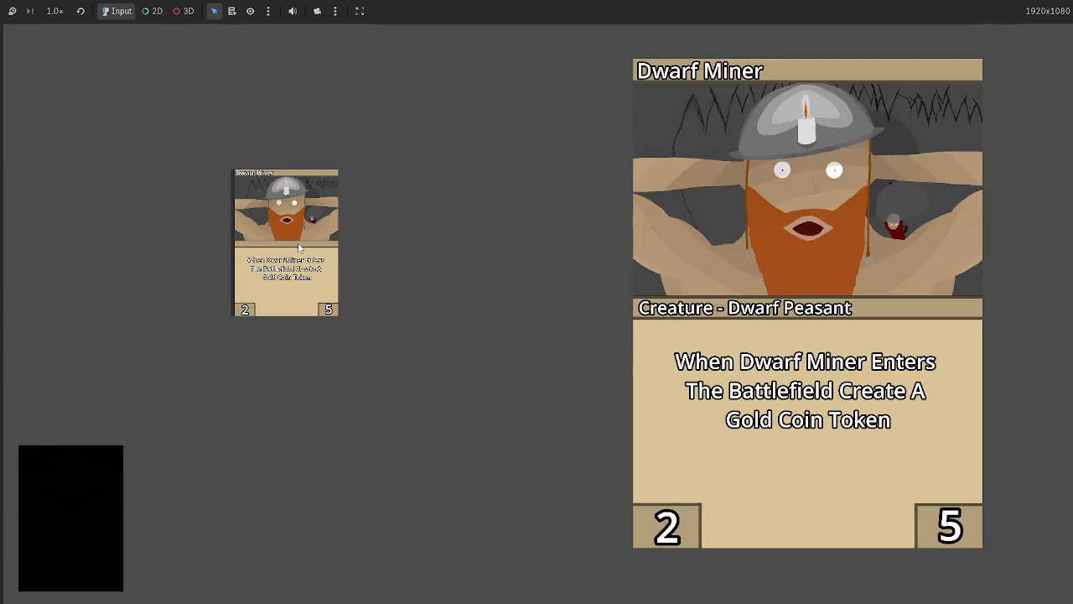
{"action": "mouse_move", "coordinate": [299, 247]}
{"action": "mouse_move", "coordinate": [299, 247]}
{"action": "left_mouse_down"}
{"action": "mouse_move", "coordinate": [441, 232]}
{"action": "mouse_move", "coordinate": [285, 210]}
{"action": "mouse_move", "coordinate": [721, 209]}
{"action": "mouse_move", "coordinate": [344, 239]}
{"action": "left_mouse_up"}
{"action": "mouse_move", "coordinate": [507, 171]}
{"action": "left_mouse_down"}
{"action": "mouse_move", "coordinate": [228, 152]}
{"action": "mouse_move", "coordinate": [829, 148]}
{"action": "mouse_move", "coordinate": [418, 136]}
{"action": "mouse_move", "coordinate": [640, 117]}
{"action": "mouse_move", "coordinate": [705, 87]}
{"action": "mouse_move", "coordinate": [777, 104]}
{"action": "mouse_move", "coordinate": [692, 94]}
{"action": "mouse_move", "coordinate": [688, 82]}
{"action": "mouse_move", "coordinate": [339, 99]}
{"action": "mouse_move", "coordinate": [328, 73]}
{"action": "left_mouse_up"}
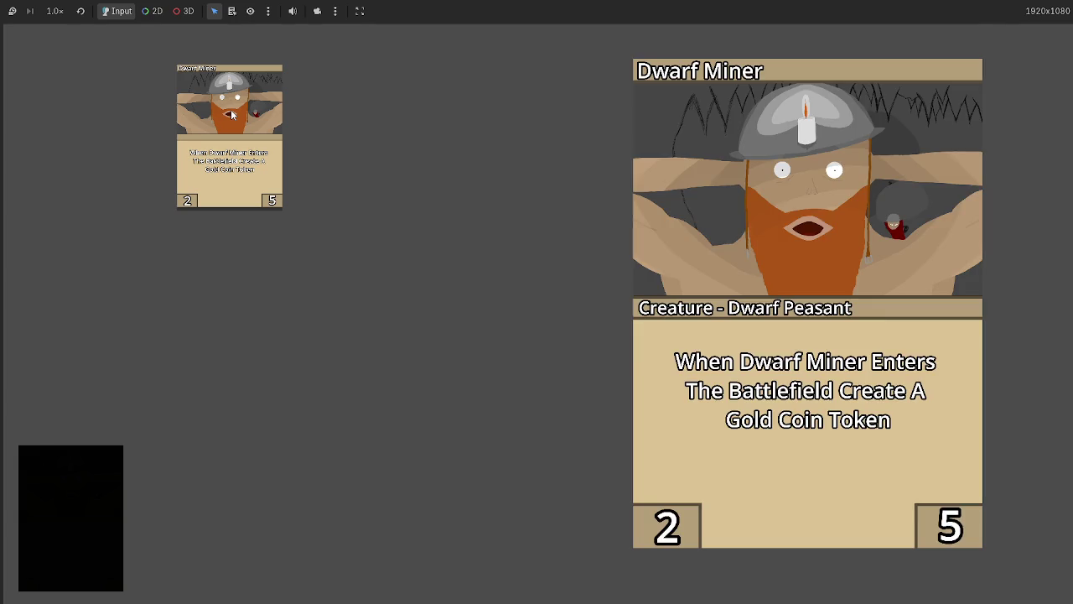
{"action": "left_click", "coordinate": [230, 109]}
{"action": "key", "text": "F8"}
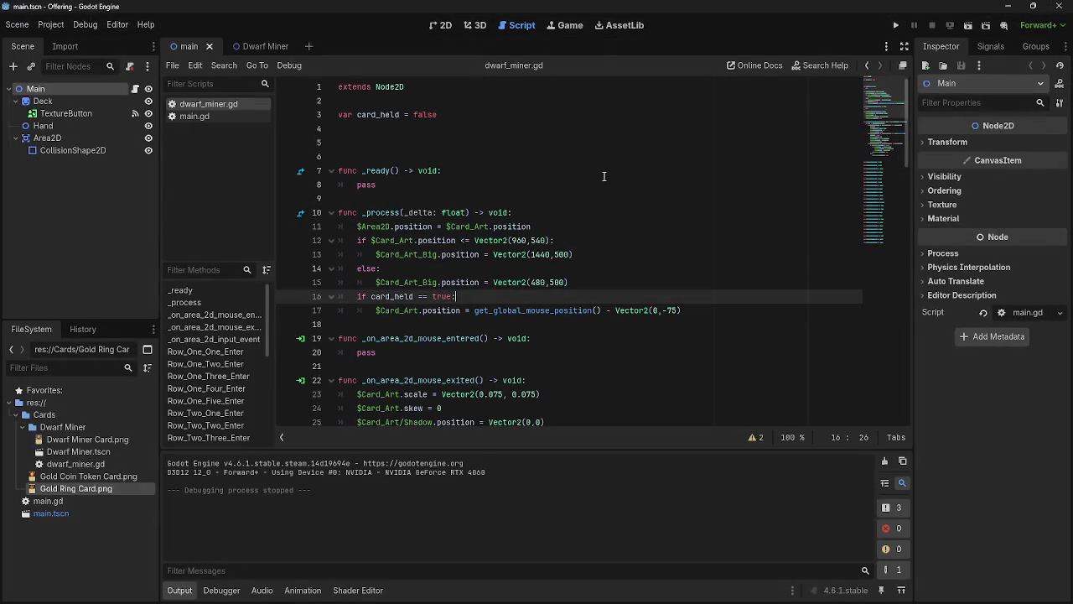
Step: From the Dwarf Miner scene, run the game, drag a dwarf card out of the hand, then stop
{"action": "left_click", "coordinate": [255, 46]}
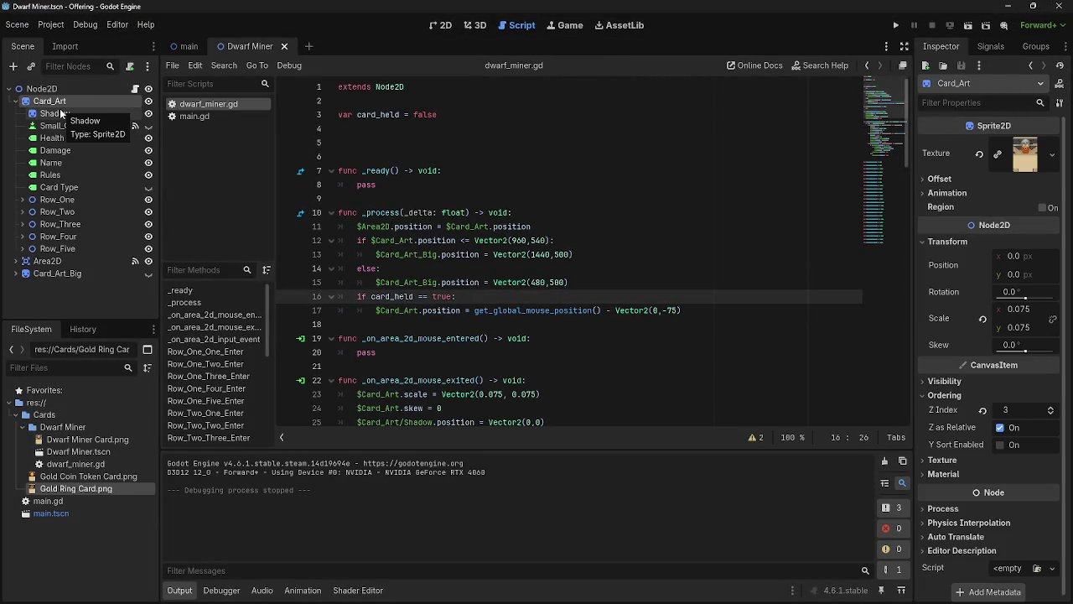
{"action": "scroll", "coordinate": [545, 276], "scroll_direction": "down", "scroll_amount": 6}
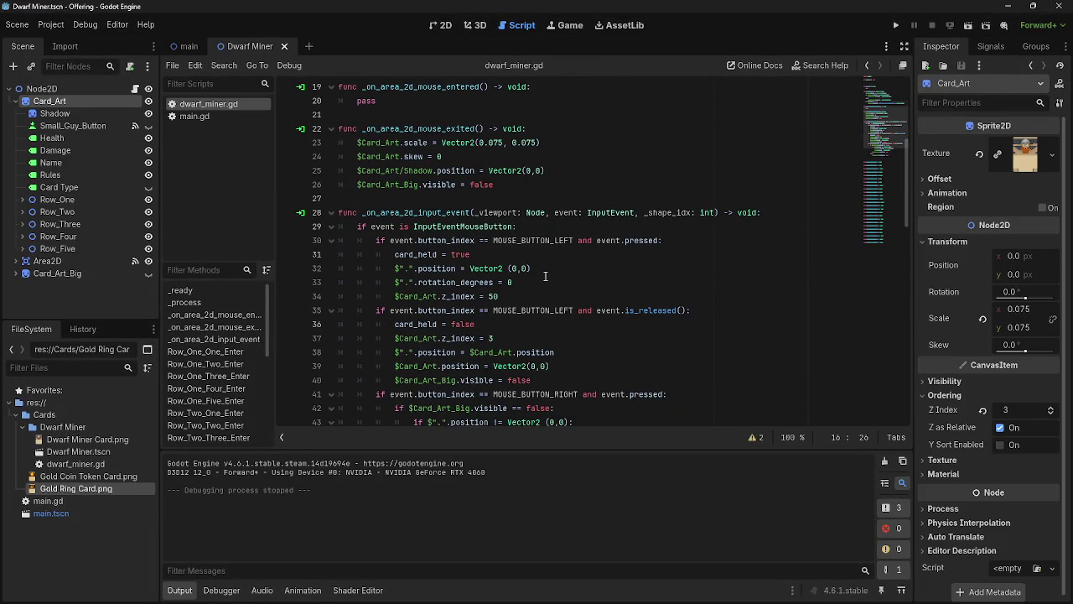
{"action": "scroll", "coordinate": [545, 276], "scroll_direction": "up", "scroll_amount": 4}
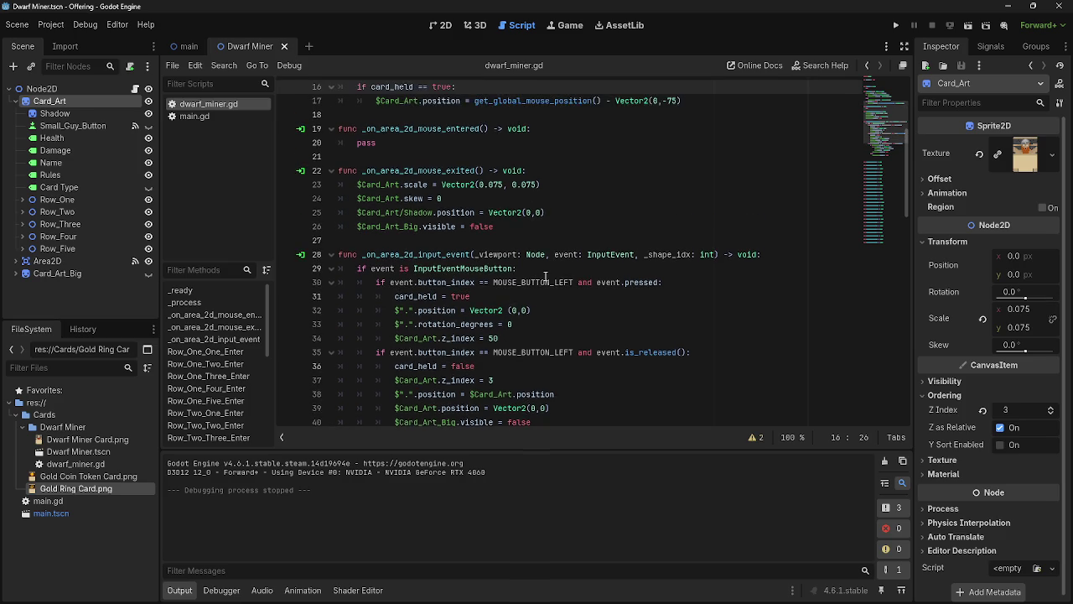
{"action": "left_click", "coordinate": [895, 25]}
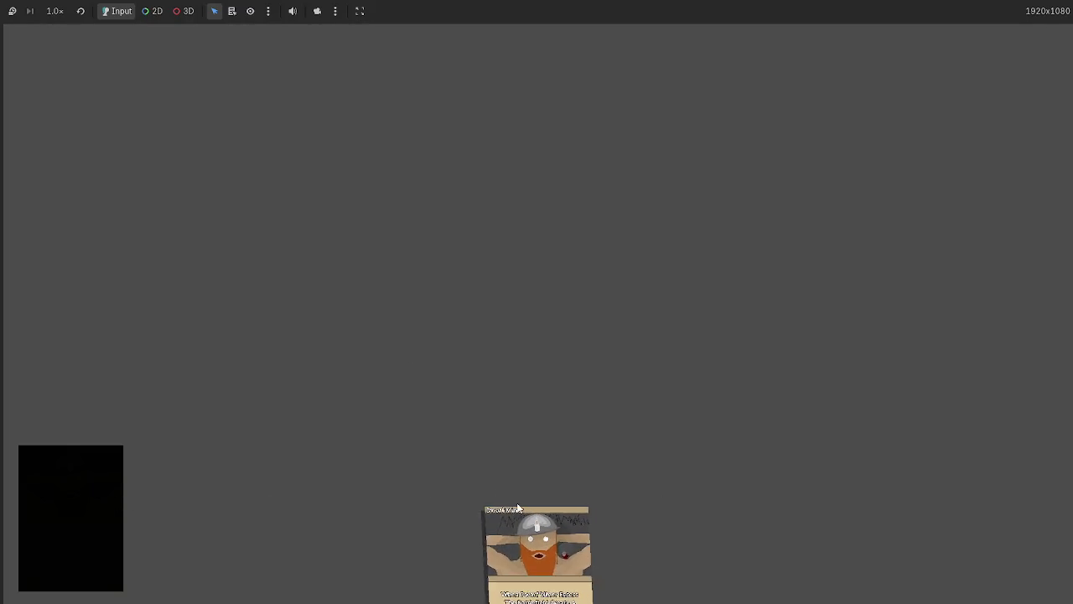
{"action": "left_click_drag", "start_coordinate": [554, 540], "coordinate": [336, 253]}
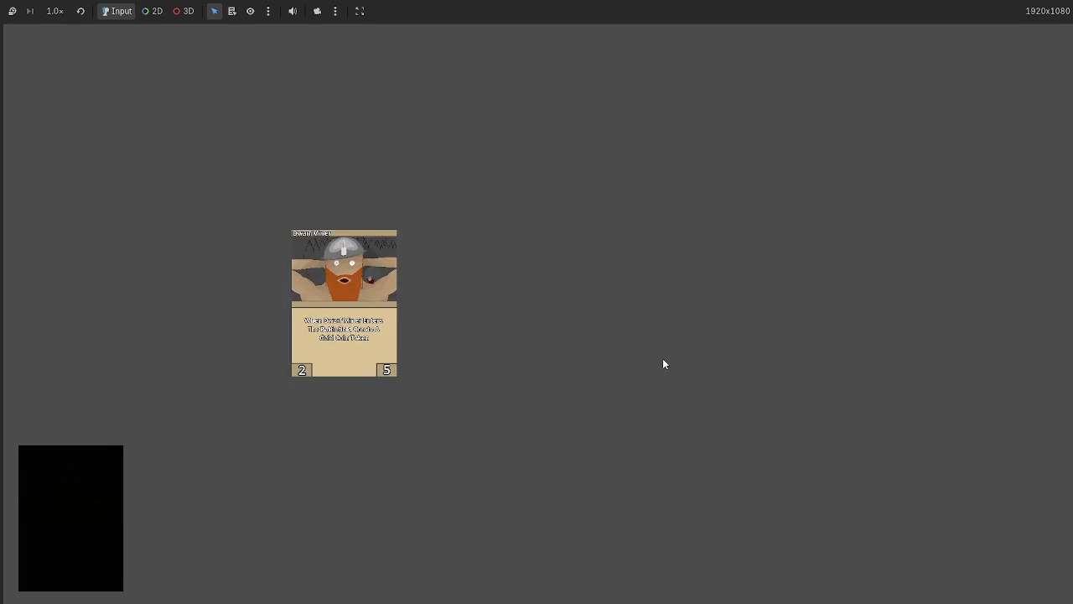
{"action": "key", "text": "F8"}
Step: Run again and pull a Dwarf Miner card up to mid-screen, then stop the game
{"action": "left_click", "coordinate": [896, 25]}
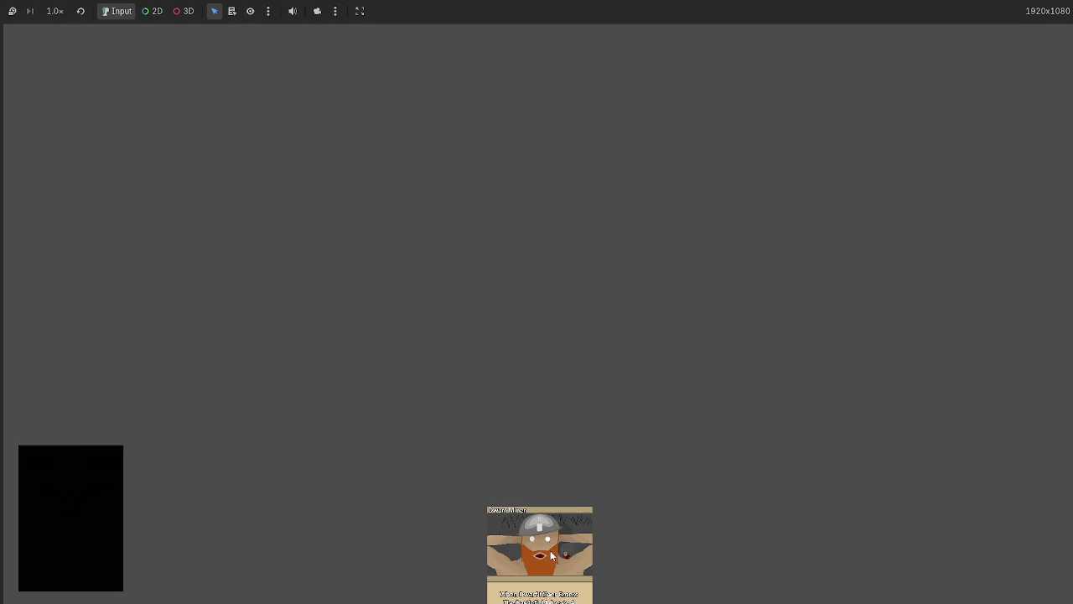
{"action": "mouse_move", "coordinate": [568, 545]}
{"action": "left_mouse_down"}
{"action": "mouse_move", "coordinate": [417, 140]}
{"action": "mouse_move", "coordinate": [886, 218]}
{"action": "mouse_move", "coordinate": [327, 192]}
{"action": "mouse_move", "coordinate": [717, 241]}
{"action": "mouse_move", "coordinate": [357, 220]}
{"action": "mouse_move", "coordinate": [872, 222]}
{"action": "mouse_move", "coordinate": [349, 200]}
{"action": "mouse_move", "coordinate": [356, 213]}
{"action": "mouse_move", "coordinate": [860, 223]}
{"action": "mouse_move", "coordinate": [518, 179]}
{"action": "mouse_move", "coordinate": [352, 199]}
{"action": "mouse_move", "coordinate": [684, 269]}
{"action": "mouse_move", "coordinate": [654, 233]}
{"action": "mouse_move", "coordinate": [333, 201]}
{"action": "mouse_move", "coordinate": [277, 268]}
{"action": "mouse_move", "coordinate": [649, 361]}
{"action": "mouse_move", "coordinate": [790, 243]}
{"action": "mouse_move", "coordinate": [593, 132]}
{"action": "mouse_move", "coordinate": [393, 222]}
{"action": "mouse_move", "coordinate": [564, 326]}
{"action": "mouse_move", "coordinate": [800, 254]}
{"action": "mouse_move", "coordinate": [600, 147]}
{"action": "mouse_move", "coordinate": [420, 339]}
{"action": "mouse_move", "coordinate": [704, 390]}
{"action": "mouse_move", "coordinate": [390, 112]}
{"action": "mouse_move", "coordinate": [311, 448]}
{"action": "mouse_move", "coordinate": [535, 175]}
{"action": "mouse_move", "coordinate": [574, 536]}
{"action": "mouse_move", "coordinate": [369, 192]}
{"action": "mouse_move", "coordinate": [777, 319]}
{"action": "mouse_move", "coordinate": [431, 514]}
{"action": "mouse_move", "coordinate": [183, 269]}
{"action": "mouse_move", "coordinate": [596, 224]}
{"action": "mouse_move", "coordinate": [517, 407]}
{"action": "mouse_move", "coordinate": [210, 269]}
{"action": "mouse_move", "coordinate": [506, 243]}
{"action": "mouse_move", "coordinate": [769, 330]}
{"action": "mouse_move", "coordinate": [568, 443]}
{"action": "mouse_move", "coordinate": [210, 252]}
{"action": "mouse_move", "coordinate": [514, 181]}
{"action": "mouse_move", "coordinate": [595, 209]}
{"action": "mouse_move", "coordinate": [389, 313]}
{"action": "mouse_move", "coordinate": [323, 280]}
{"action": "left_mouse_up"}
{"action": "key", "text": "F8"}
Step: Select the word pass on line 20 of dwarf_miner.gd
{"action": "scroll", "coordinate": [439, 254], "scroll_direction": "up", "scroll_amount": 2}
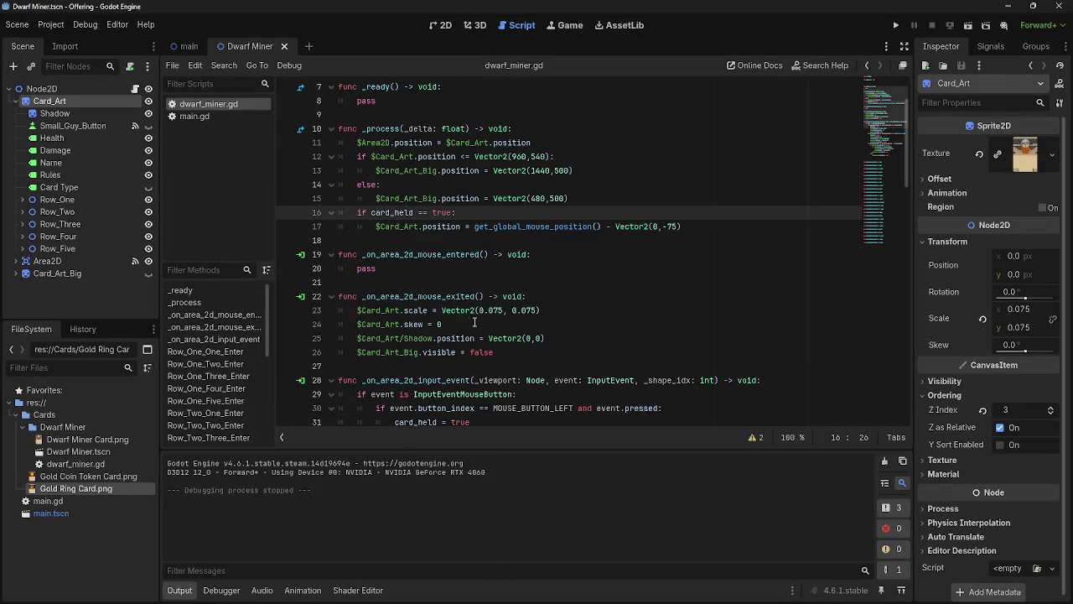
{"action": "scroll", "coordinate": [474, 322], "scroll_direction": "down", "scroll_amount": 1}
{"action": "left_click", "coordinate": [438, 232]}
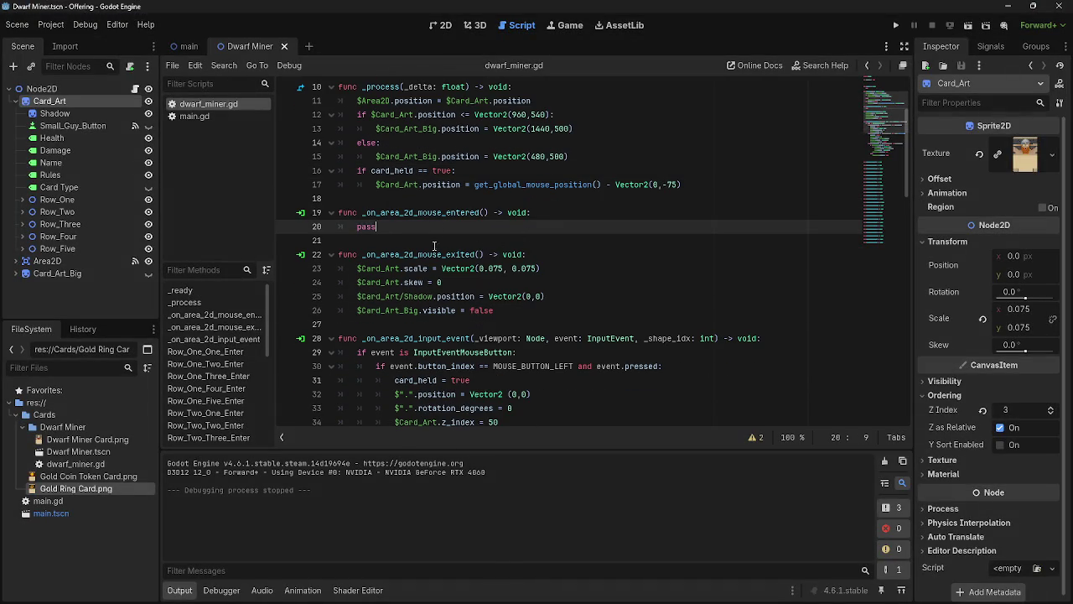
{"action": "left_click_drag", "start_coordinate": [388, 226], "coordinate": [357, 226]}
{"action": "left_click", "coordinate": [401, 227]}
{"action": "double_click", "coordinate": [379, 226]}
Step: Insert a blank line after the card_held variable on line 3 and cut a line near line 26
{"action": "scroll", "coordinate": [402, 227], "scroll_direction": "up", "scroll_amount": 3}
{"action": "left_click", "coordinate": [475, 109]}
{"action": "key", "text": "Return"}
{"action": "scroll", "coordinate": [478, 167], "scroll_direction": "down", "scroll_amount": 5}
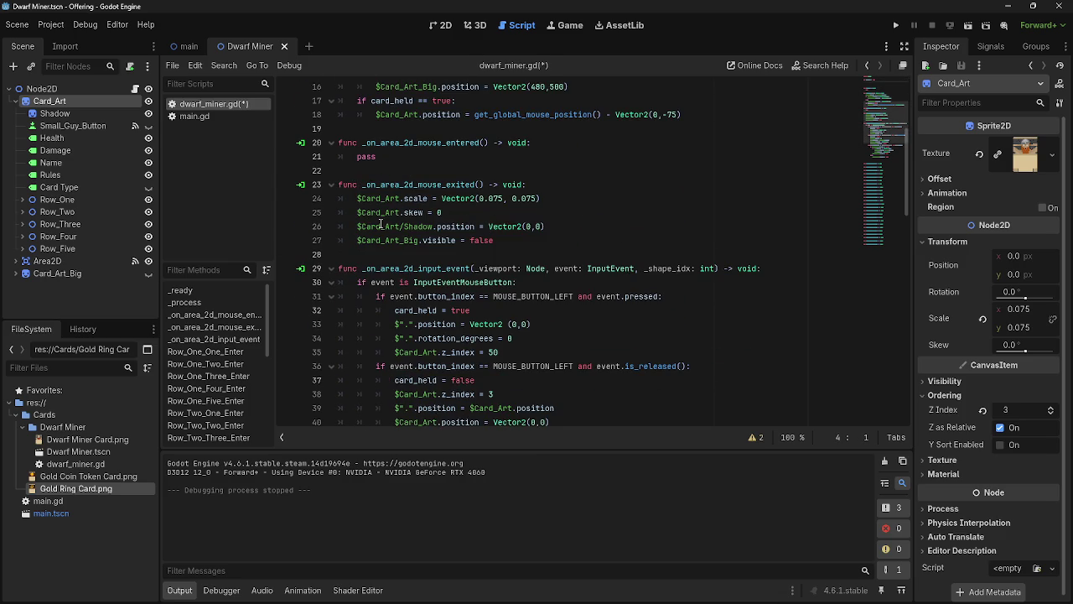
{"action": "left_click", "coordinate": [570, 226]}
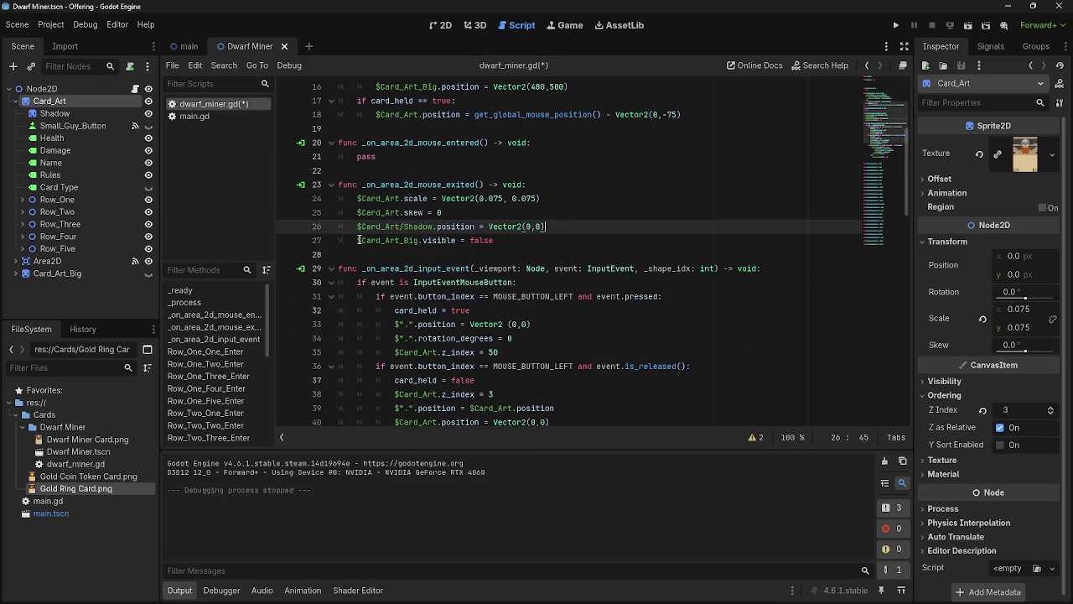
{"action": "left_click_drag", "start_coordinate": [359, 240], "coordinate": [495, 239]}
{"action": "key", "text": "ctrl+x"}
{"action": "scroll", "coordinate": [472, 179], "scroll_direction": "up", "scroll_amount": 5}
{"action": "left_click", "coordinate": [449, 130]}
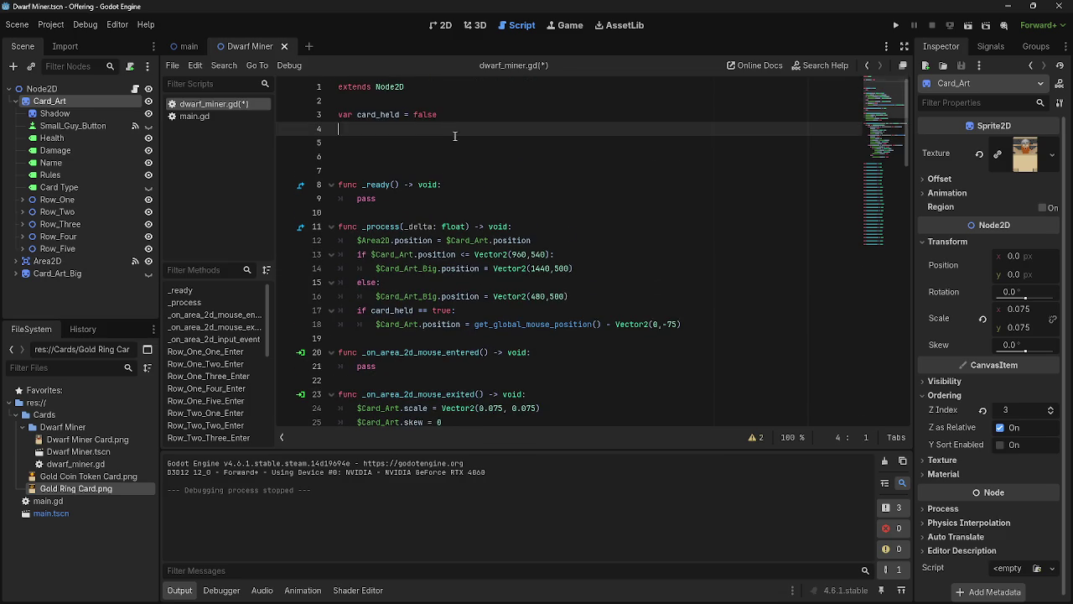
Step: Run the game, drag a new Dwarf Miner card to the centre and back into the hand, then stop
{"action": "left_click", "coordinate": [896, 25]}
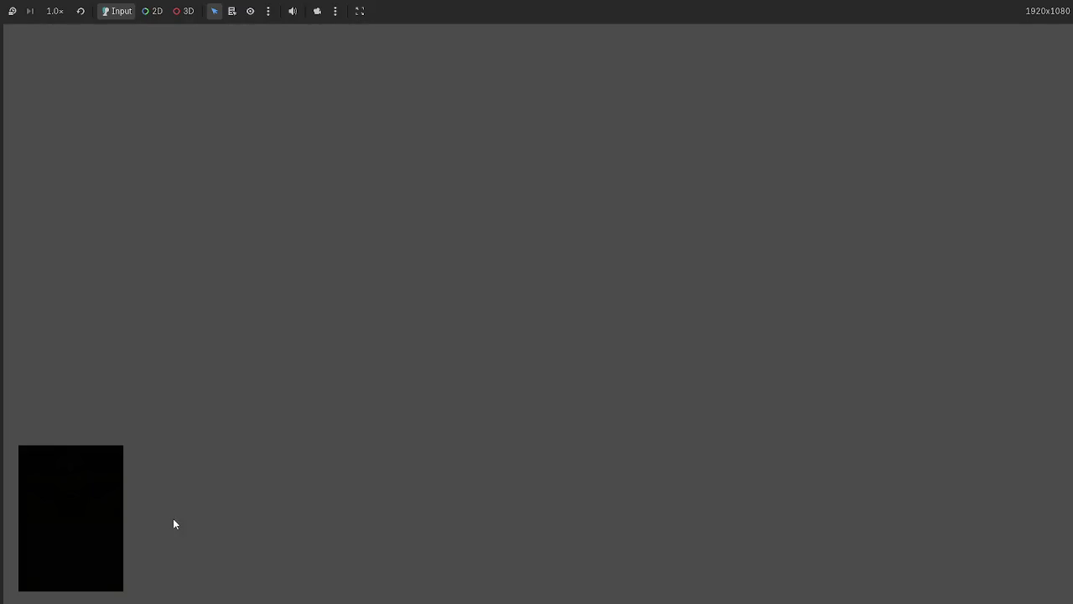
{"action": "mouse_move", "coordinate": [537, 545]}
{"action": "left_mouse_down"}
{"action": "mouse_move", "coordinate": [373, 162]}
{"action": "mouse_move", "coordinate": [454, 174]}
{"action": "mouse_move", "coordinate": [218, 208]}
{"action": "mouse_move", "coordinate": [730, 238]}
{"action": "left_mouse_up"}
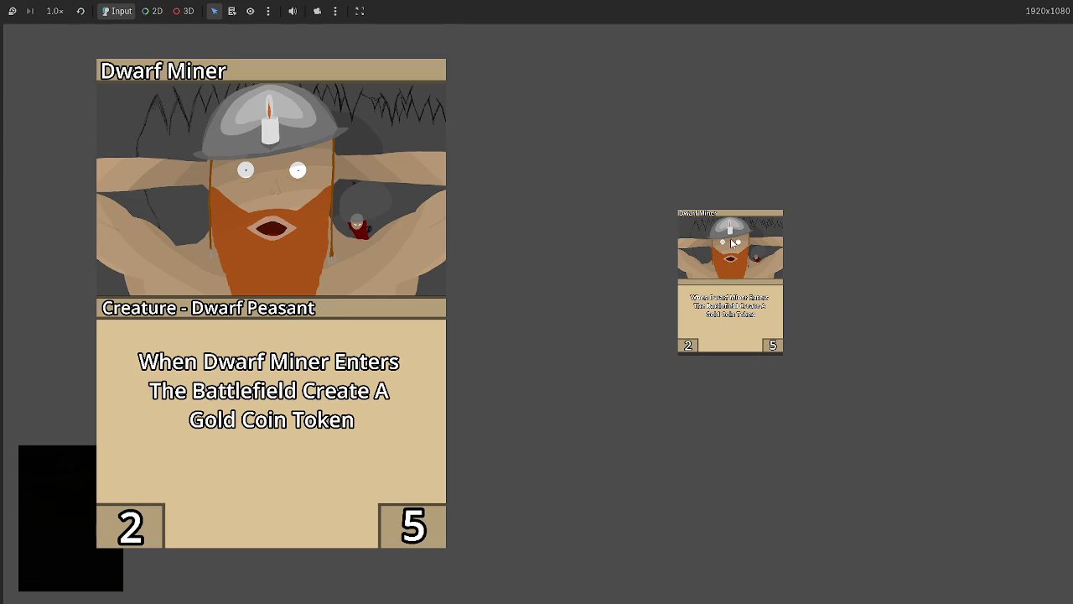
{"action": "left_click", "coordinate": [730, 238]}
{"action": "left_click", "coordinate": [734, 248]}
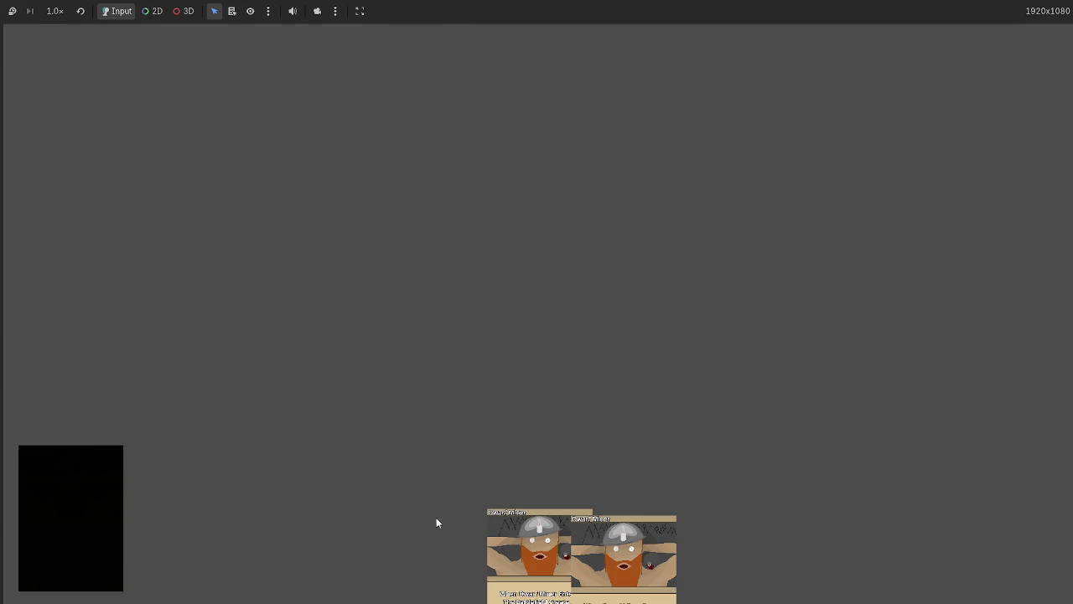
{"action": "key", "text": "F8"}
Step: Open main.gd, scroll through it, and do a quick test run
{"action": "left_click", "coordinate": [202, 117]}
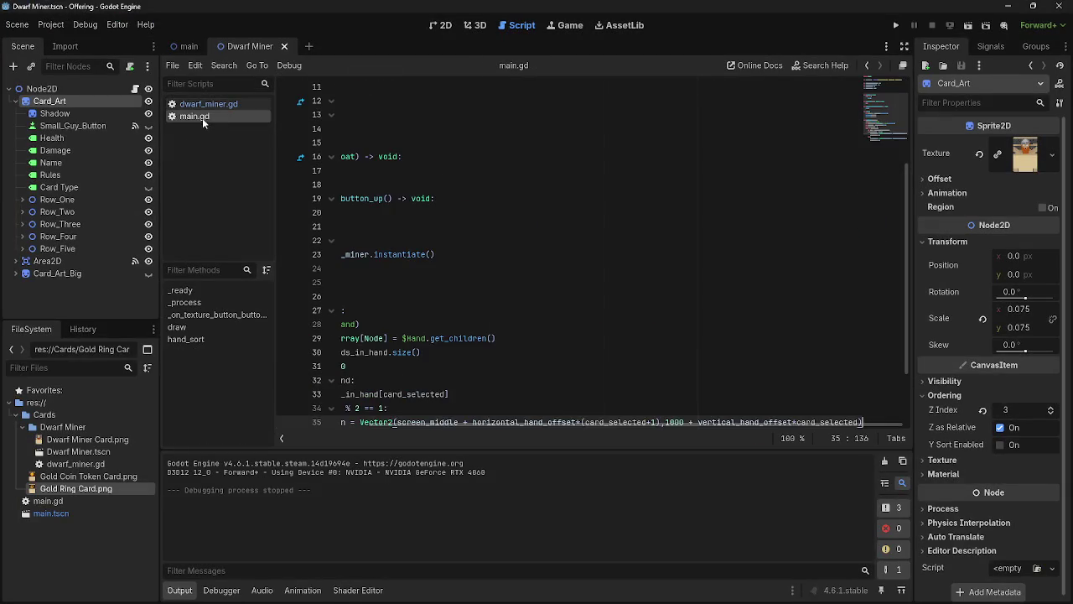
{"action": "scroll", "coordinate": [650, 288], "scroll_direction": "down", "scroll_amount": 1}
{"action": "scroll", "coordinate": [650, 288], "scroll_direction": "down", "scroll_amount": 2}
{"action": "left_click_drag", "start_coordinate": [489, 427], "coordinate": [265, 406]}
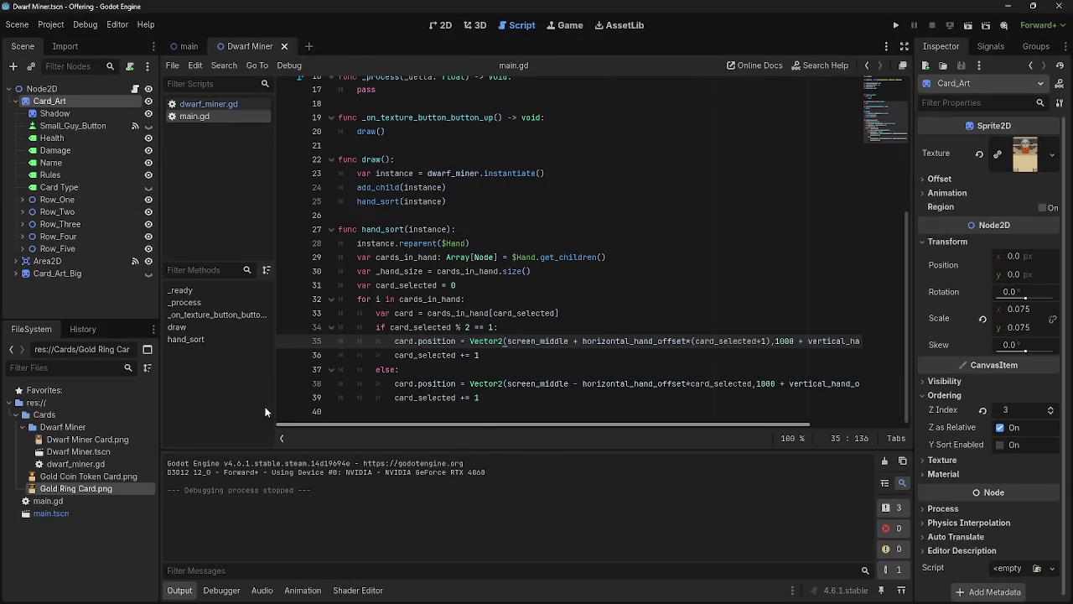
{"action": "left_click", "coordinate": [895, 25]}
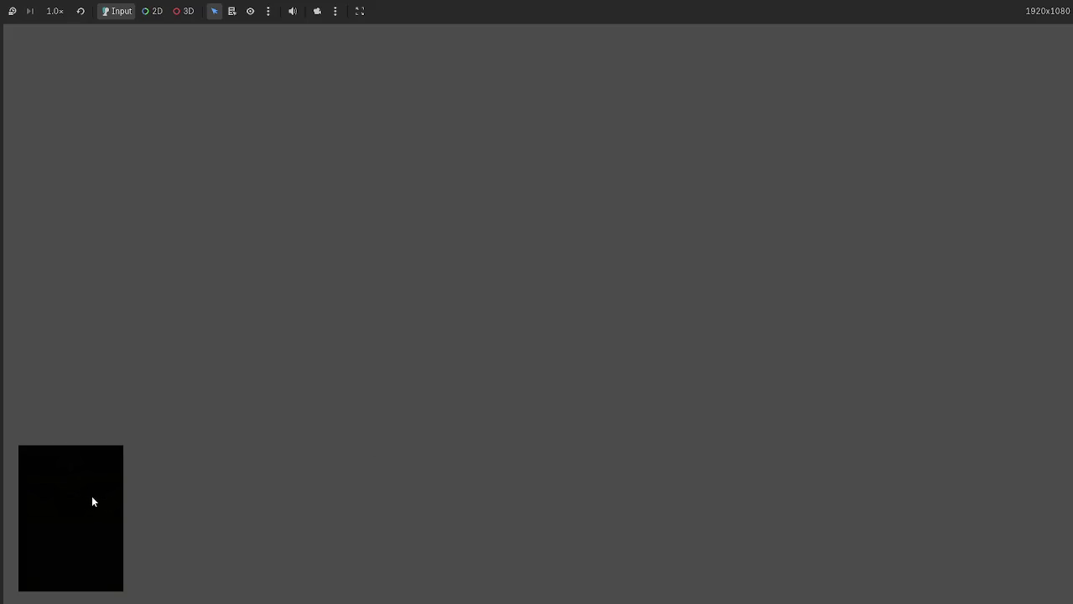
{"action": "key", "text": "F8"}
Step: Place the caret at the end of line 19, switch windows, then run and stop the project again
{"action": "scroll", "coordinate": [405, 294], "scroll_direction": "up", "scroll_amount": 3}
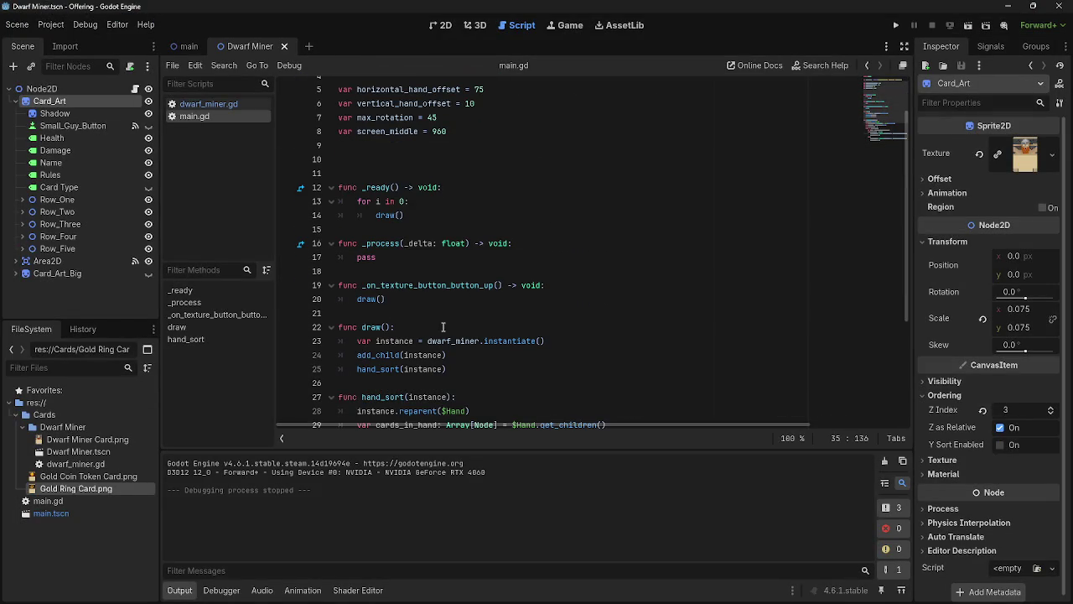
{"action": "left_click", "coordinate": [597, 286]}
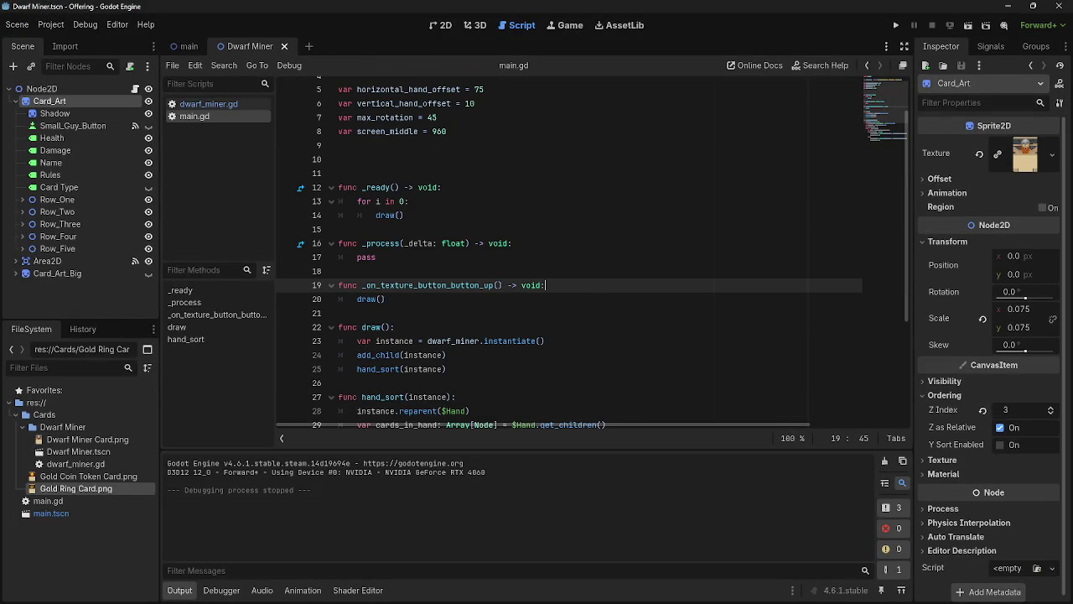
{"action": "key", "text": "alt+Tab"}
{"action": "key", "text": "alt+Tab"}
{"action": "key", "text": "alt+Tab"}
{"action": "left_click", "coordinate": [894, 26]}
{"action": "key", "text": "F8"}
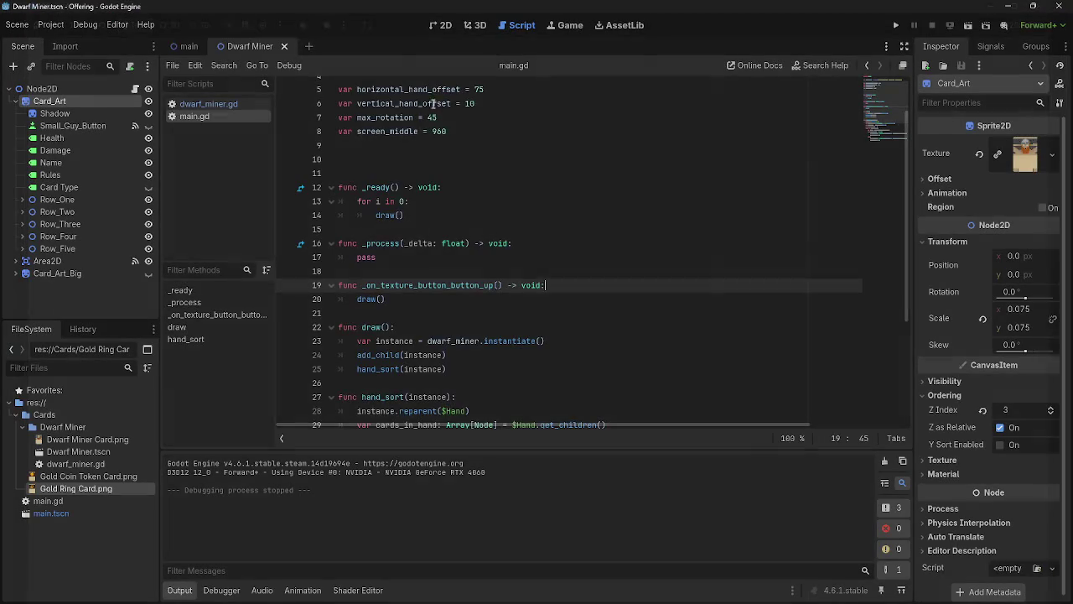
{"action": "scroll", "coordinate": [396, 342], "scroll_direction": "down", "scroll_amount": 14}
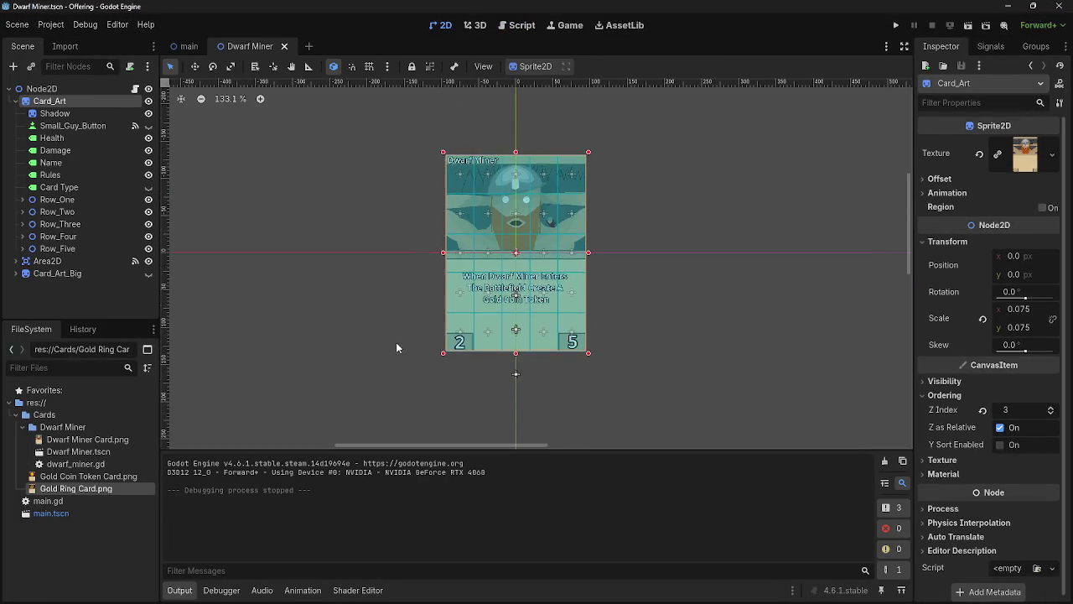
Step: Drop the Gold Coin Token and Gold Ring Card images into the scene, then undo adding them
{"action": "left_click", "coordinate": [61, 476]}
{"action": "mouse_move", "coordinate": [70, 478]}
{"action": "left_mouse_down"}
{"action": "mouse_move", "coordinate": [575, 330]}
{"action": "mouse_move", "coordinate": [576, 369]}
{"action": "left_mouse_up"}
{"action": "scroll", "coordinate": [576, 370], "scroll_direction": "down", "scroll_amount": 2}
{"action": "left_click_drag", "start_coordinate": [72, 489], "coordinate": [880, 355]}
{"action": "scroll", "coordinate": [611, 266], "scroll_direction": "down", "scroll_amount": 2}
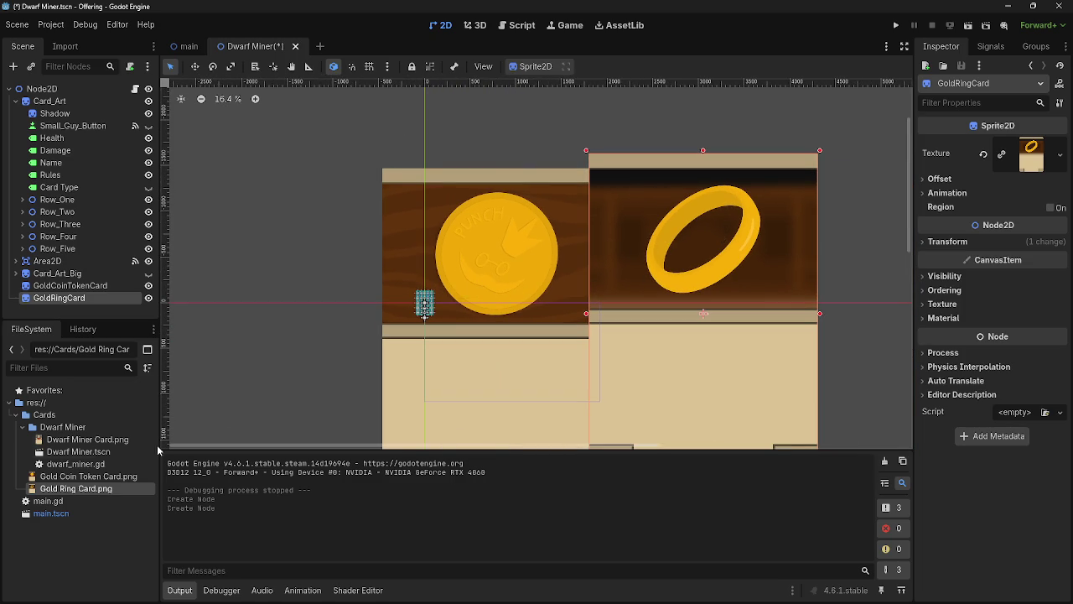
{"action": "right_click", "coordinate": [71, 286]}
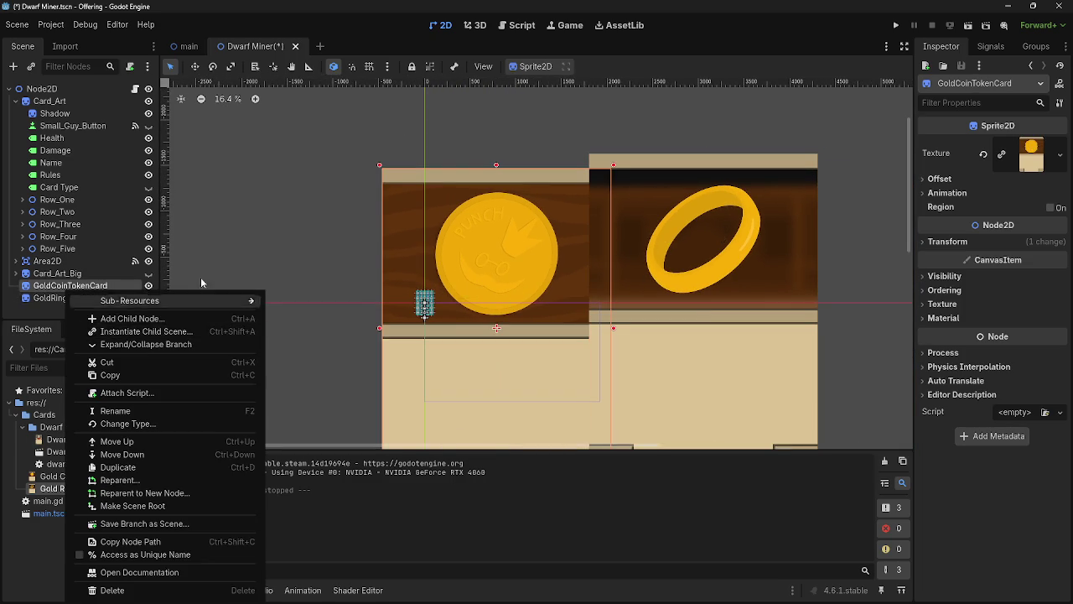
{"action": "left_click", "coordinate": [350, 238]}
{"action": "key", "text": "ctrl+z"}
{"action": "key", "text": "ctrl+z"}
{"action": "scroll", "coordinate": [377, 311], "scroll_direction": "up", "scroll_amount": 3}
{"action": "scroll", "coordinate": [383, 313], "scroll_direction": "up", "scroll_amount": 9}
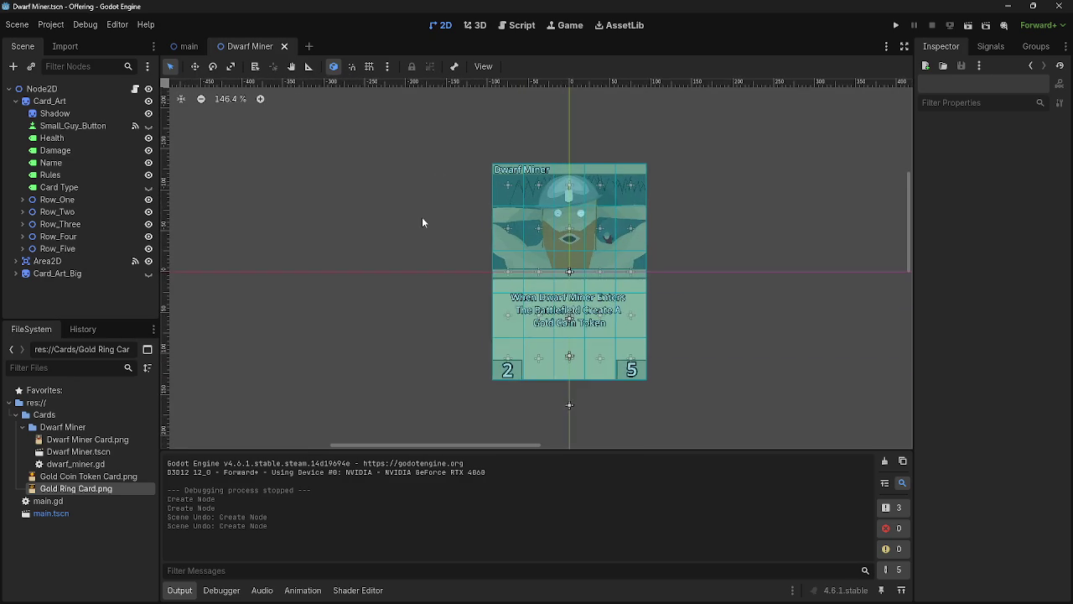
{"action": "scroll", "coordinate": [403, 218], "scroll_direction": "down", "scroll_amount": 1}
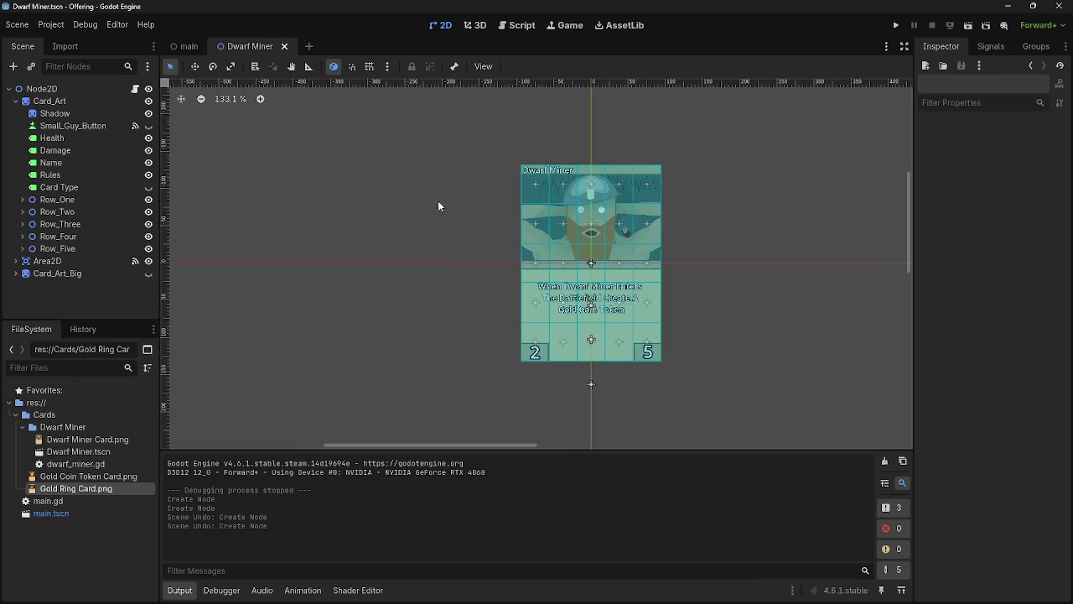
Step: Set Card_Art's texture to the Gold Ring Card image, preview it in a run, then run again
{"action": "left_click", "coordinate": [96, 103]}
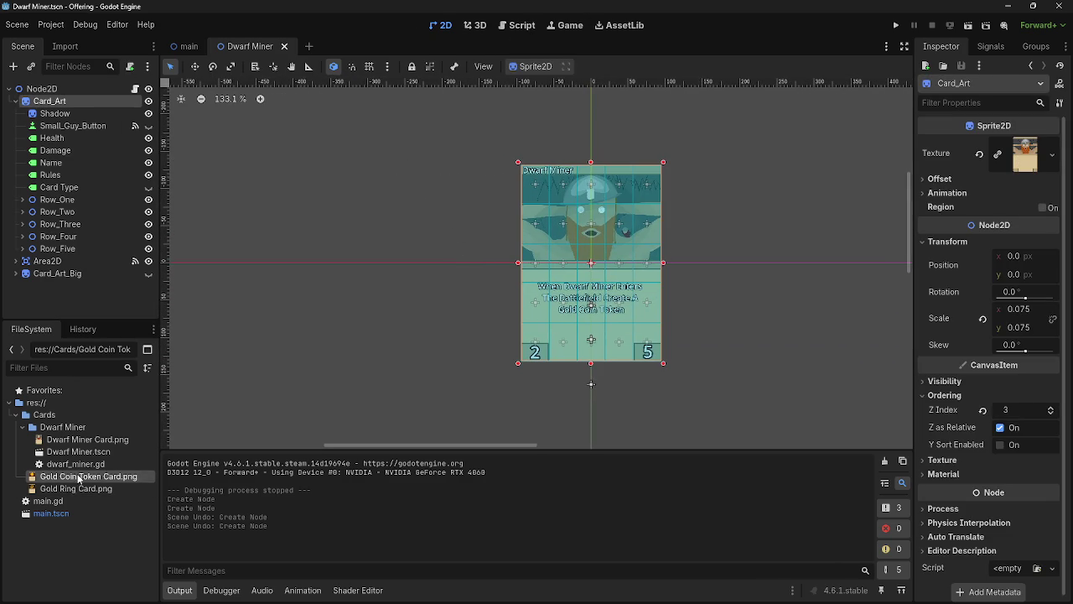
{"action": "mouse_move", "coordinate": [40, 495]}
{"action": "left_mouse_down"}
{"action": "mouse_move", "coordinate": [973, 229]}
{"action": "mouse_move", "coordinate": [1021, 162]}
{"action": "left_mouse_up"}
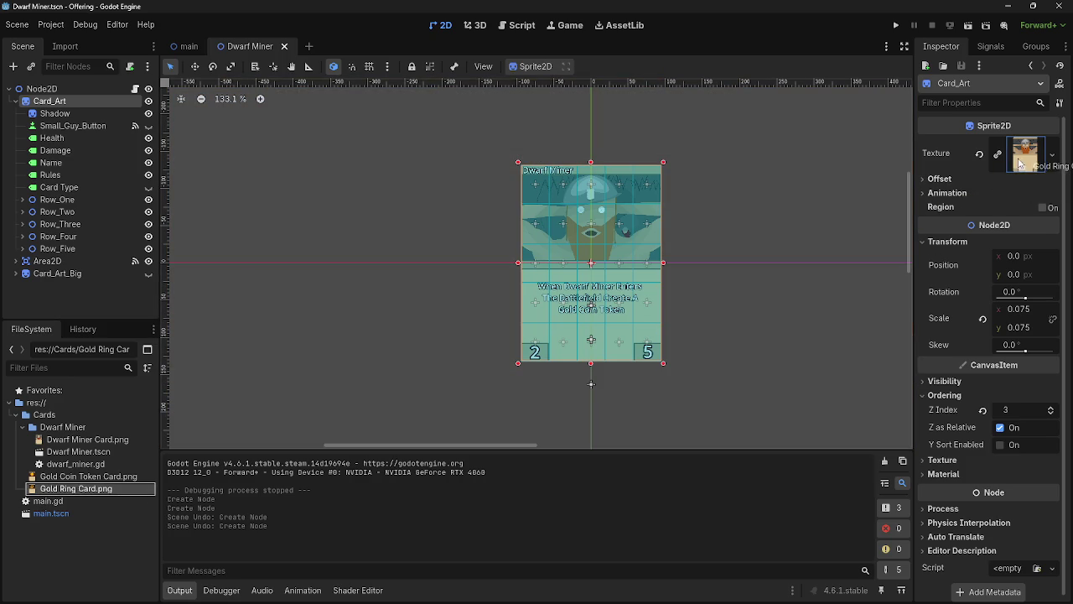
{"action": "left_click", "coordinate": [896, 25]}
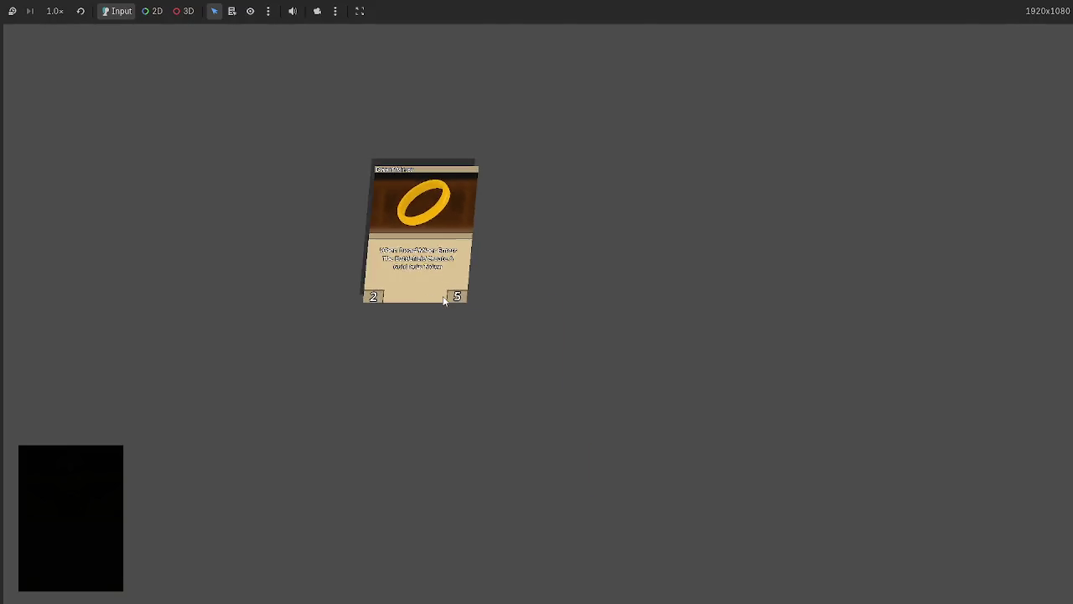
{"action": "key", "text": "F8"}
{"action": "left_click", "coordinate": [770, 265]}
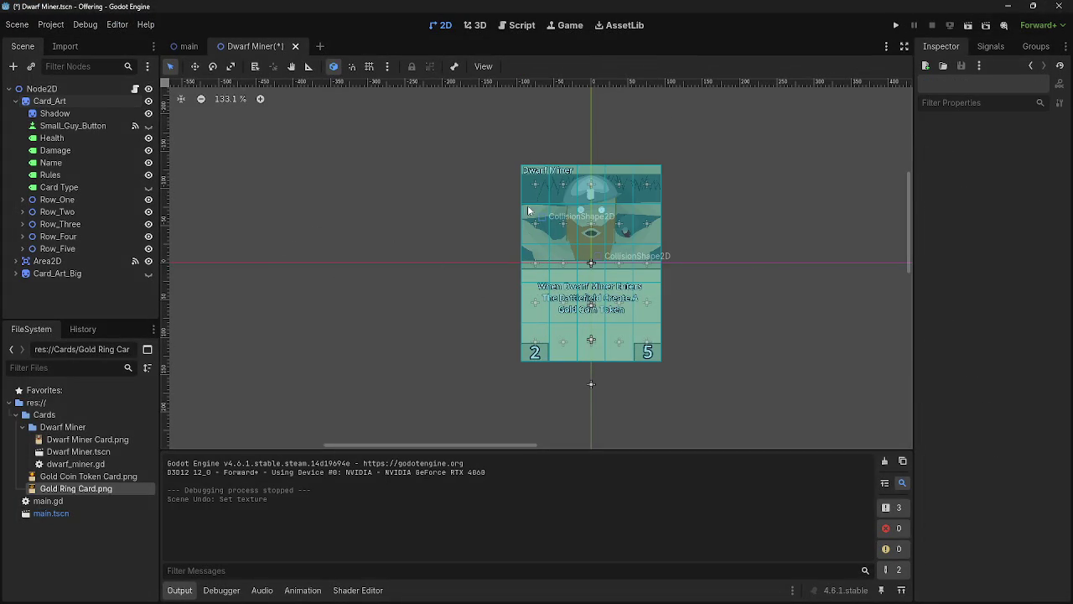
{"action": "key", "text": "F5"}
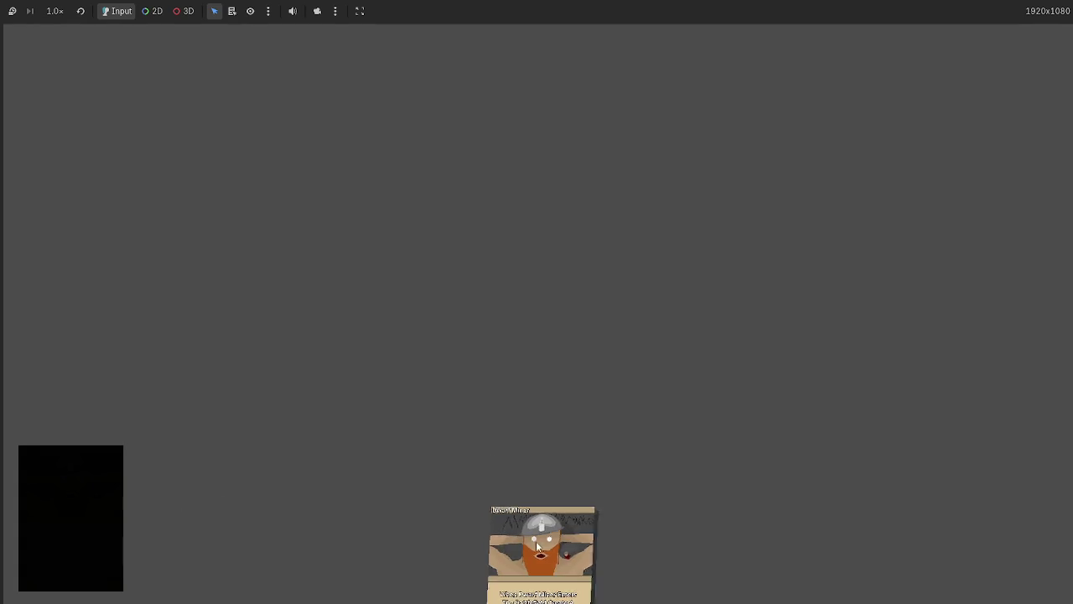
Step: Drag a Dwarf Miner card to the top-left and stop the game
{"action": "left_click_drag", "start_coordinate": [536, 541], "coordinate": [266, 144]}
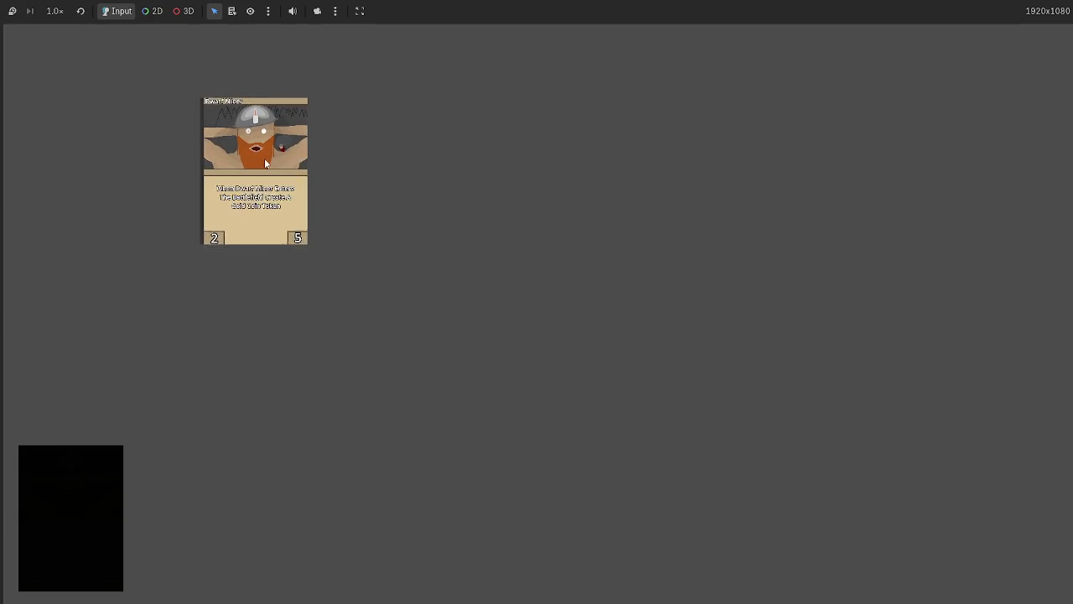
{"action": "mouse_move", "coordinate": [265, 148]}
{"action": "key", "text": "F8"}
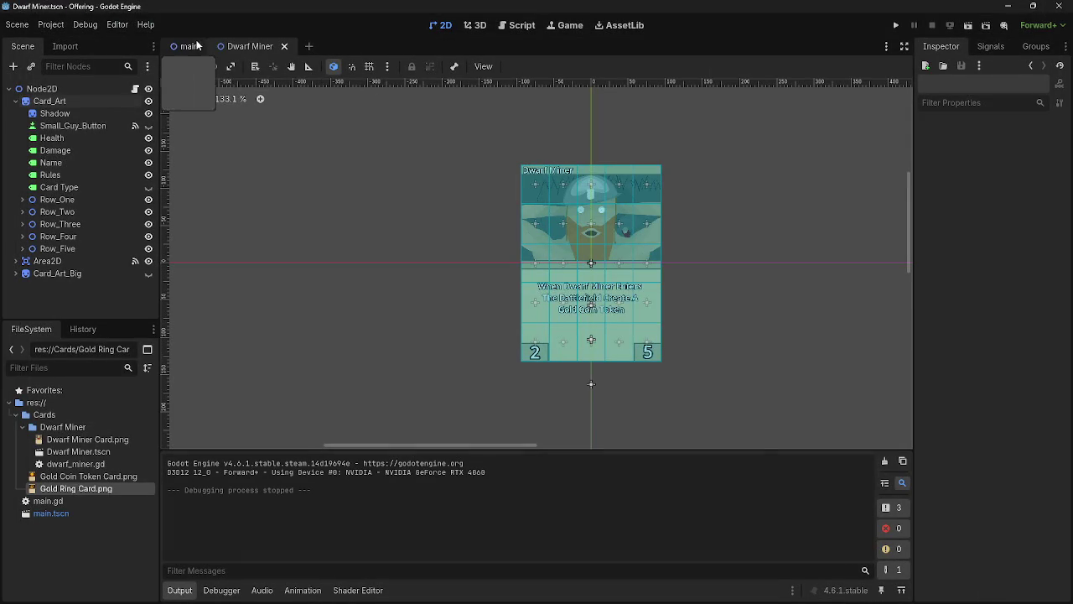
Step: In main.gd, place the caret after draw() on line 20, then run and stop the project
{"action": "left_click", "coordinate": [519, 25]}
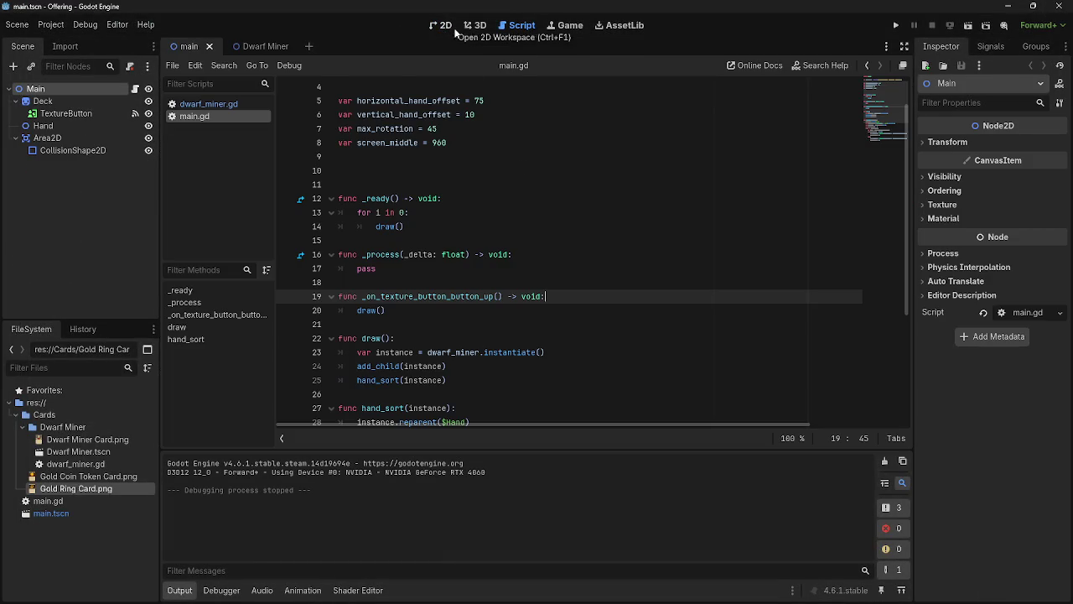
{"action": "scroll", "coordinate": [545, 210], "scroll_direction": "down", "scroll_amount": 5}
{"action": "scroll", "coordinate": [538, 201], "scroll_direction": "up", "scroll_amount": 2}
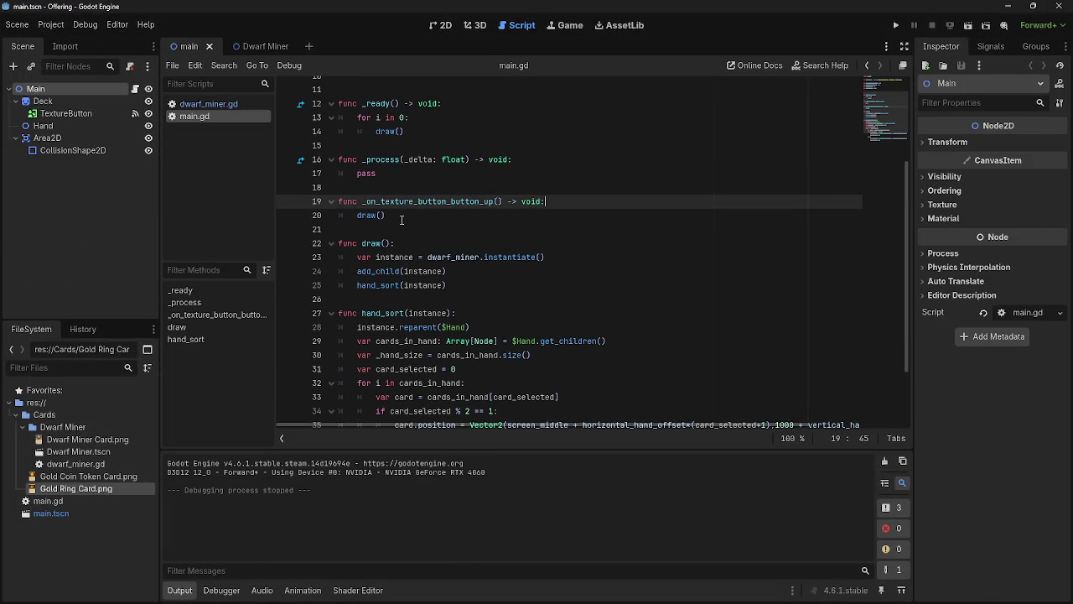
{"action": "left_click", "coordinate": [402, 221]}
{"action": "left_click", "coordinate": [895, 25]}
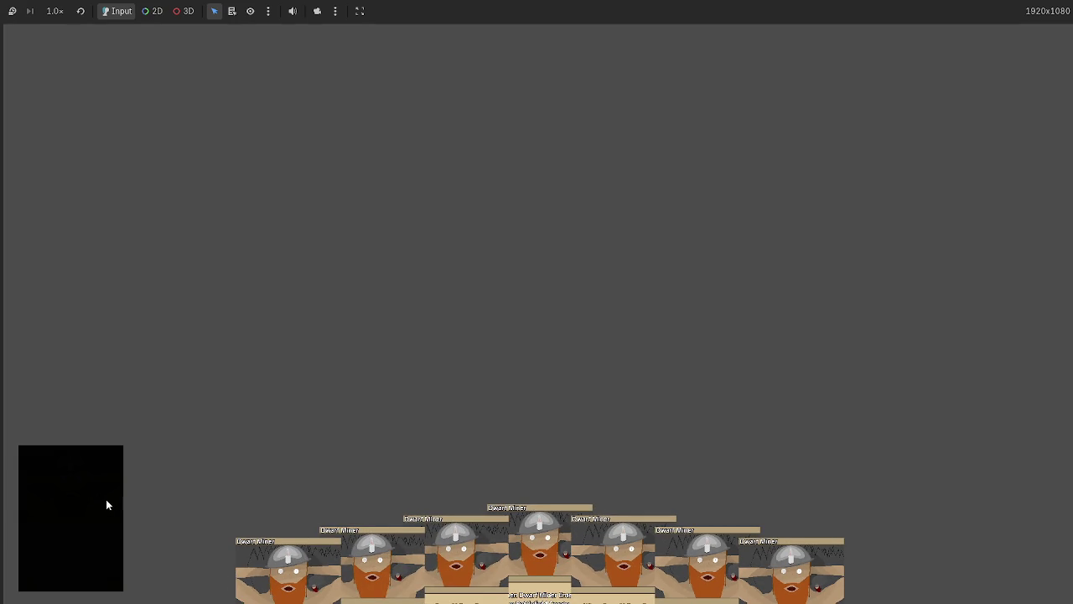
{"action": "key", "text": "F8"}
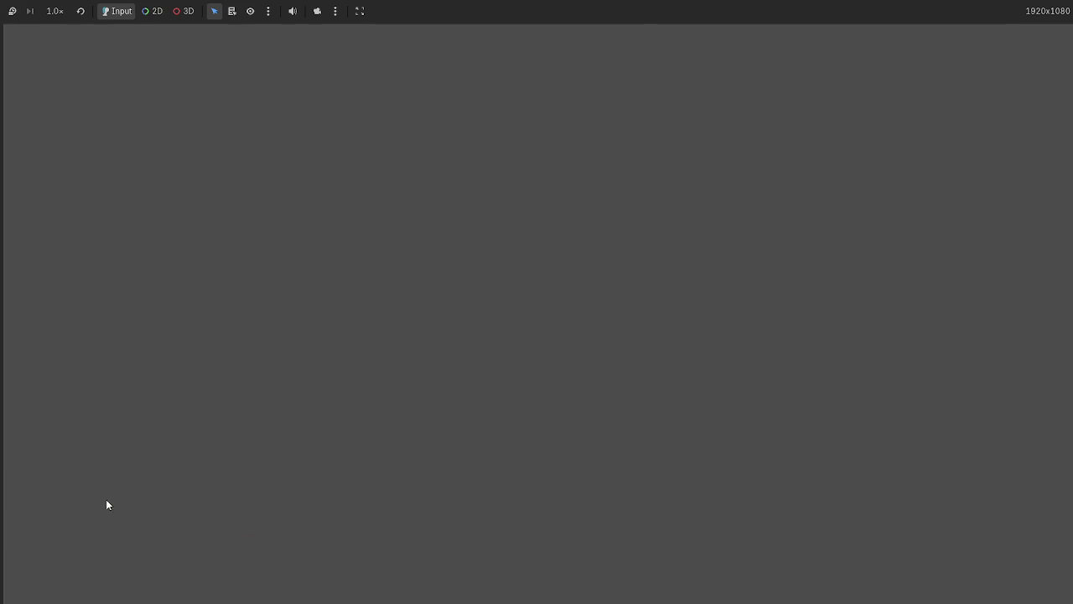
{"action": "scroll", "coordinate": [466, 280], "scroll_direction": "down", "scroll_amount": 2}
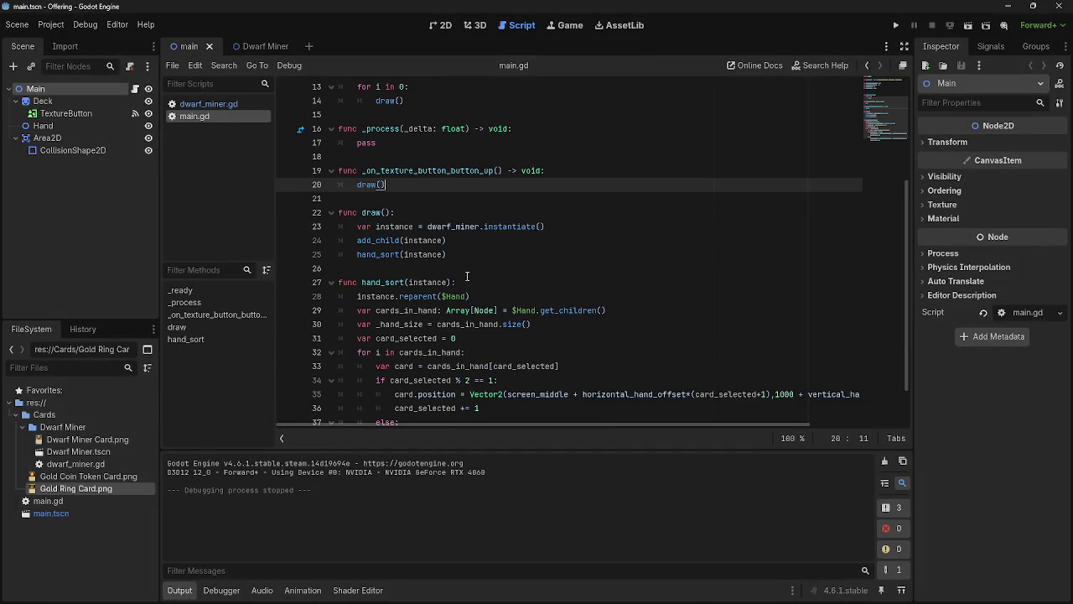
Step: Paste the cards_in_hand declaration from hand_sort() at the top of draw(), with a blank line below
{"action": "left_click", "coordinate": [602, 213]}
{"action": "key", "text": "Return"}
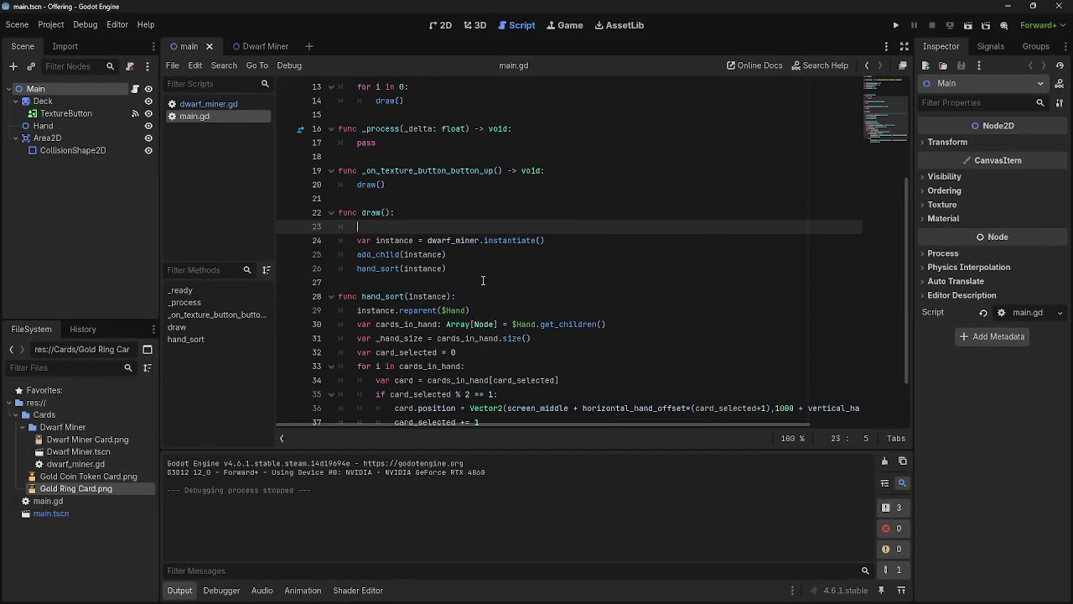
{"action": "scroll", "coordinate": [483, 281], "scroll_direction": "up", "scroll_amount": 4}
{"action": "scroll", "coordinate": [482, 280], "scroll_direction": "down", "scroll_amount": 5}
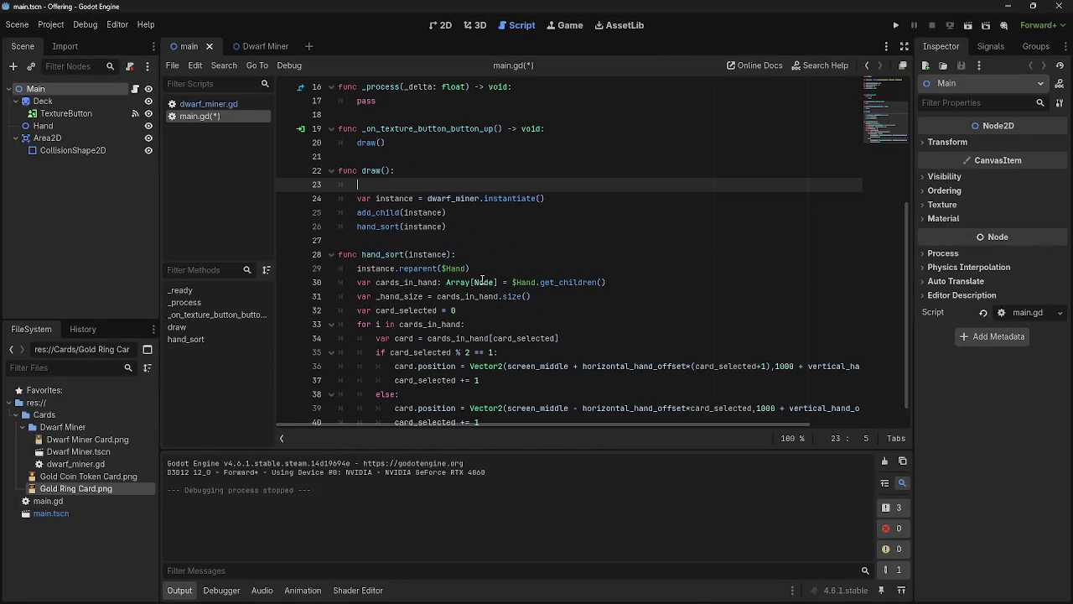
{"action": "scroll", "coordinate": [482, 282], "scroll_direction": "up", "scroll_amount": 1}
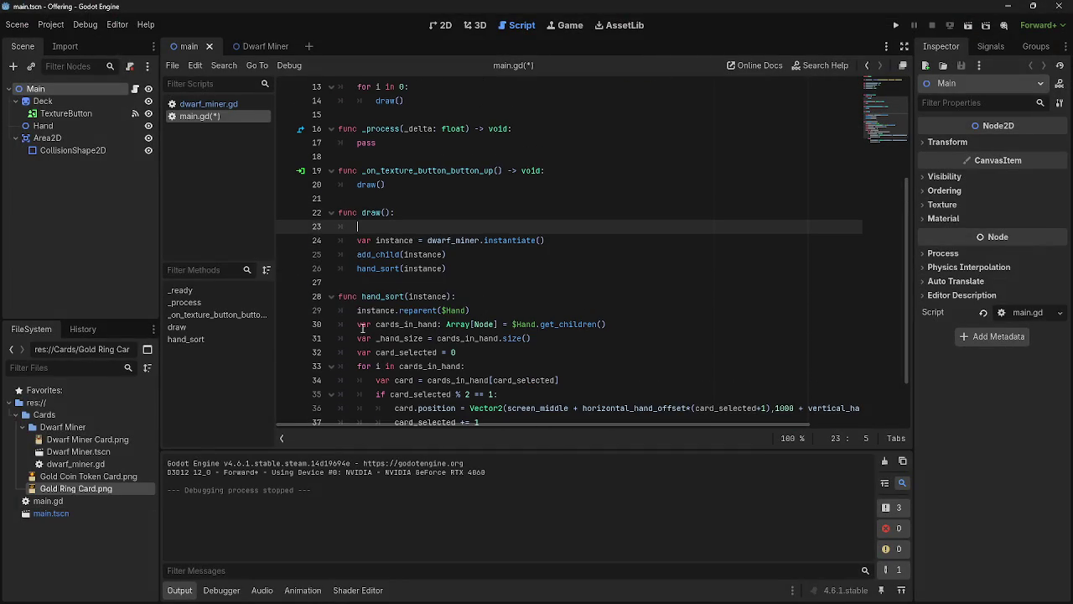
{"action": "left_click", "coordinate": [357, 323]}
{"action": "left_click_drag", "start_coordinate": [357, 324], "coordinate": [666, 321]}
{"action": "key", "text": "ctrl+c"}
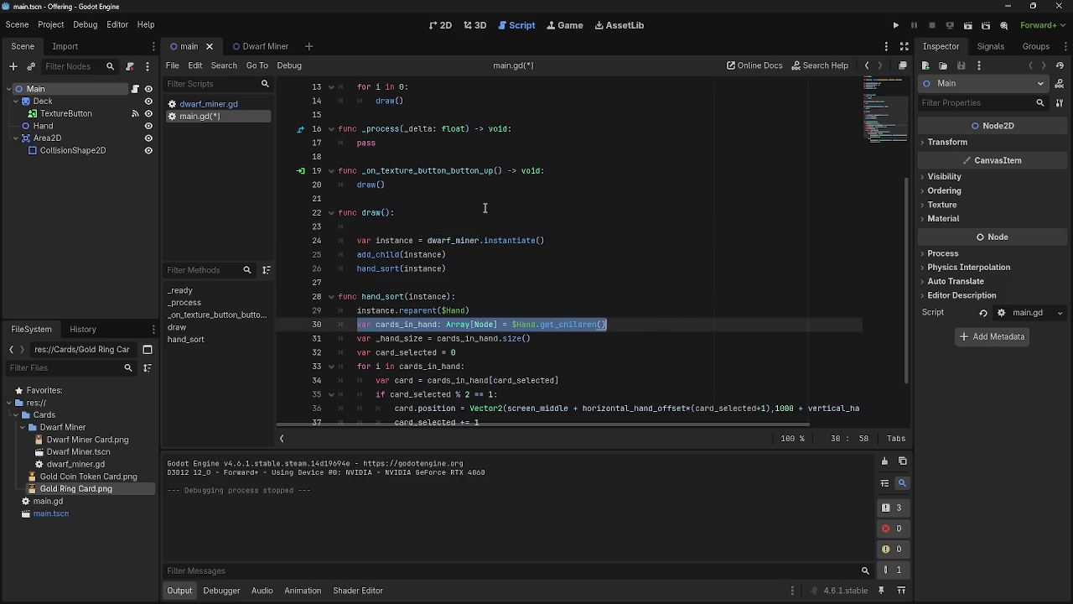
{"action": "left_click", "coordinate": [460, 222]}
{"action": "key", "text": "ctrl+v"}
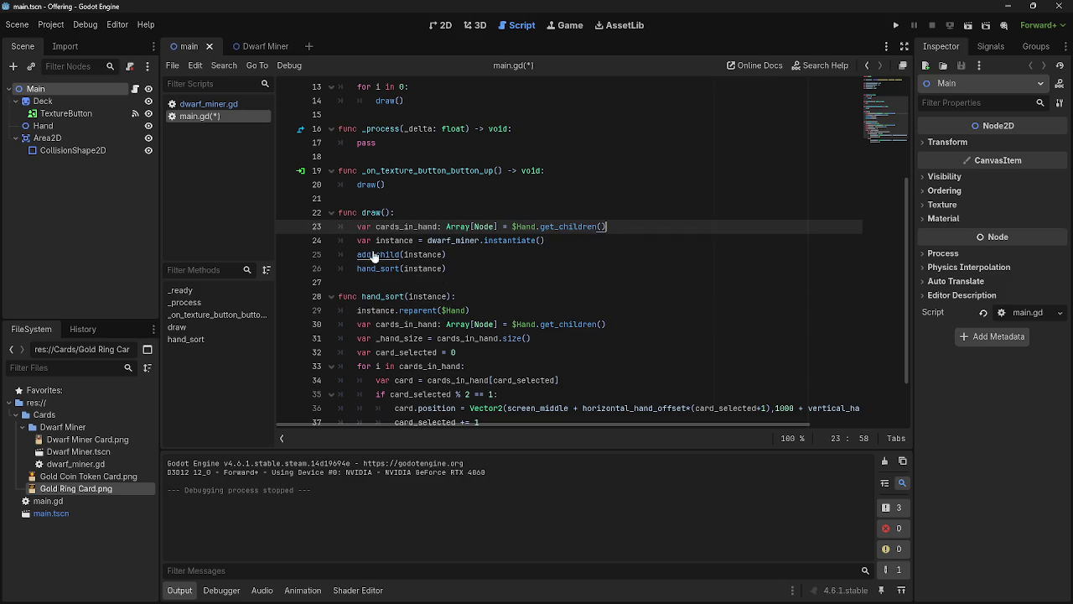
{"action": "left_click", "coordinate": [357, 240]}
{"action": "key", "text": "Return"}
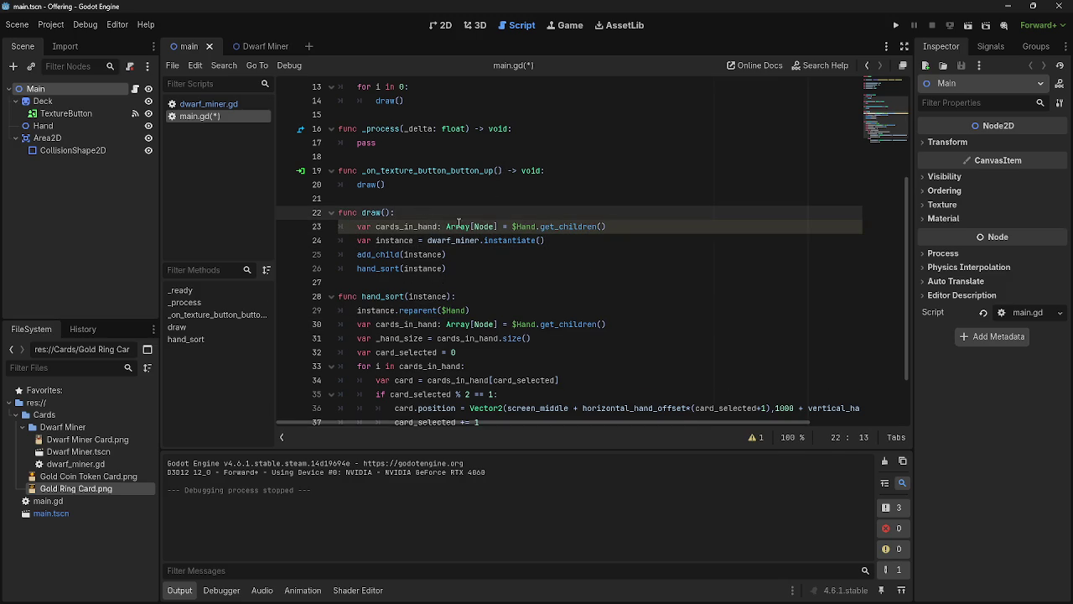
{"action": "key", "text": "Up"}
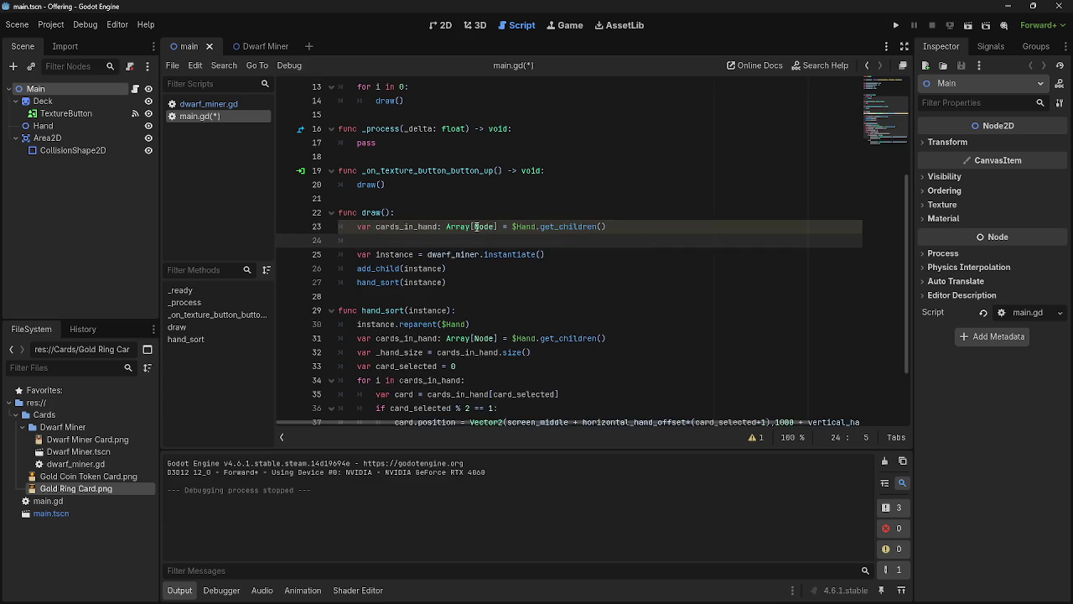
Step: Highlight the $Hand.get_children() call on the pasted cards_in_hand line
{"action": "left_click", "coordinate": [522, 228]}
{"action": "left_click_drag", "start_coordinate": [511, 228], "coordinate": [607, 229]}
{"action": "left_click", "coordinate": [607, 228]}
{"action": "left_click_drag", "start_coordinate": [373, 227], "coordinate": [630, 228]}
{"action": "left_click", "coordinate": [630, 228]}
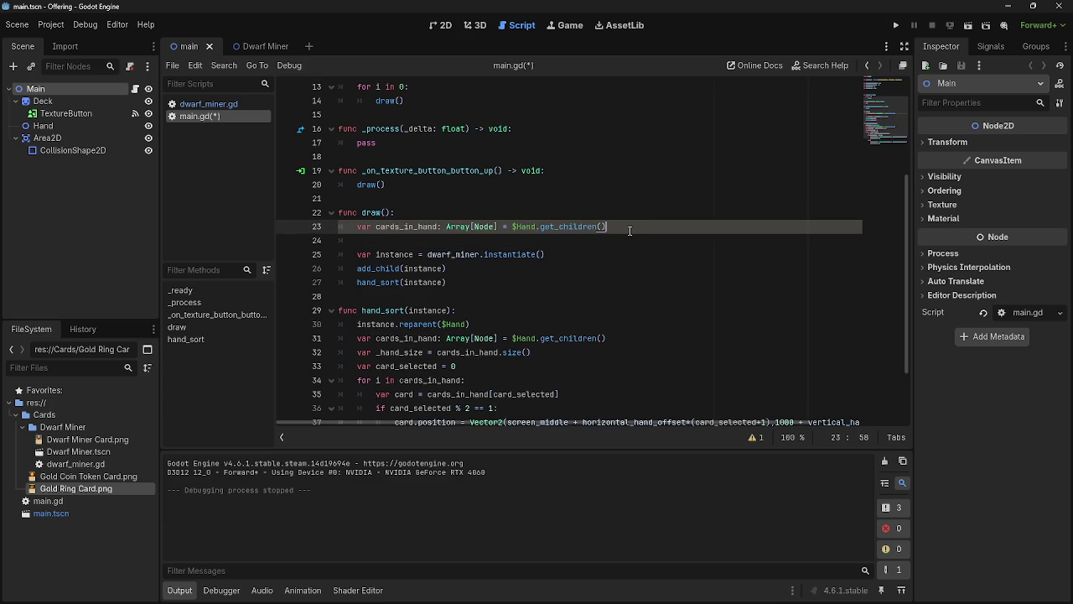
Step: Copy the _hand_size declaration into draw() and start a new indented line below it
{"action": "scroll", "coordinate": [550, 286], "scroll_direction": "down", "scroll_amount": 1}
{"action": "left_click_drag", "start_coordinate": [541, 312], "coordinate": [339, 314]}
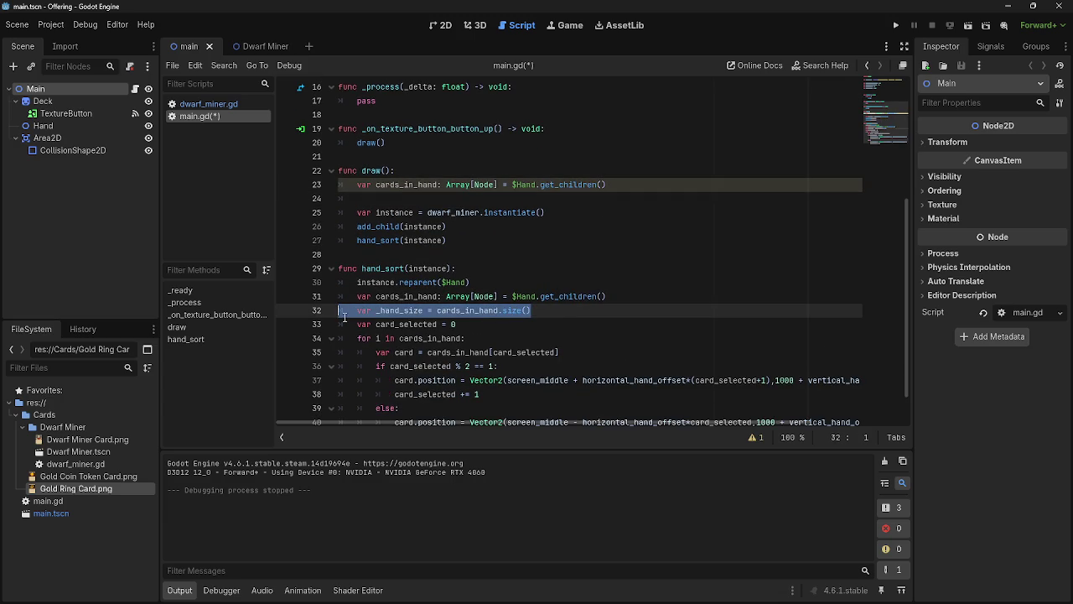
{"action": "key", "text": "ctrl+c"}
{"action": "left_click", "coordinate": [582, 200]}
{"action": "key", "text": "ctrl+v"}
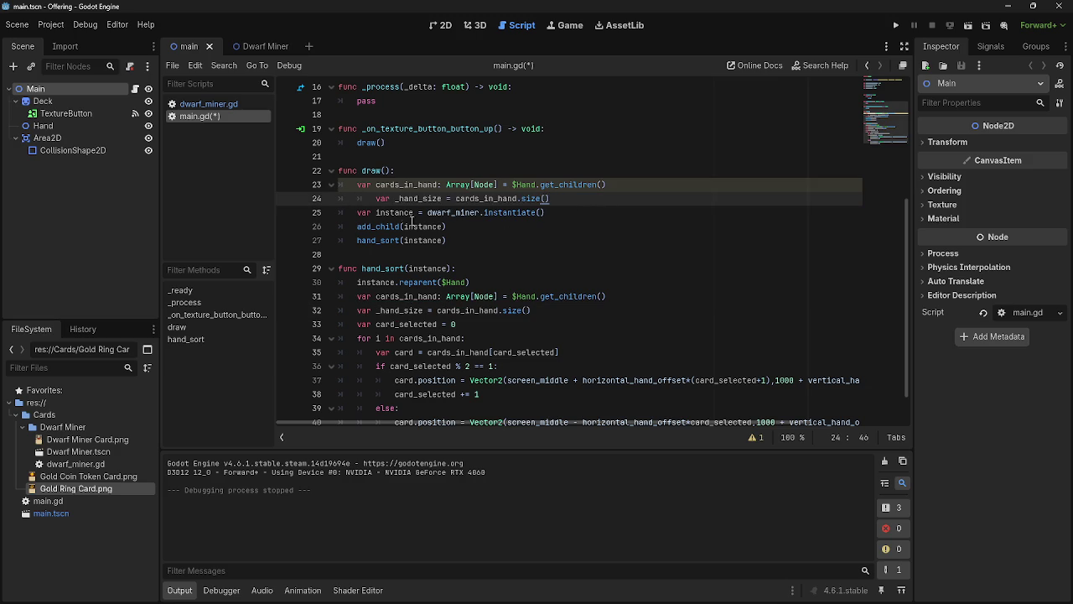
{"action": "key", "text": "Return"}
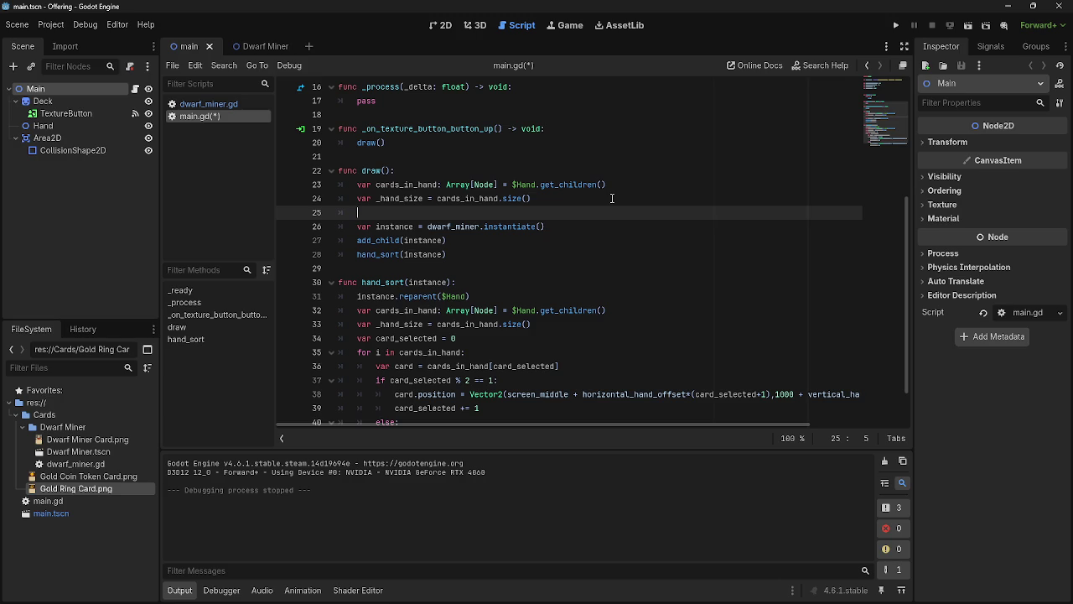
{"action": "mouse_move", "coordinate": [617, 603]}
Step: Begin an 'if hand_size' check in draw() and rename every _hand_size to hand_size
{"action": "type", "text": "if hand_size"}
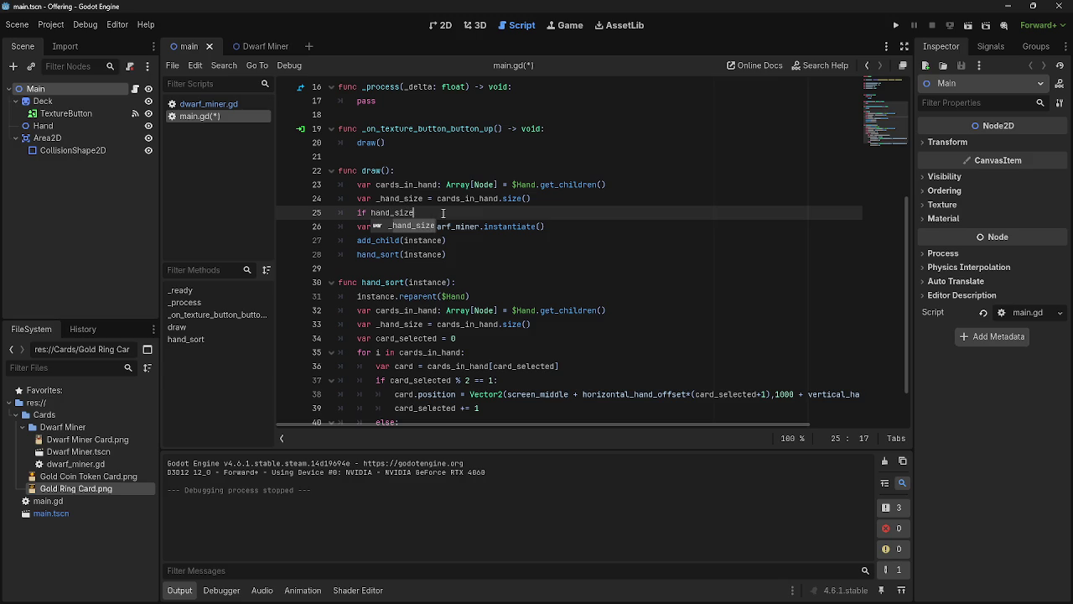
{"action": "key", "text": "Return"}
{"action": "left_click", "coordinate": [379, 199]}
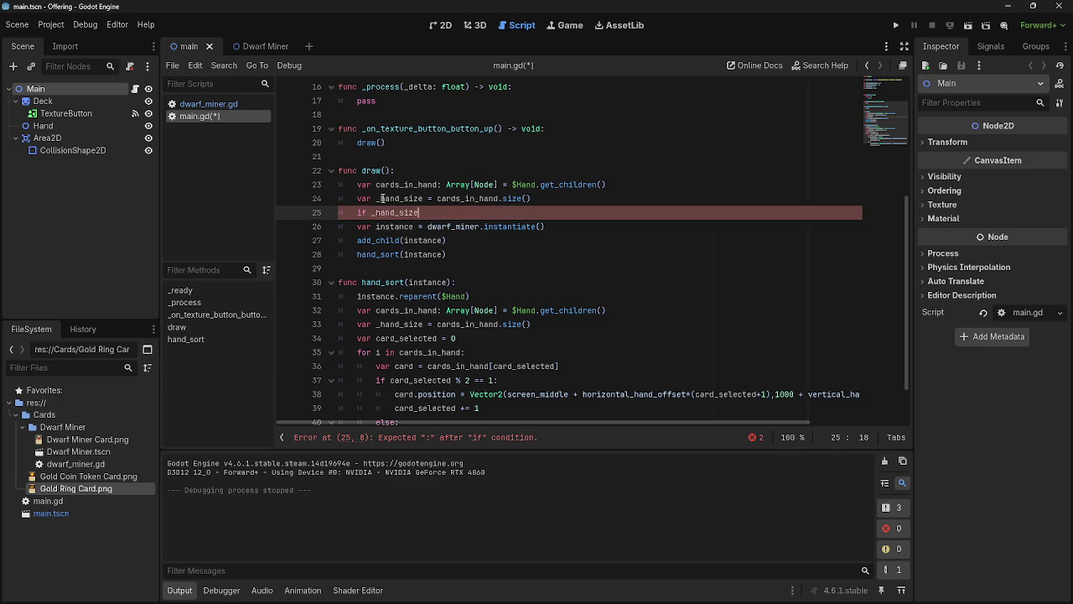
{"action": "key", "text": "BackSpace"}
{"action": "left_click", "coordinate": [375, 213]}
{"action": "key", "text": "BackSpace"}
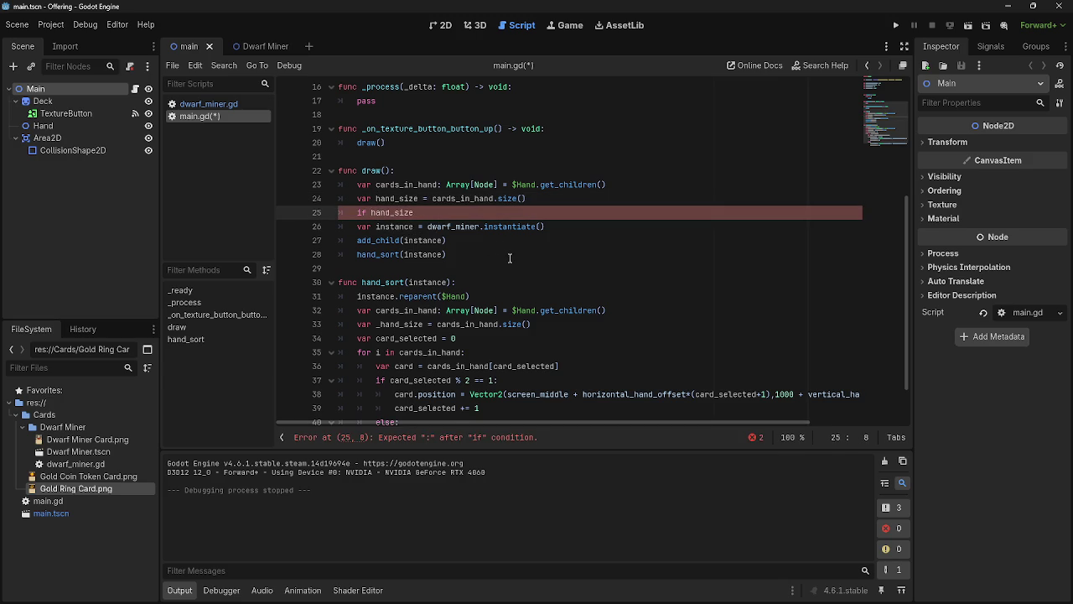
{"action": "scroll", "coordinate": [509, 256], "scroll_direction": "down", "scroll_amount": 1}
{"action": "left_click", "coordinate": [379, 284]}
{"action": "key", "text": "BackSpace"}
Step: Complete the draw() condition so it reads 'if hand_size <= 7:'
{"action": "scroll", "coordinate": [440, 294], "scroll_direction": "down", "scroll_amount": 1}
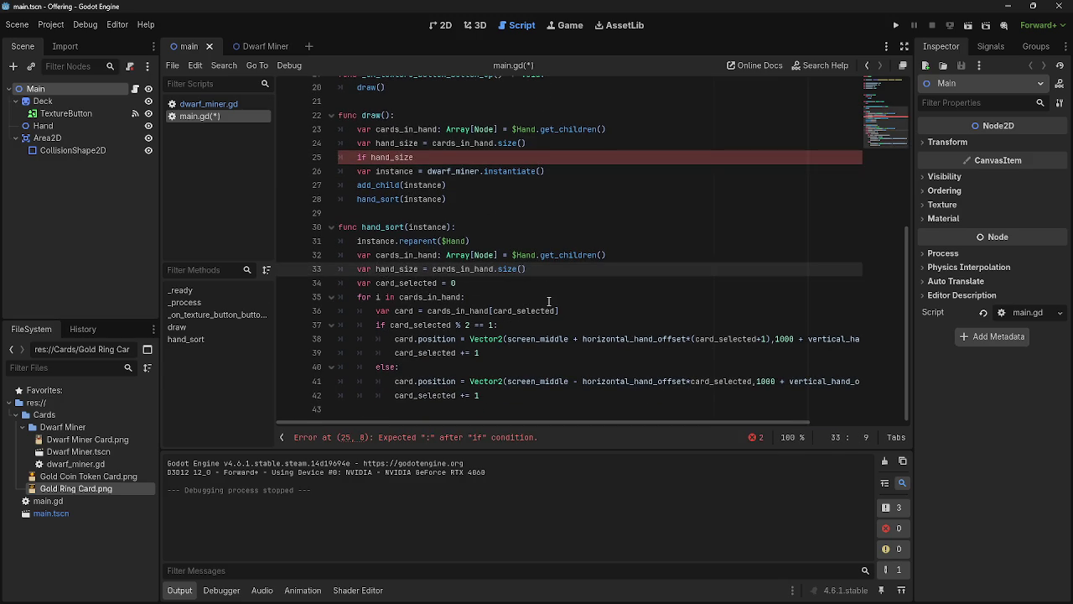
{"action": "left_click", "coordinate": [600, 256]}
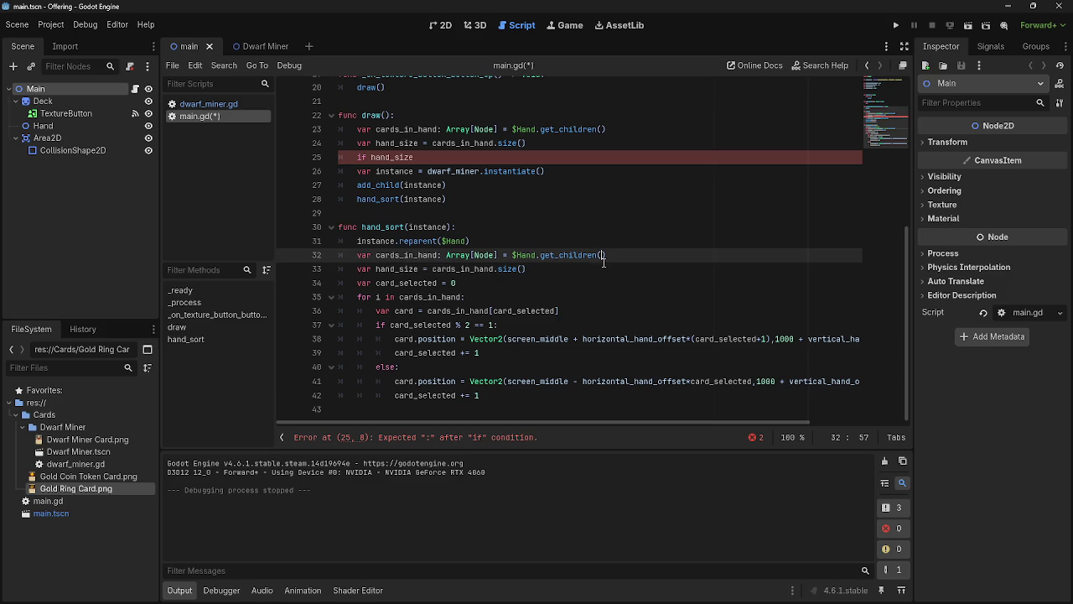
{"action": "left_click", "coordinate": [391, 269]}
{"action": "double_click", "coordinate": [391, 269]}
{"action": "scroll", "coordinate": [572, 316], "scroll_direction": "up", "scroll_amount": 6}
{"action": "scroll", "coordinate": [572, 315], "scroll_direction": "down", "scroll_amount": 5}
{"action": "scroll", "coordinate": [572, 315], "scroll_direction": "up", "scroll_amount": 3}
{"action": "left_click", "coordinate": [488, 282]}
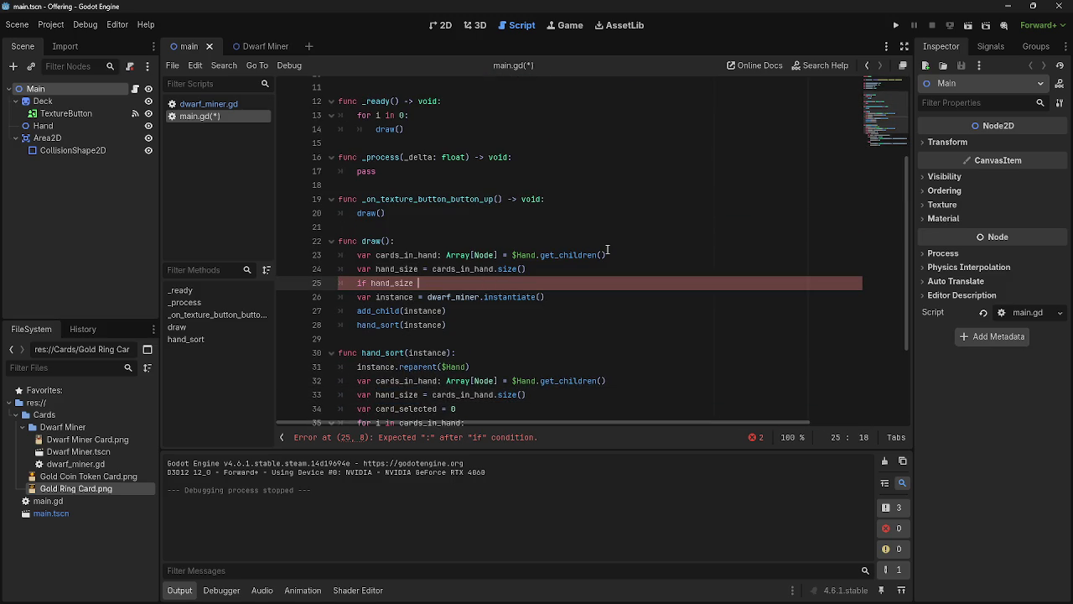
{"action": "type", "text": "<="}
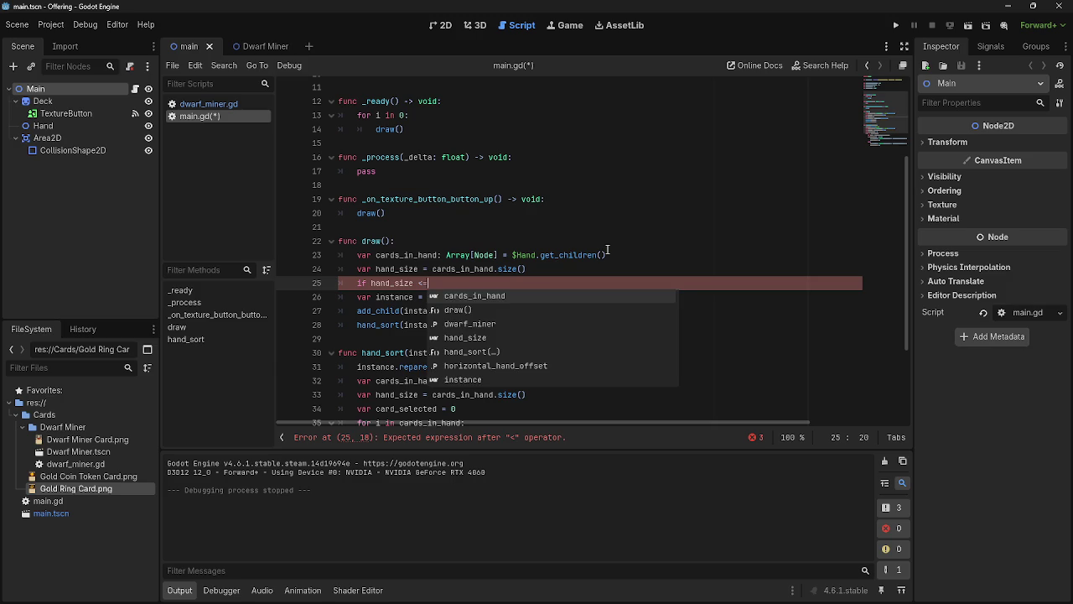
{"action": "type", "text": " 7:"}
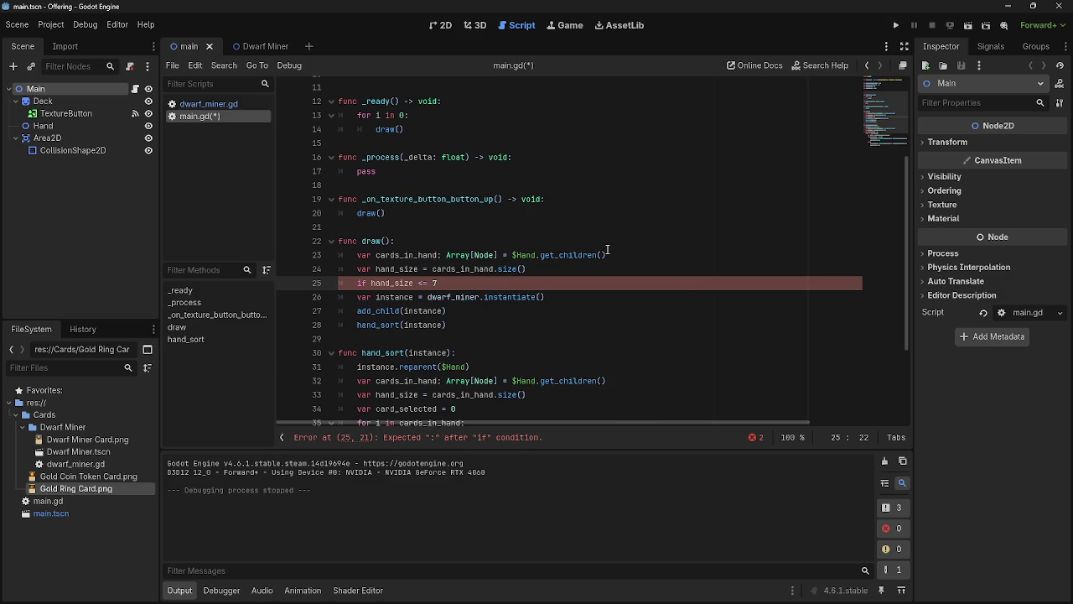
Step: Indent the instance, add_child and hand_sort lines under the if condition
{"action": "left_click", "coordinate": [357, 297]}
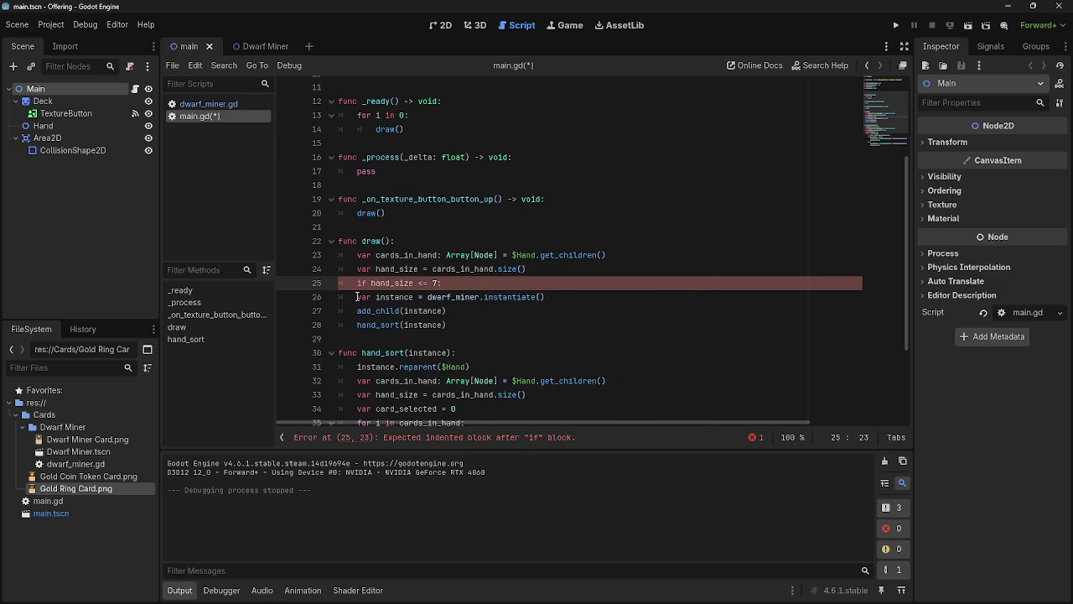
{"action": "key", "text": "Tab"}
{"action": "left_click", "coordinate": [356, 310]}
{"action": "key", "text": "Tab"}
{"action": "left_click", "coordinate": [355, 324]}
{"action": "key", "text": "Tab"}
{"action": "left_click", "coordinate": [587, 283]}
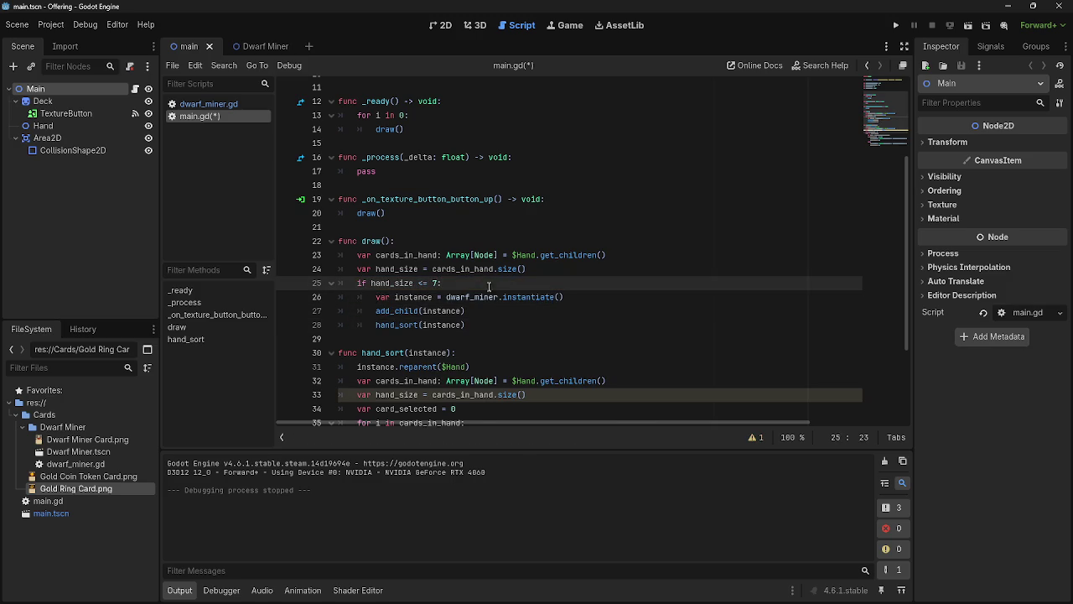
{"action": "left_click", "coordinate": [591, 310]}
{"action": "scroll", "coordinate": [590, 310], "scroll_direction": "down", "scroll_amount": 2}
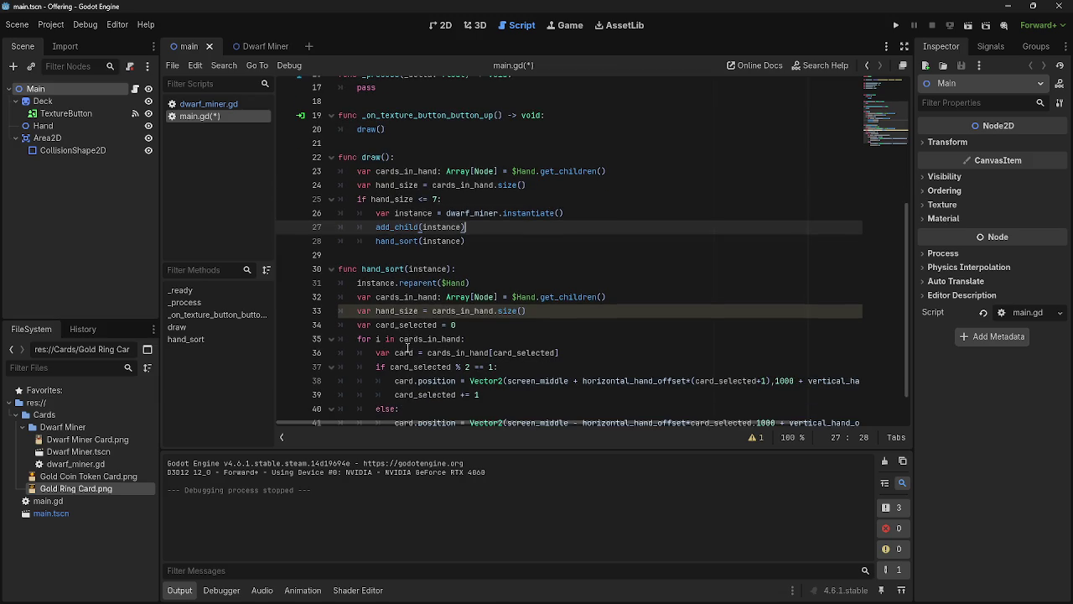
Step: Delete the redundant hand_size line from hand_sort()
{"action": "double_click", "coordinate": [394, 311]}
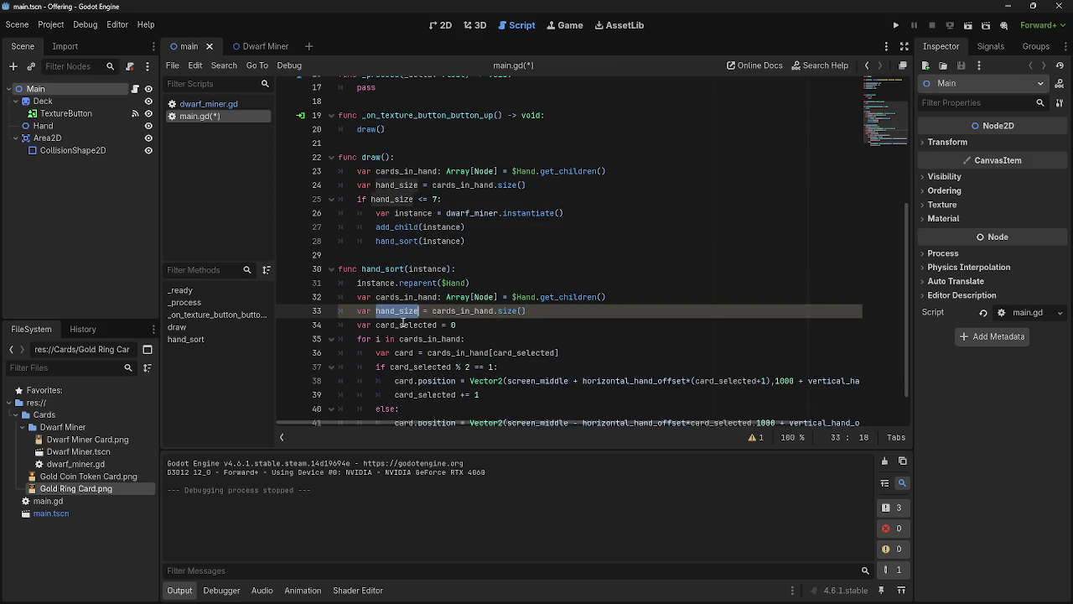
{"action": "left_click", "coordinate": [573, 316]}
{"action": "left_click_drag", "start_coordinate": [528, 311], "coordinate": [343, 315]}
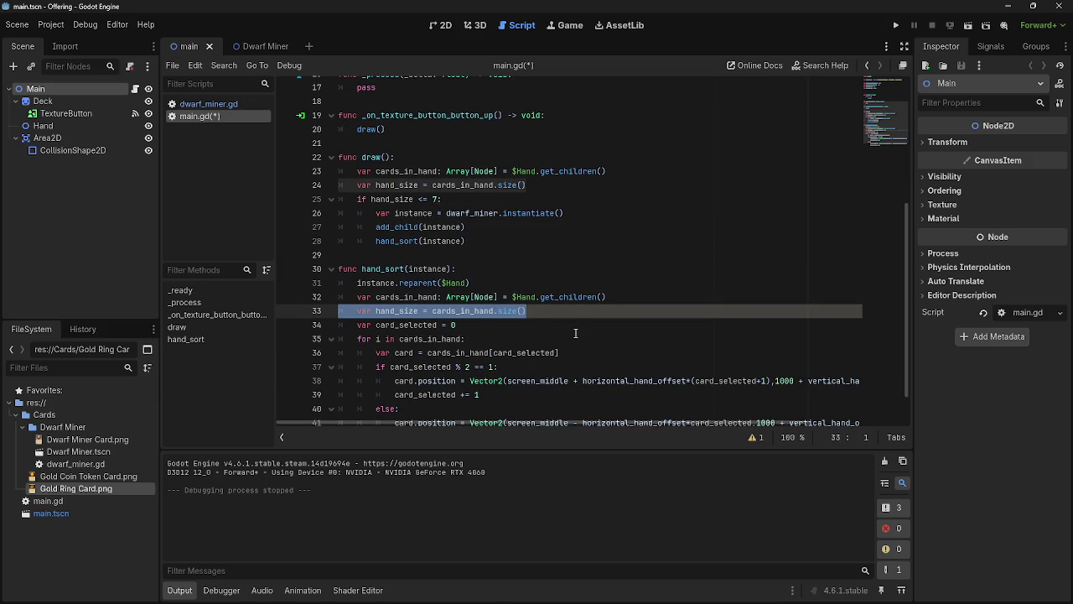
{"action": "key", "text": "BackSpace"}
{"action": "key", "text": "BackSpace"}
{"action": "left_click", "coordinate": [607, 315]}
{"action": "scroll", "coordinate": [361, 186], "scroll_direction": "up", "scroll_amount": 1}
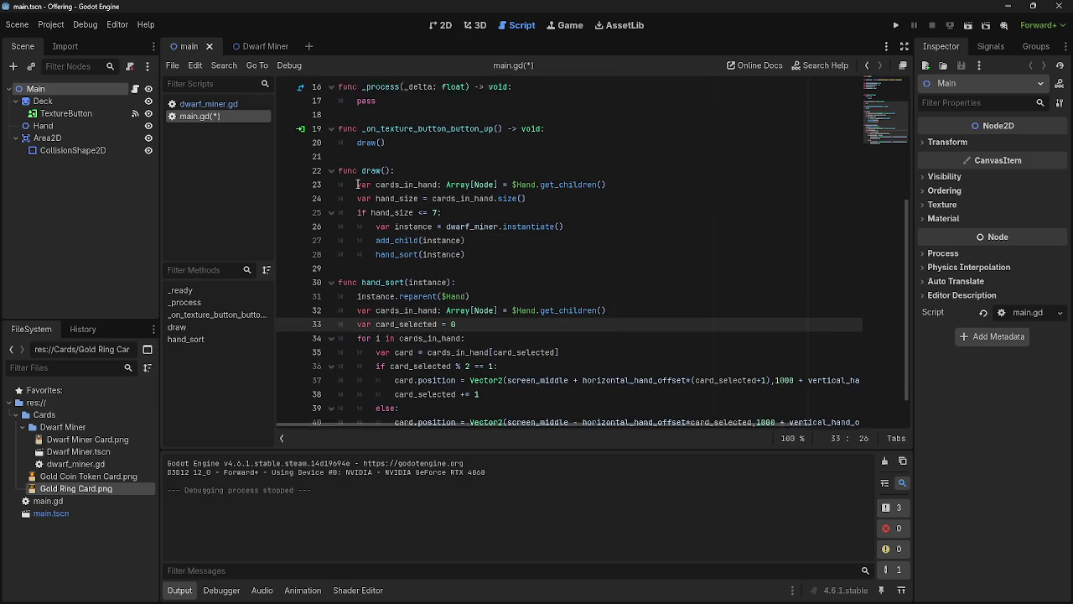
Step: Highlight the card_selected = 0 line, then run the game to test the hand limit
{"action": "mouse_move", "coordinate": [390, 216]}
{"action": "mouse_move", "coordinate": [709, 417]}
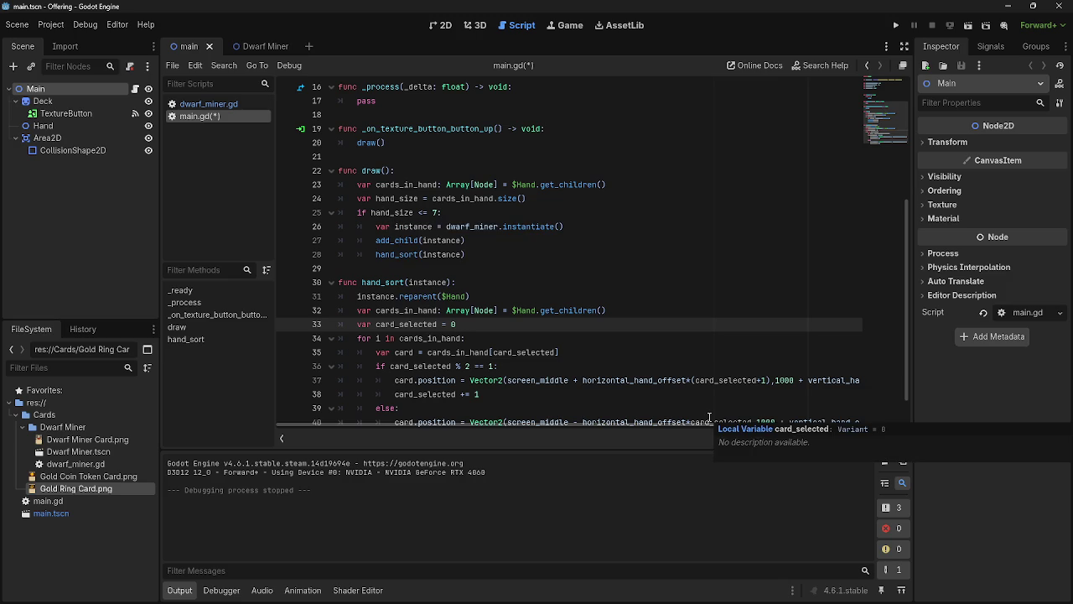
{"action": "mouse_move", "coordinate": [1025, 597]}
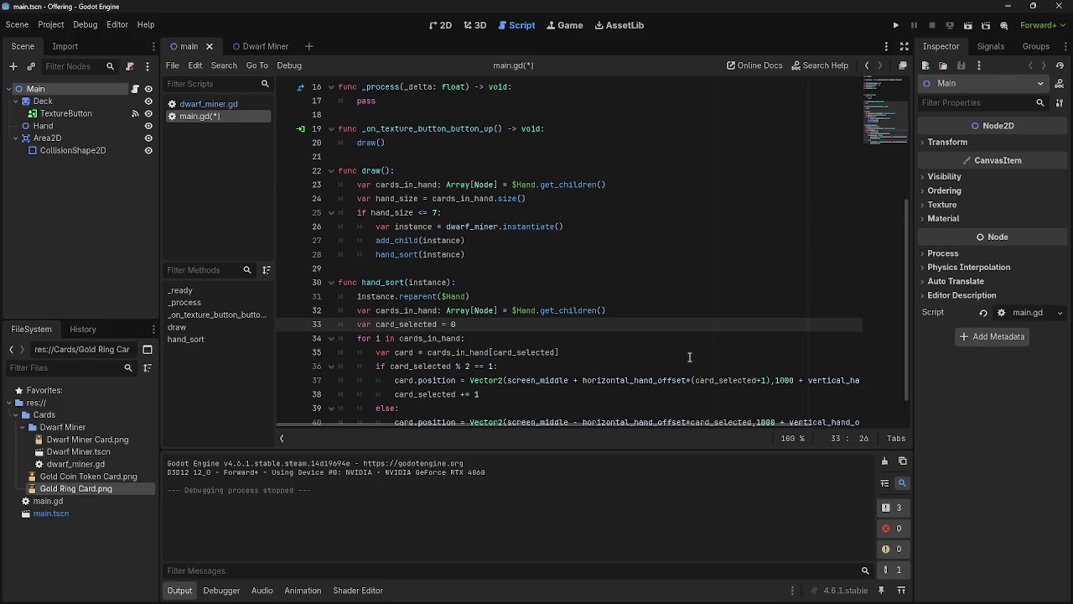
{"action": "scroll", "coordinate": [683, 325], "scroll_direction": "down", "scroll_amount": 2}
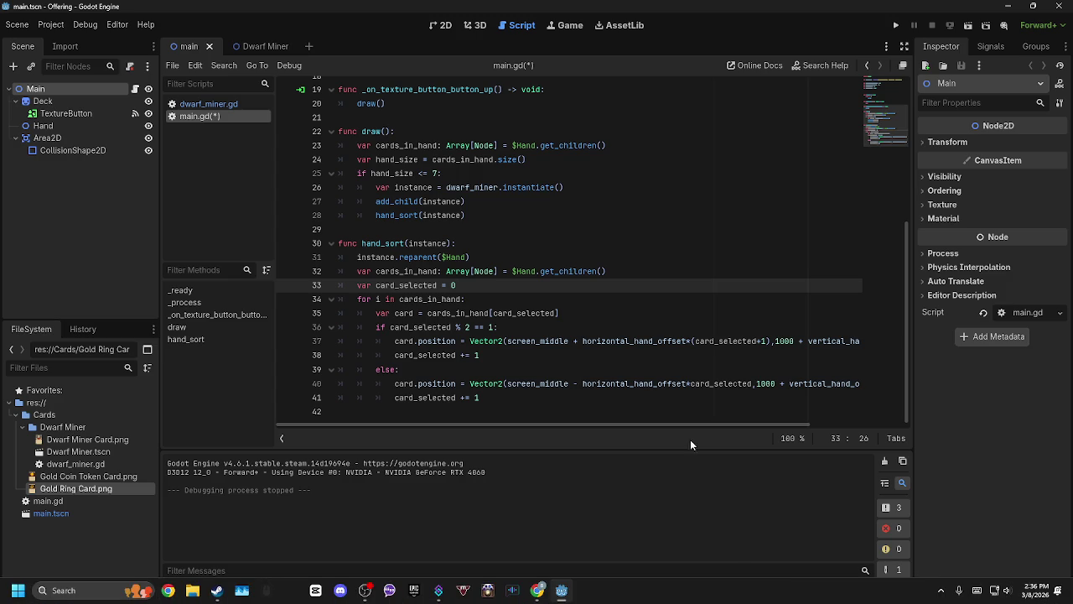
{"action": "left_click_drag", "start_coordinate": [369, 286], "coordinate": [519, 277]}
{"action": "left_click", "coordinate": [507, 290]}
{"action": "left_click_drag", "start_coordinate": [375, 286], "coordinate": [526, 285]}
{"action": "left_click", "coordinate": [528, 285]}
{"action": "left_click", "coordinate": [895, 25]}
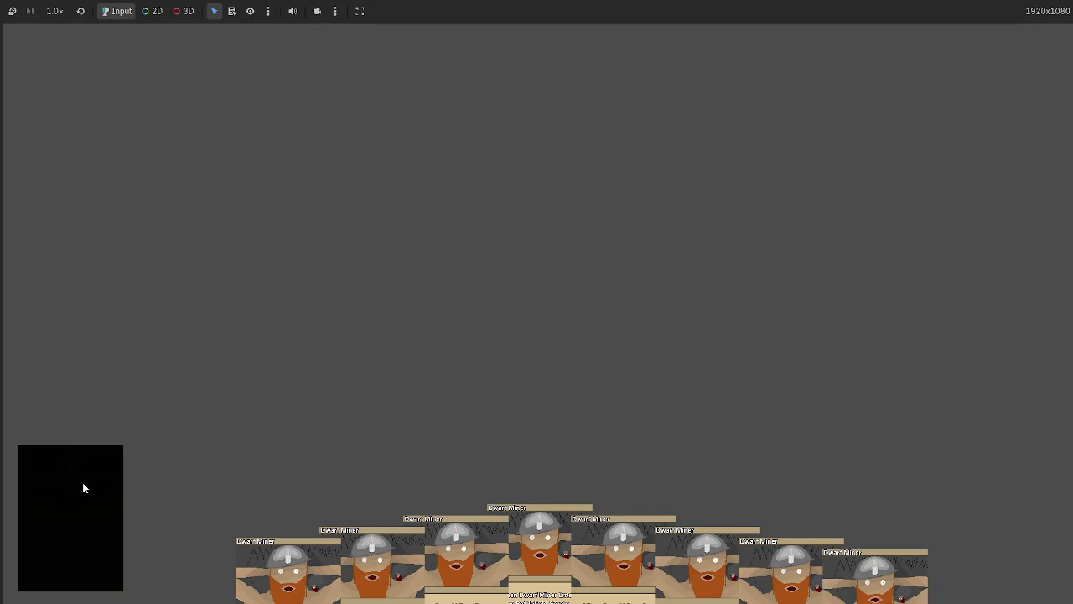
Step: Change line 25 to 'hand_size <= 6' and rerun to confirm the hand stops at seven cards
{"action": "key", "text": "F8"}
{"action": "key", "text": "Down"}
{"action": "key", "text": "Down"}
{"action": "key", "text": "Down"}
{"action": "left_click", "coordinate": [433, 215]}
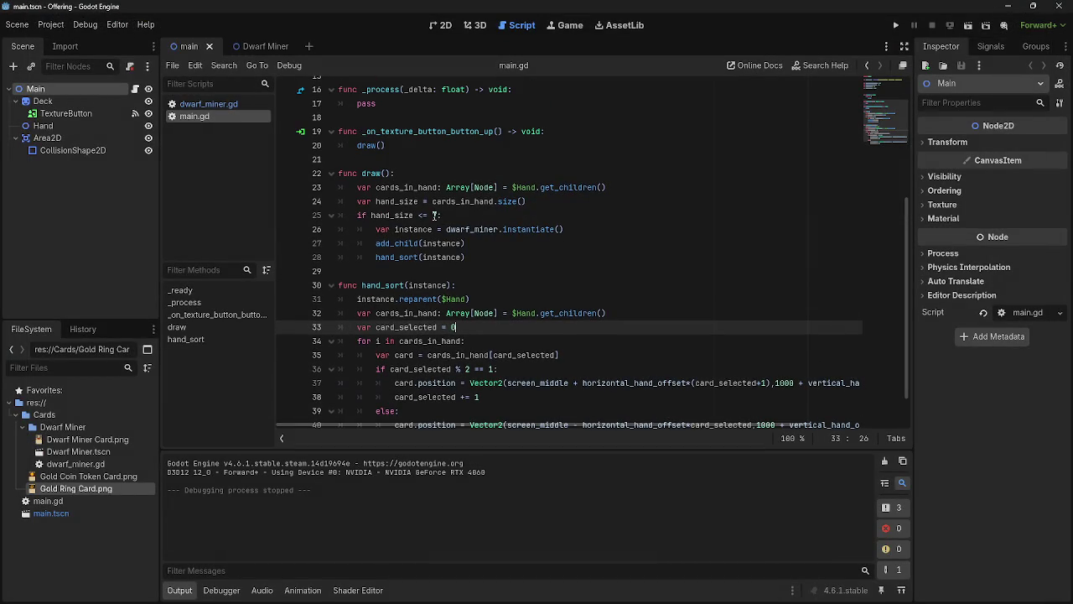
{"action": "key", "text": "shift+Right"}
{"action": "type", "text": "6"}
{"action": "left_click", "coordinate": [901, 28]}
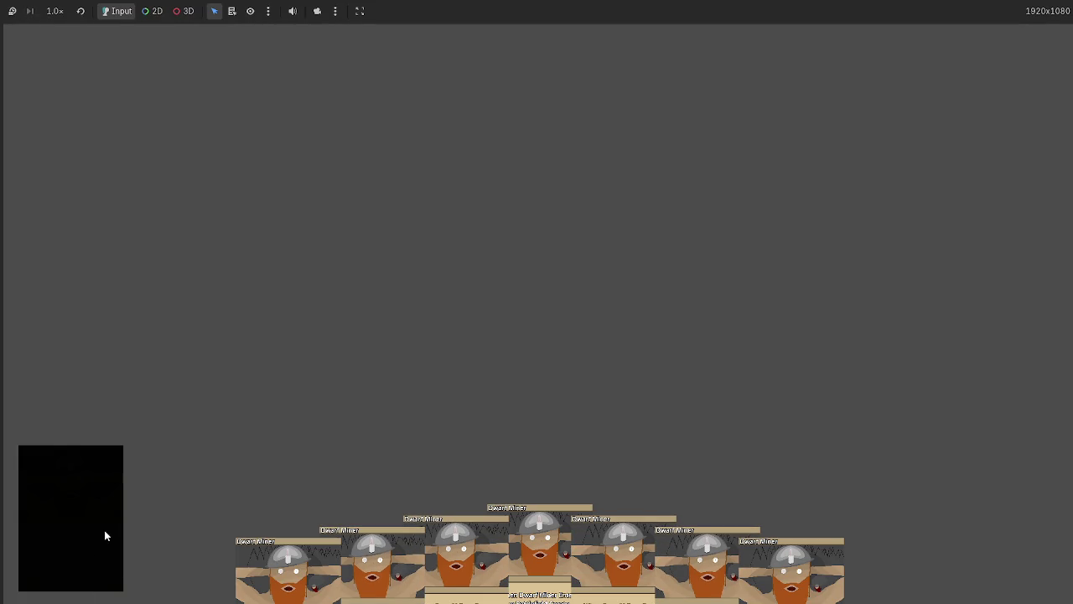
{"action": "key", "text": "F8"}
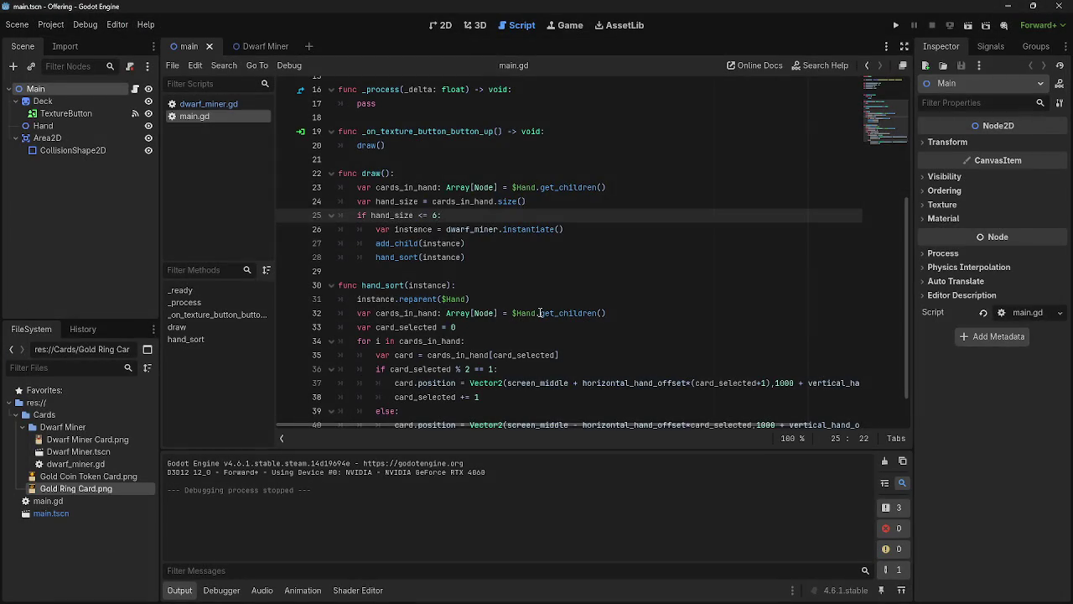
{"action": "scroll", "coordinate": [545, 313], "scroll_direction": "up", "scroll_amount": 1}
Step: Change the _ready() loop on line 13 to 'for i in 5:'
{"action": "key", "text": "BackSpace"}
{"action": "type", "text": "6"}
{"action": "left_click", "coordinate": [400, 215]}
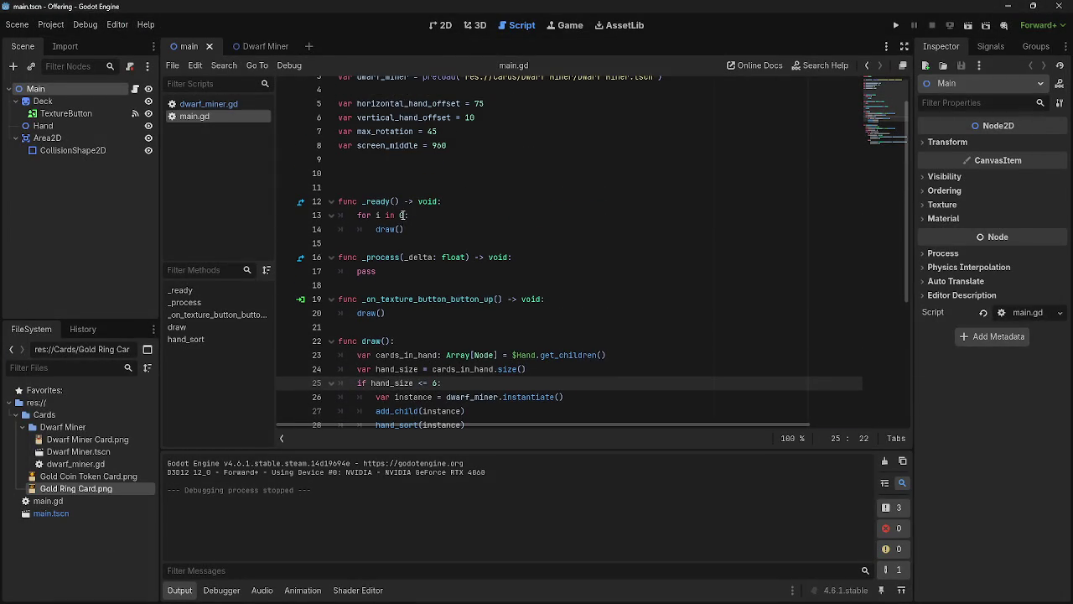
{"action": "type", "text": "5"}
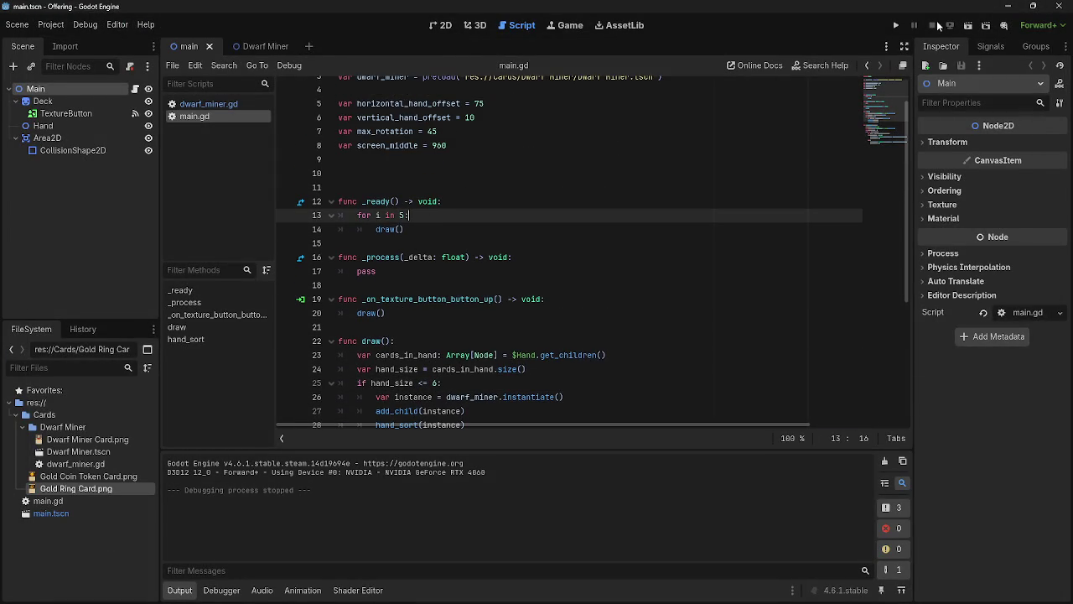
Step: Add an 'await(15)' line inside the loop above the draw() call
{"action": "key", "text": "Return"}
{"action": "type", "text": "await"}
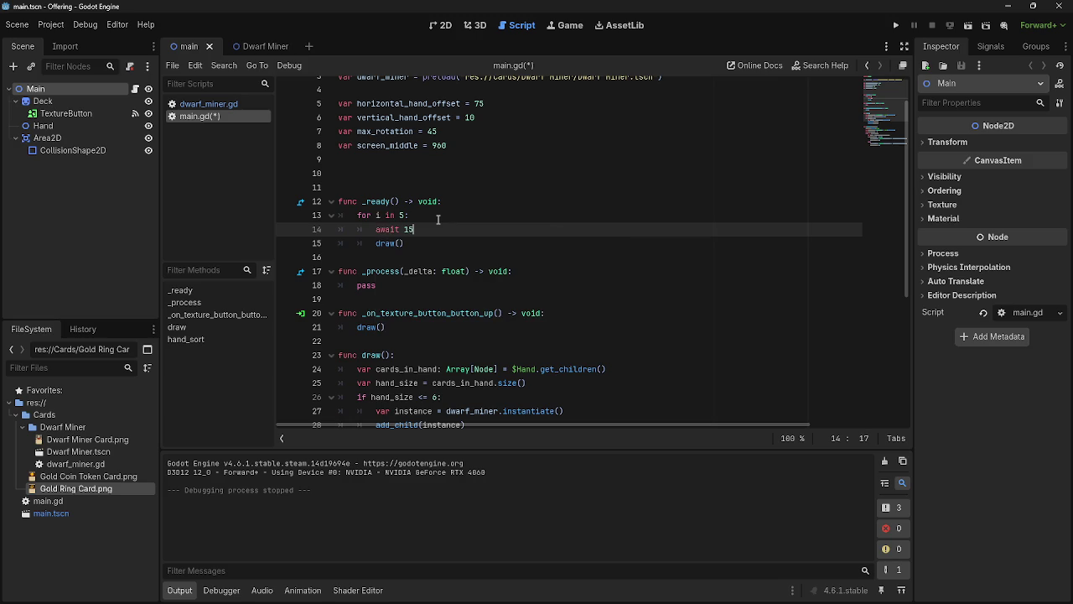
{"action": "key", "text": "BackSpace"}
{"action": "type", "text": "(15"}
{"action": "type", "text": ")"}
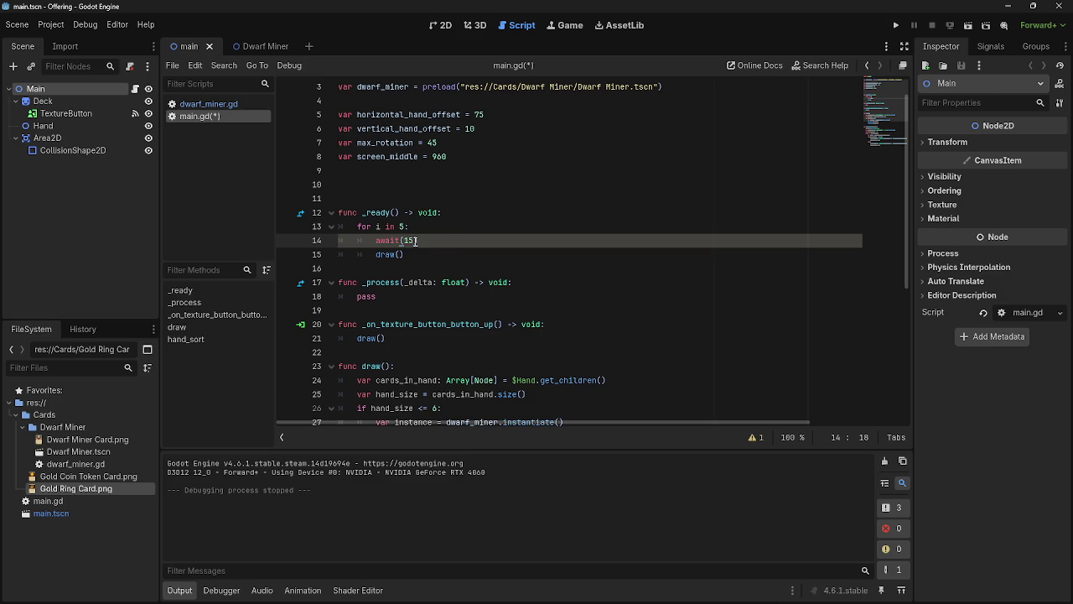
{"action": "left_click_drag", "start_coordinate": [416, 241], "coordinate": [400, 241]}
{"action": "key", "text": "alt+Tab"}
{"action": "key", "text": "alt+Tab"}
{"action": "key", "text": "alt+Tab"}
{"action": "key", "text": "alt+Tab"}
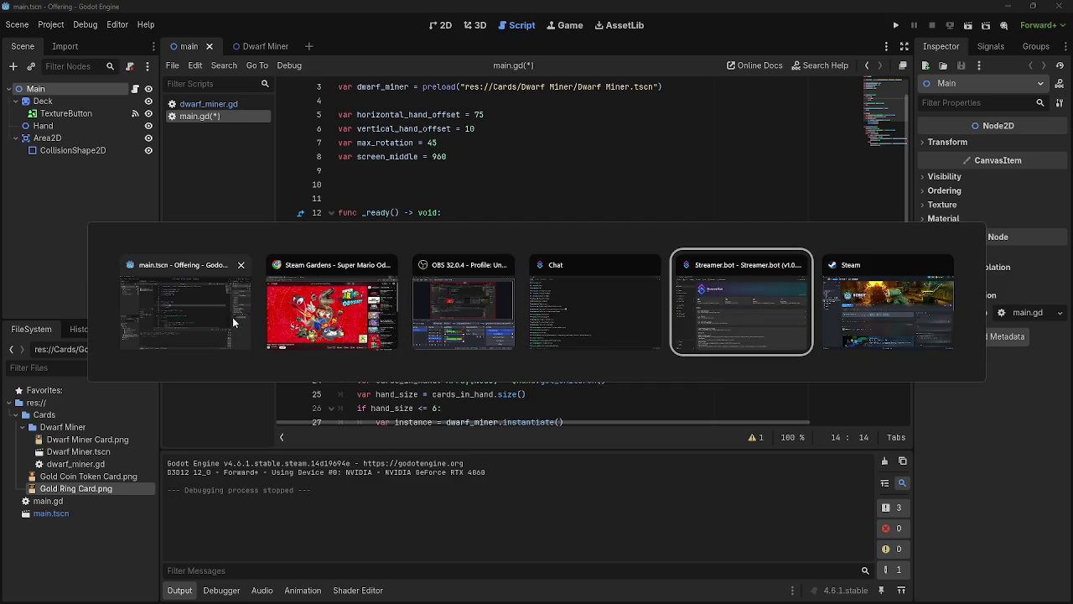
{"action": "key", "text": "Escape"}
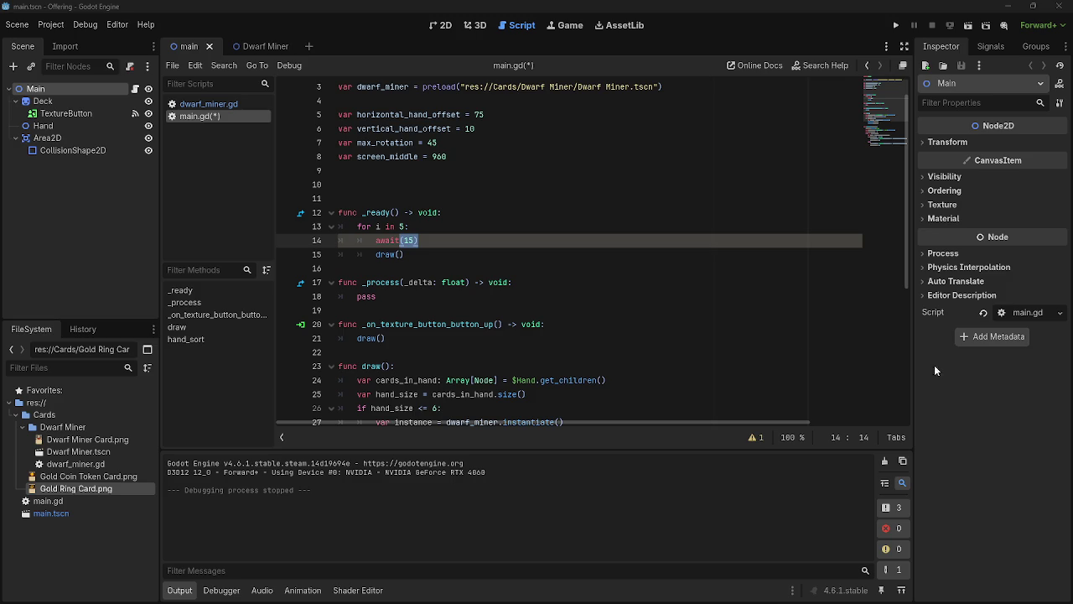
{"action": "left_click", "coordinate": [509, 242]}
Step: Rewrite line 14 as 'await get_tree().create_timer(1.0).timeout'
{"action": "key", "text": "BackSpace"}
{"action": "key", "text": "BackSpace"}
{"action": "key", "text": "BackSpace"}
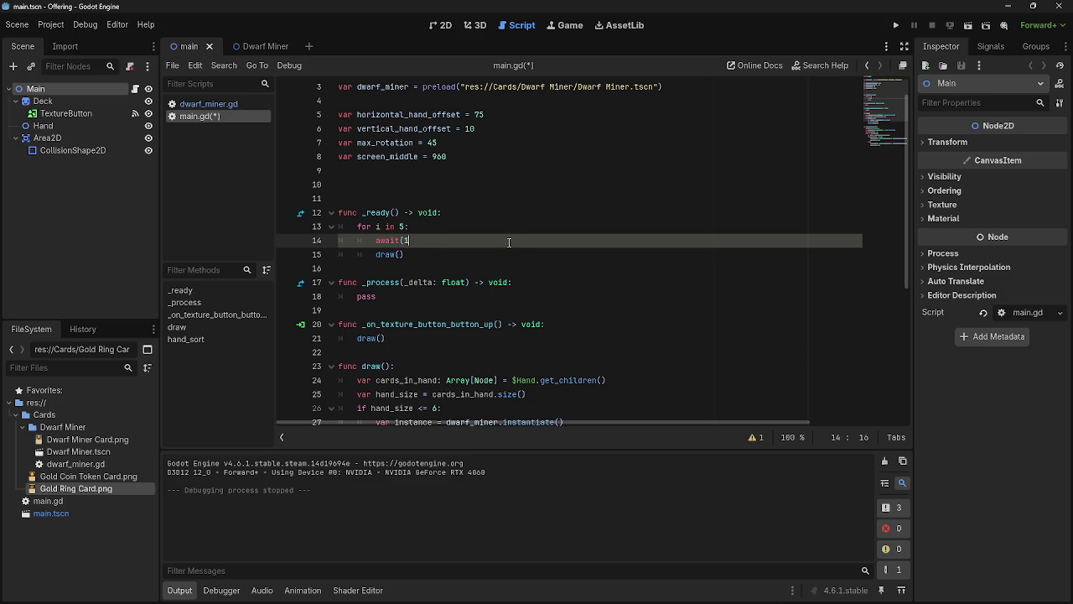
{"action": "type", "text": "get"}
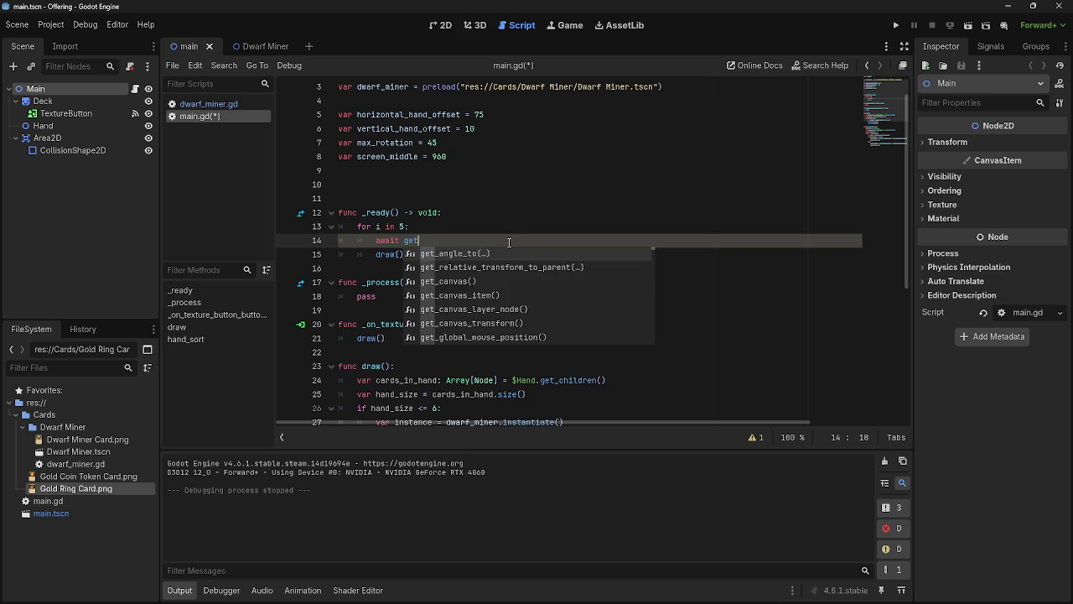
{"action": "type", "text": "_tre"}
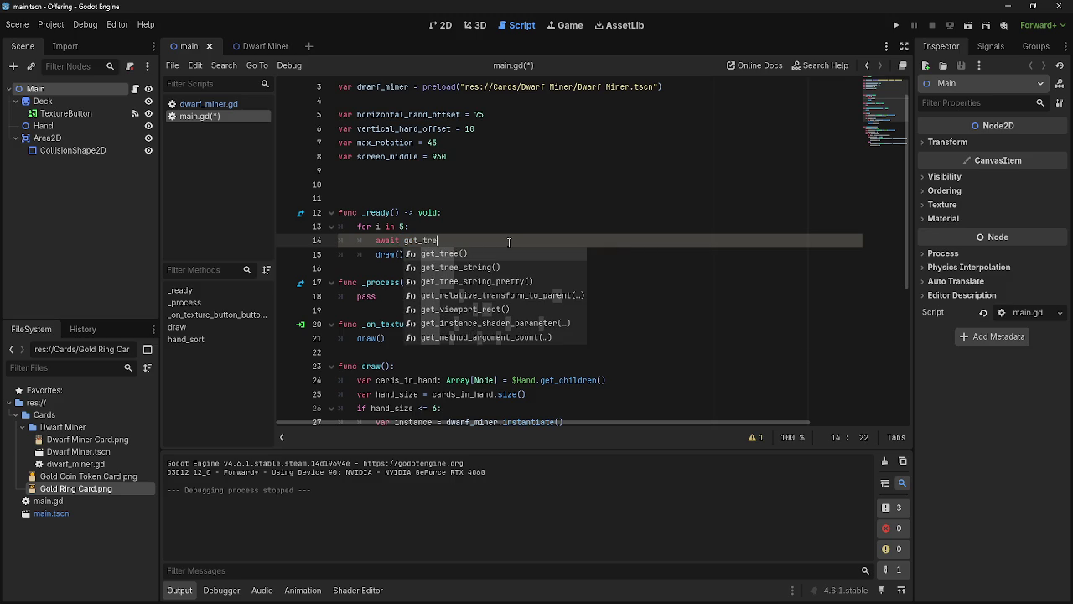
{"action": "type", "text": "ee"}
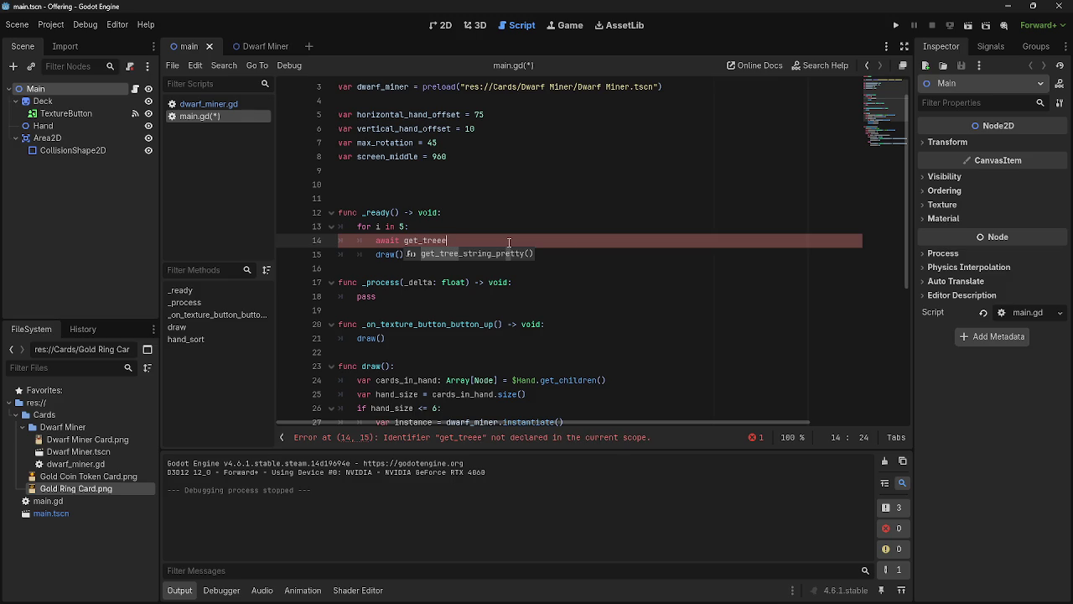
{"action": "key", "text": "BackSpace"}
{"action": "key", "text": "Return"}
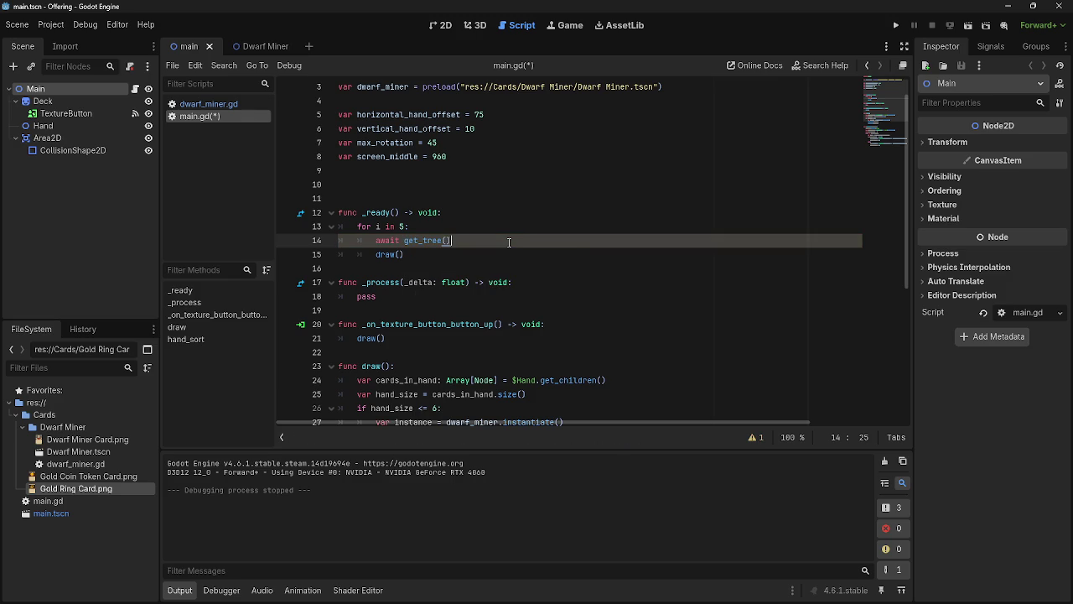
{"action": "type", "text": ".creat"}
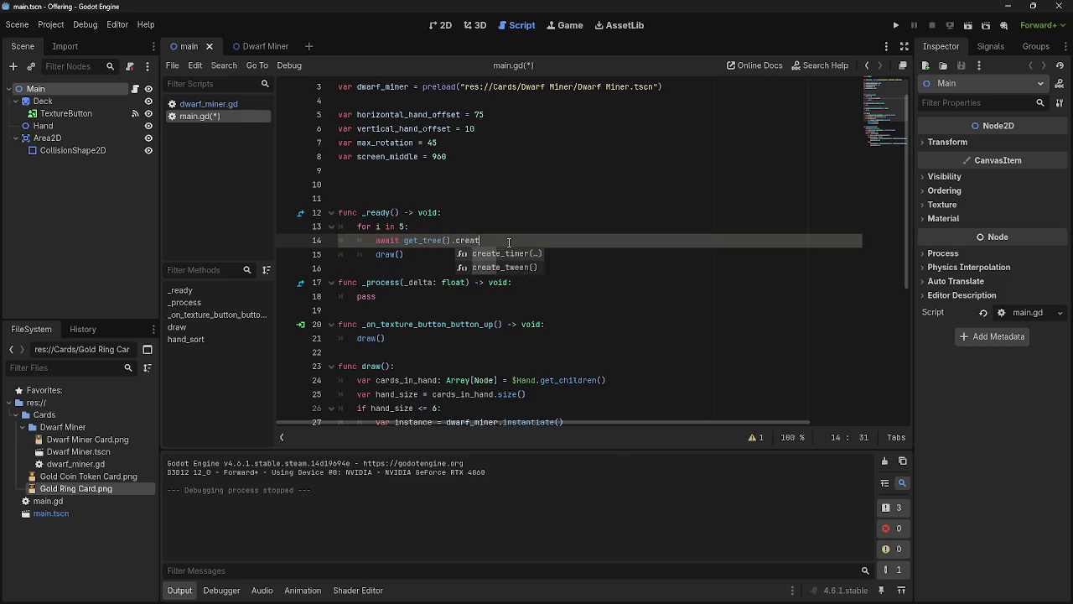
{"action": "key", "text": "Return"}
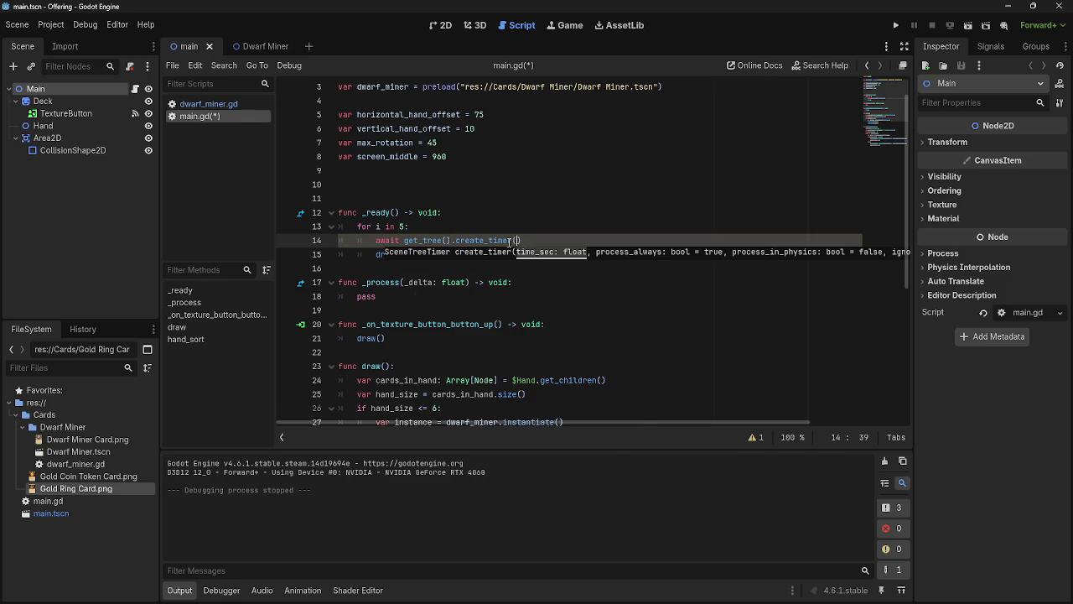
{"action": "type", "text": "1"}
{"action": "type", "text": ".0).ti"}
{"action": "key", "text": "BackSpace"}
{"action": "key", "text": "BackSpace"}
{"action": "key", "text": "BackSpace"}
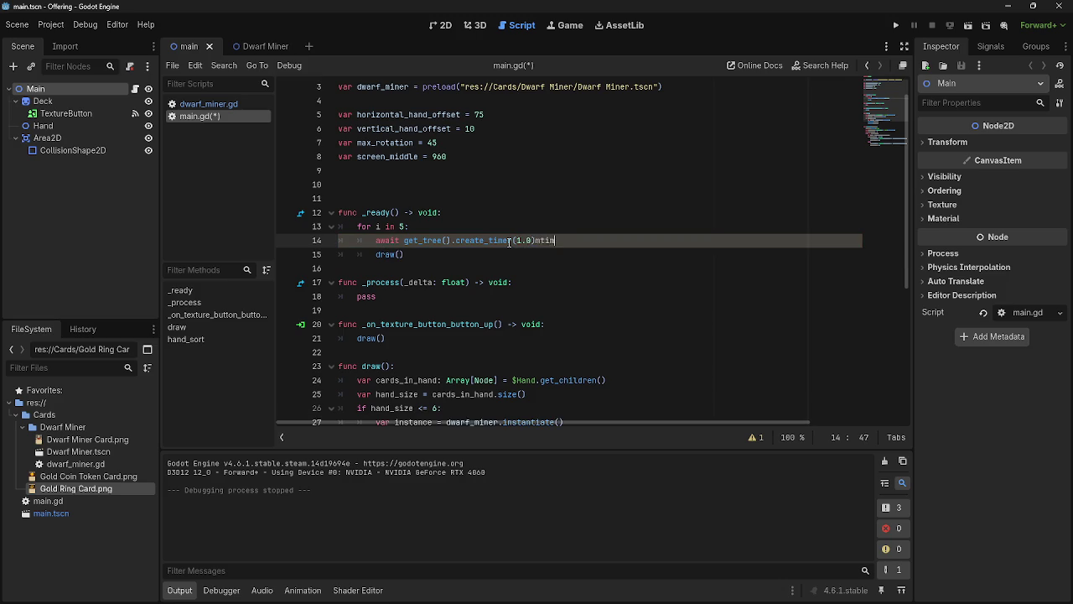
{"action": "type", "text": ".timeout"}
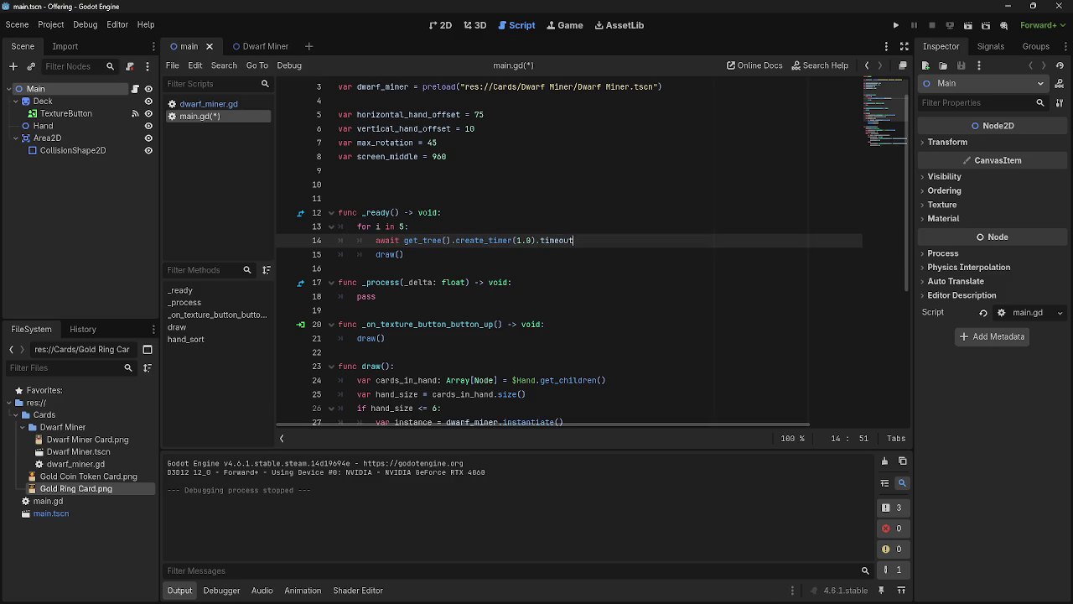
Step: Run the game to watch the one-second delayed deal
{"action": "left_click", "coordinate": [609, 256]}
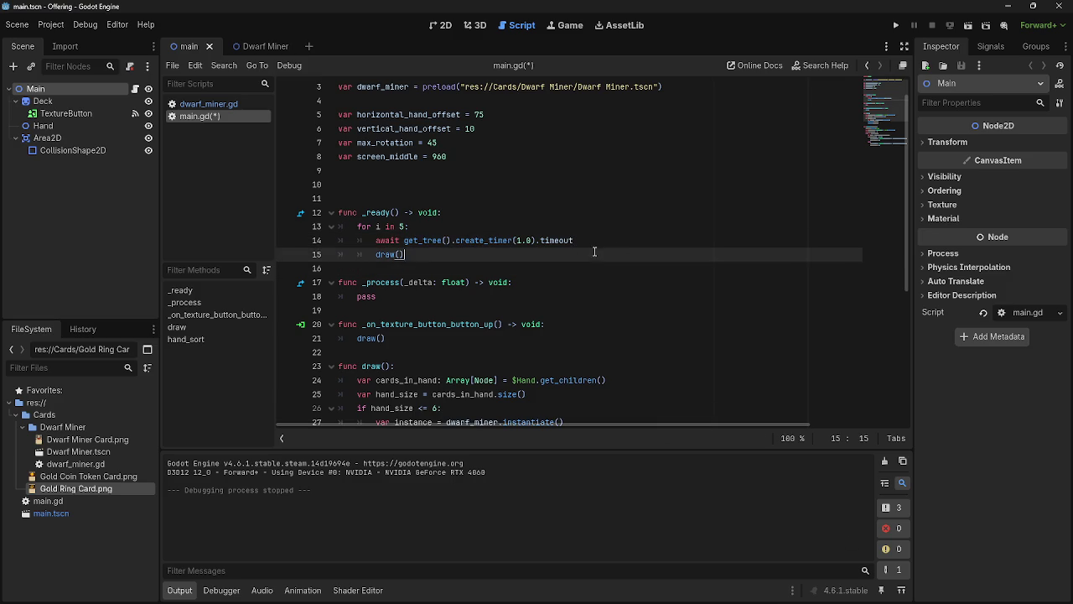
{"action": "left_click", "coordinate": [630, 240]}
{"action": "left_click", "coordinate": [629, 219]}
{"action": "left_click", "coordinate": [896, 27]}
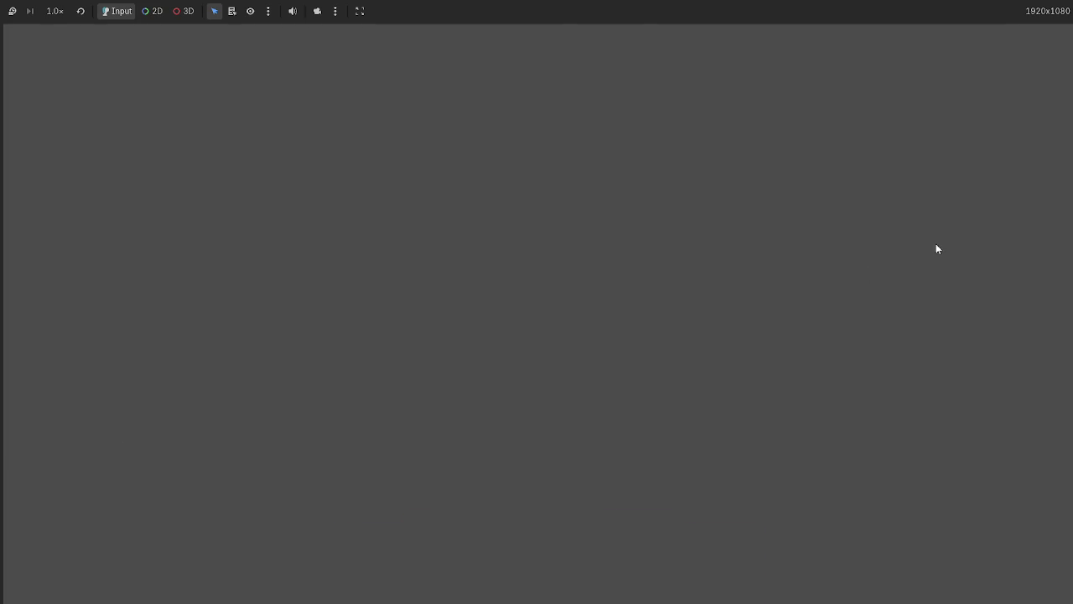
Step: Change the timer to create_timer(0.3) and rerun the game to test the faster deal
{"action": "key", "text": "F8"}
{"action": "left_click", "coordinate": [519, 241]}
{"action": "key", "text": "BackSpace"}
{"action": "type", "text": "0"}
{"action": "key", "text": "Right"}
{"action": "key", "text": "Right"}
{"action": "key", "text": "BackSpace"}
{"action": "type", "text": "3"}
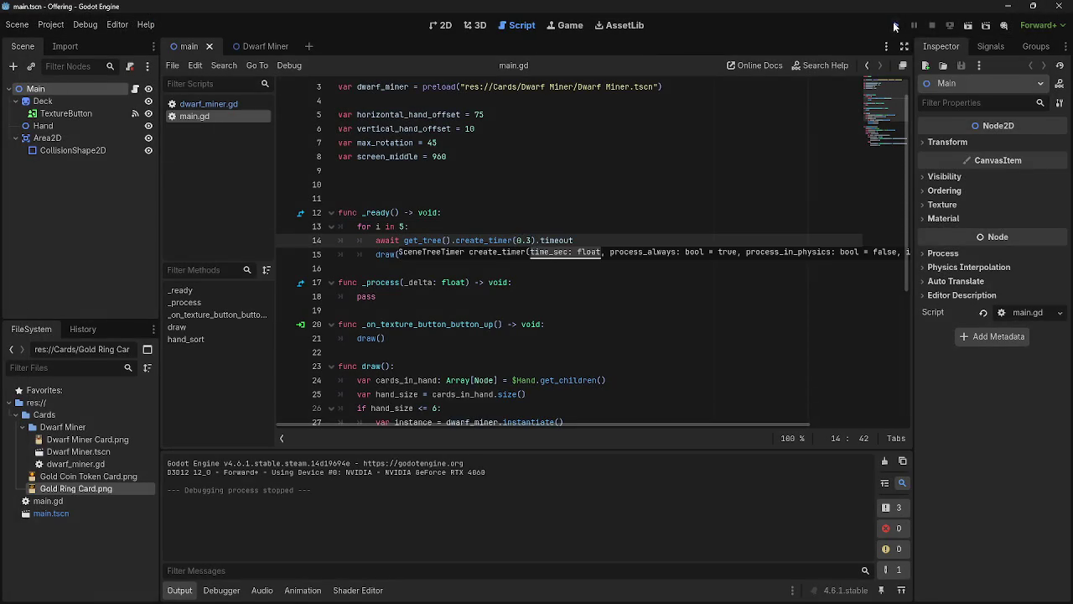
{"action": "left_click", "coordinate": [896, 25]}
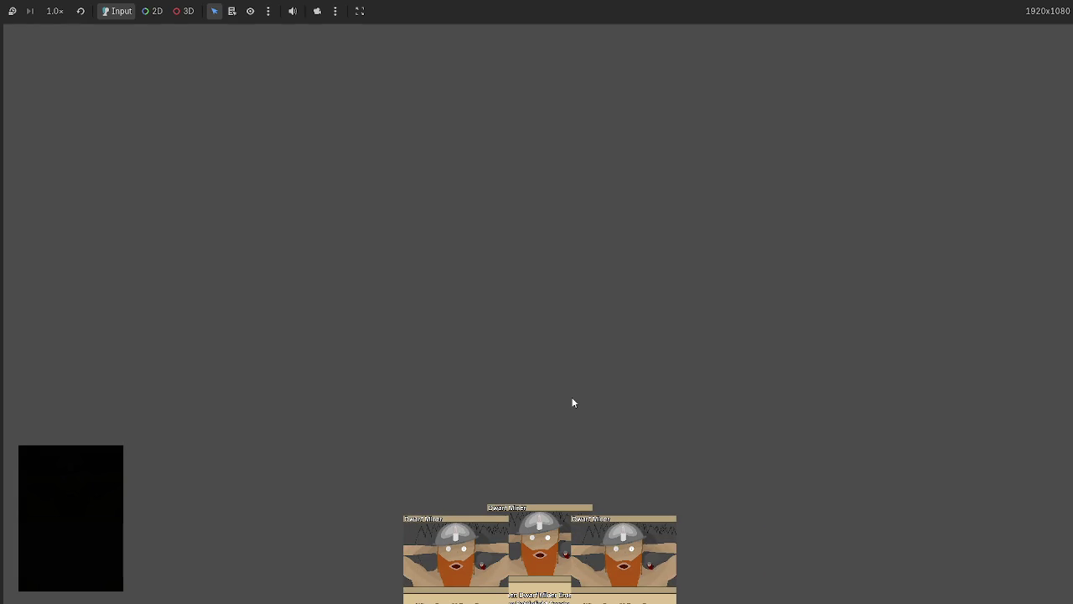
Step: Stop the game and select the odd-card positioning lines 38–39 in hand_sort()
{"action": "key", "text": "F8"}
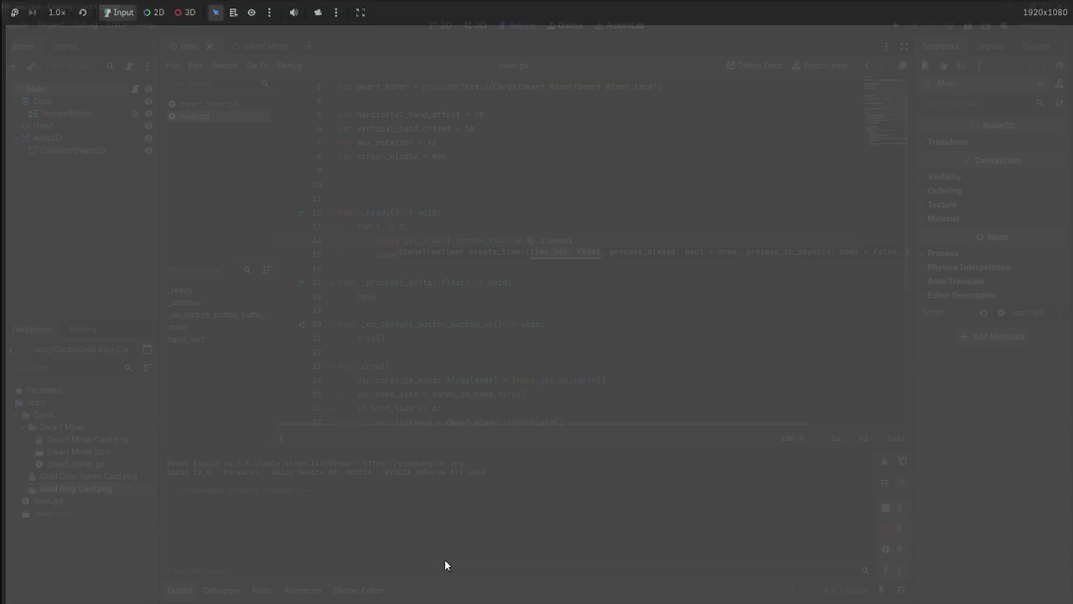
{"action": "left_click", "coordinate": [555, 270]}
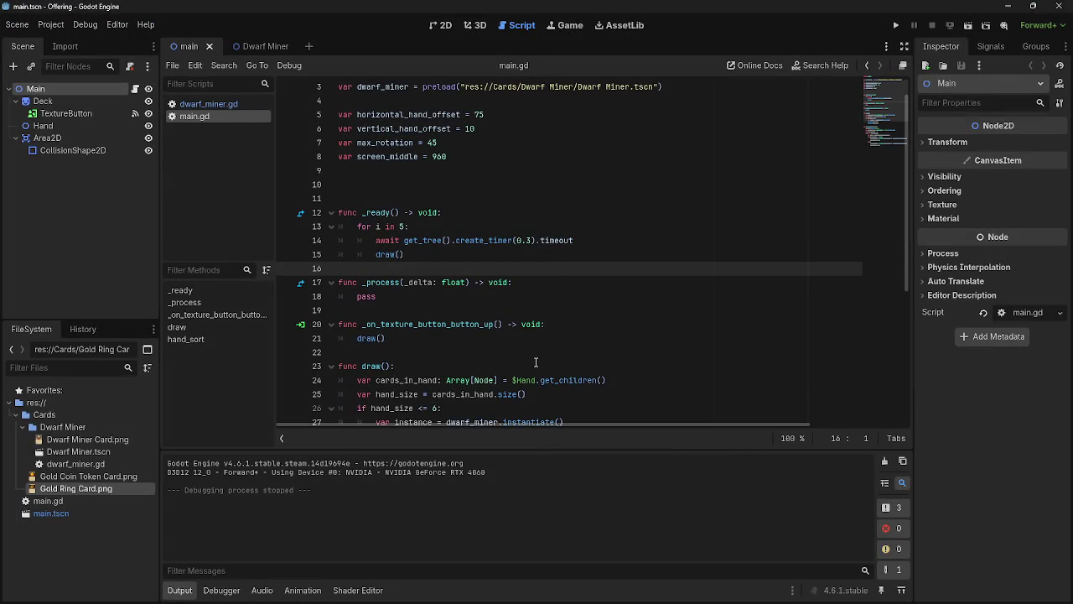
{"action": "scroll", "coordinate": [535, 362], "scroll_direction": "down", "scroll_amount": 5}
{"action": "mouse_move", "coordinate": [395, 341]}
{"action": "left_mouse_down"}
{"action": "mouse_move", "coordinate": [398, 354]}
{"action": "mouse_move", "coordinate": [559, 353]}
{"action": "left_mouse_up"}
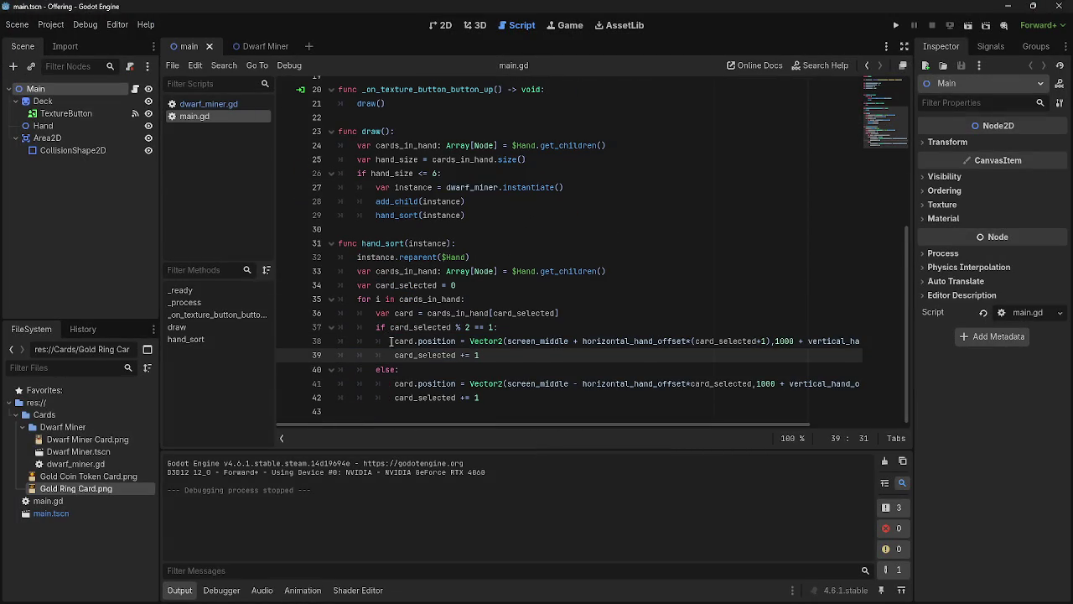
{"action": "left_click", "coordinate": [551, 355]}
{"action": "left_click_drag", "start_coordinate": [399, 341], "coordinate": [537, 354]}
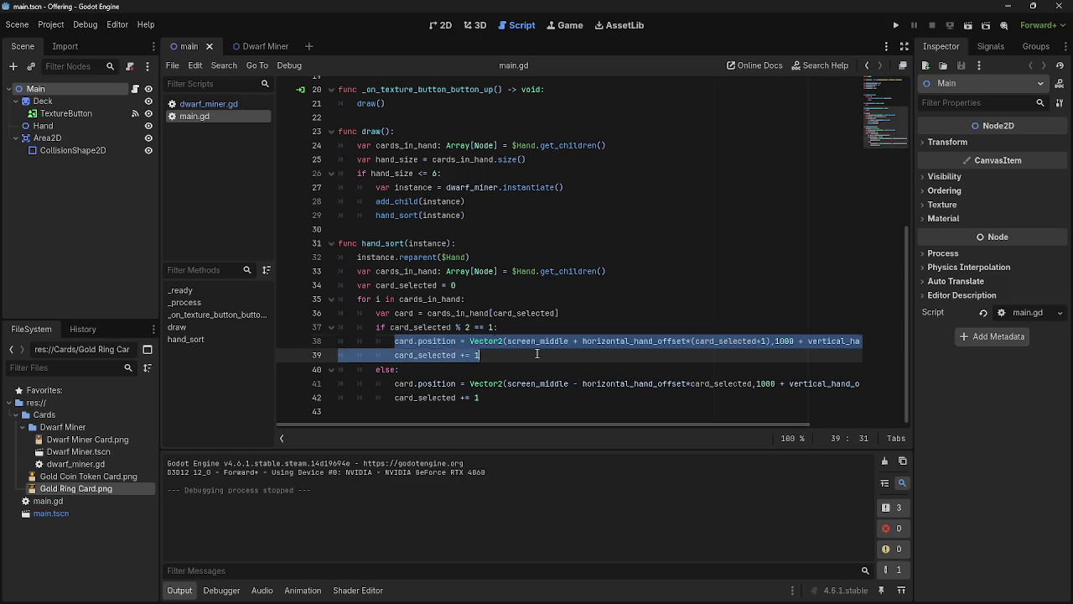
{"action": "left_click", "coordinate": [536, 354]}
{"action": "left_click", "coordinate": [895, 25]}
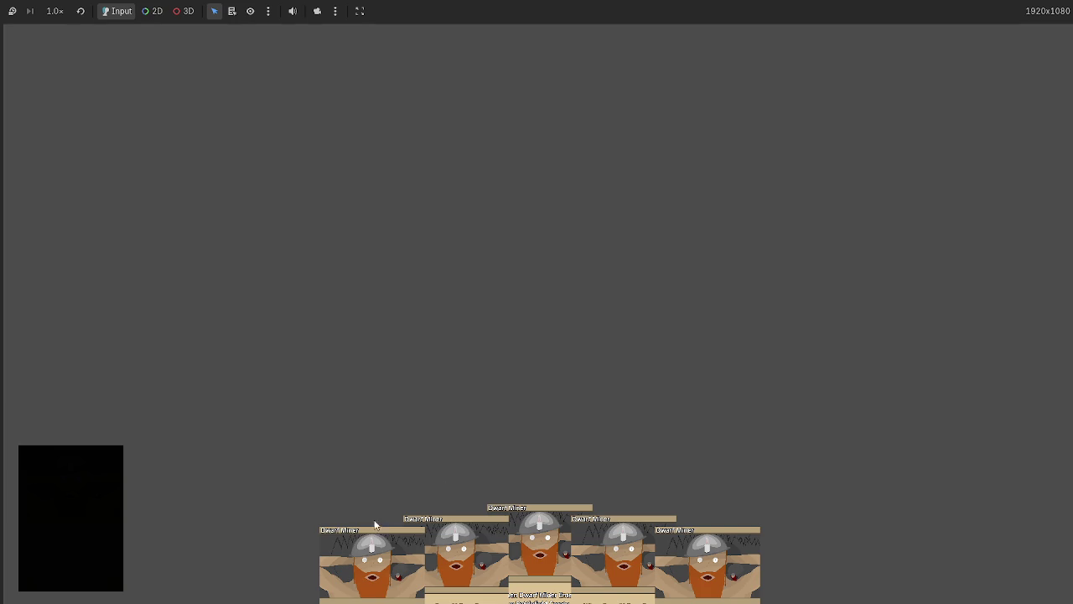
{"action": "mouse_move", "coordinate": [369, 545]}
{"action": "left_mouse_down"}
{"action": "mouse_move", "coordinate": [328, 315]}
{"action": "mouse_move", "coordinate": [356, 291]}
{"action": "left_mouse_up"}
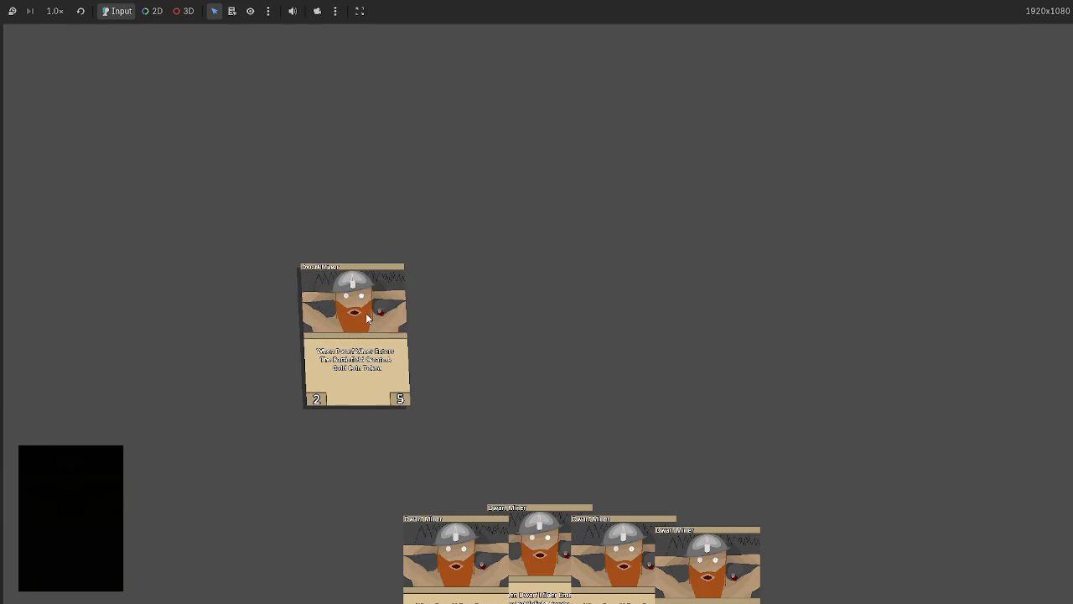
{"action": "left_click_drag", "start_coordinate": [348, 323], "coordinate": [579, 241]}
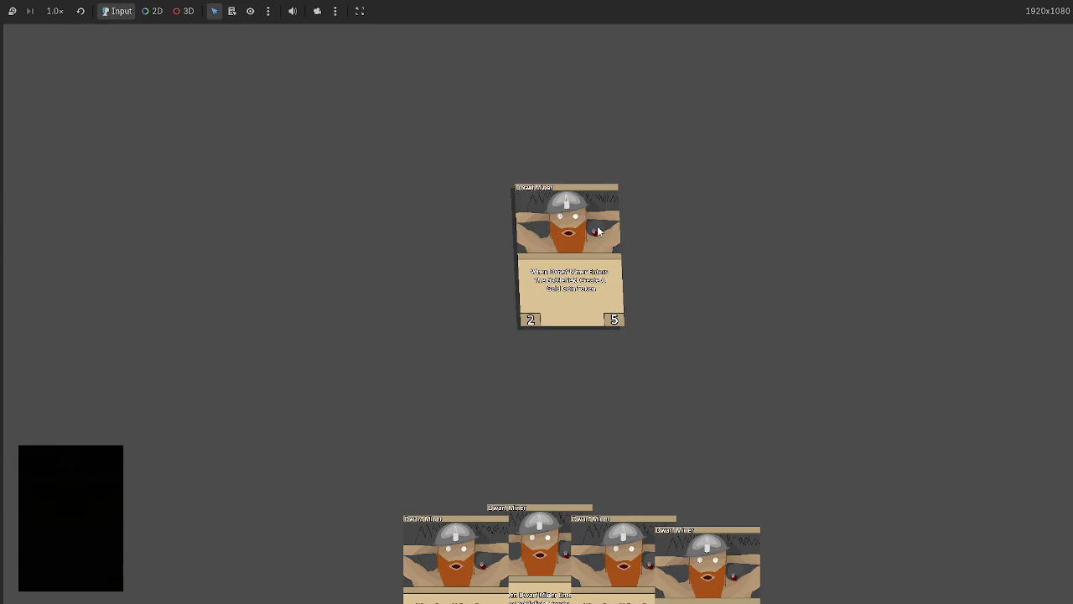
{"action": "key", "text": "F8"}
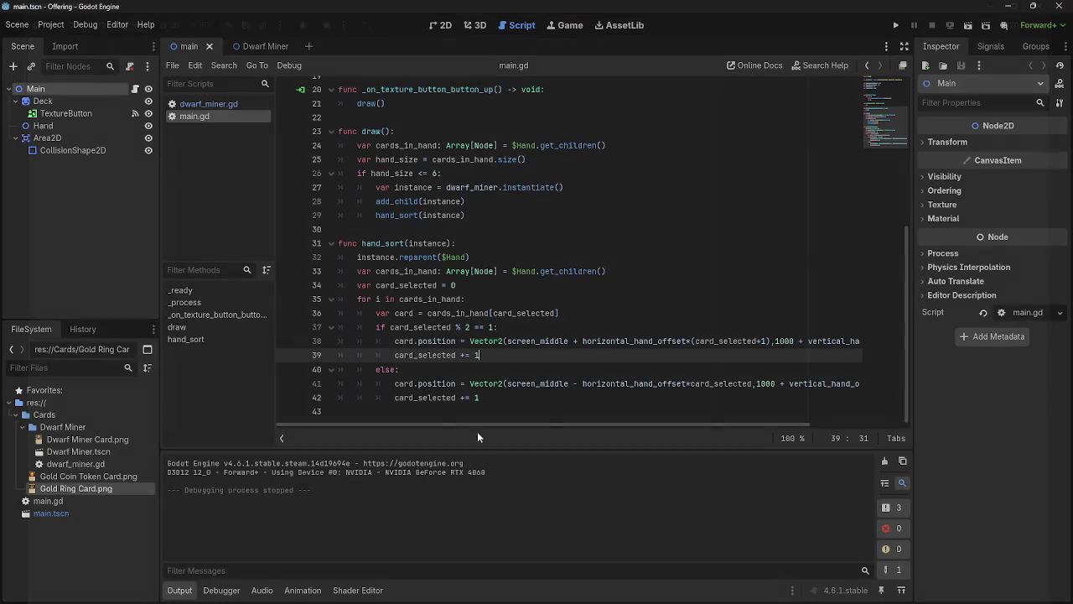
{"action": "left_click", "coordinate": [499, 369]}
{"action": "left_click", "coordinate": [498, 357]}
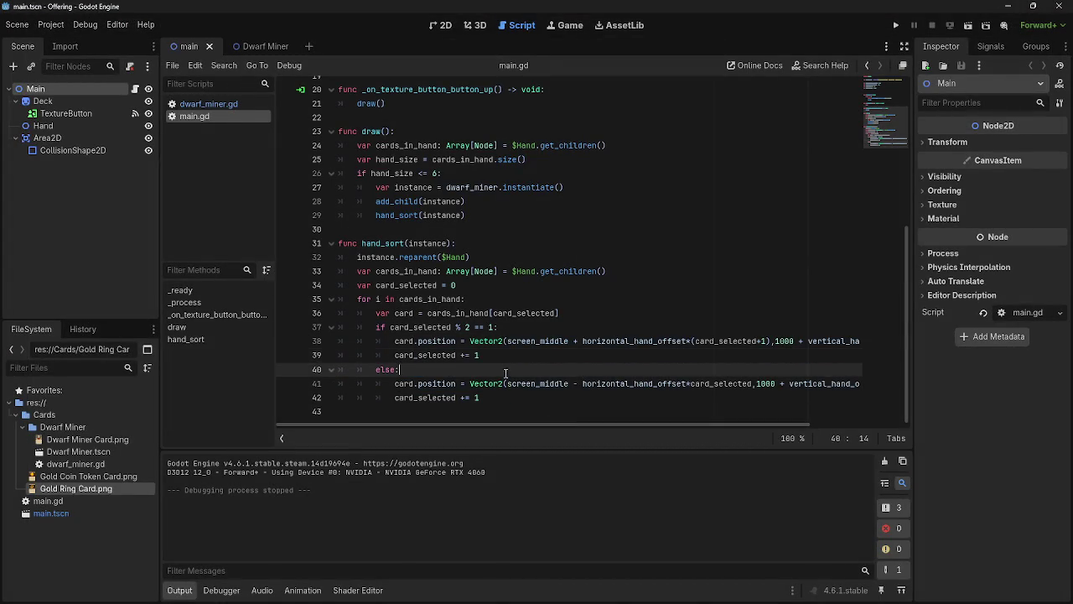
{"action": "left_click", "coordinate": [508, 369]}
{"action": "left_click", "coordinate": [508, 361]}
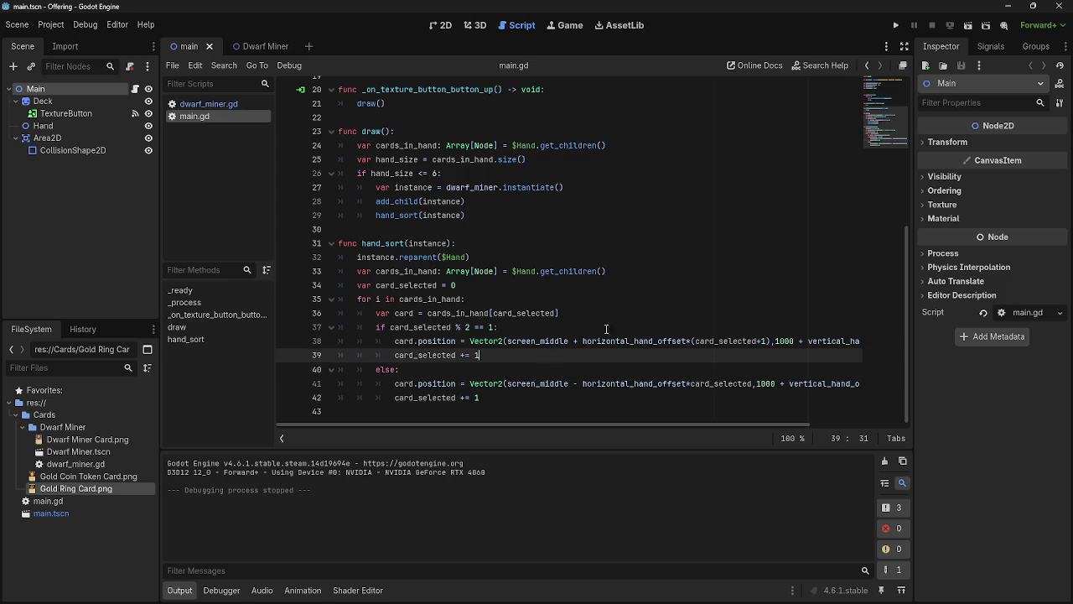
{"action": "left_click", "coordinate": [896, 25]}
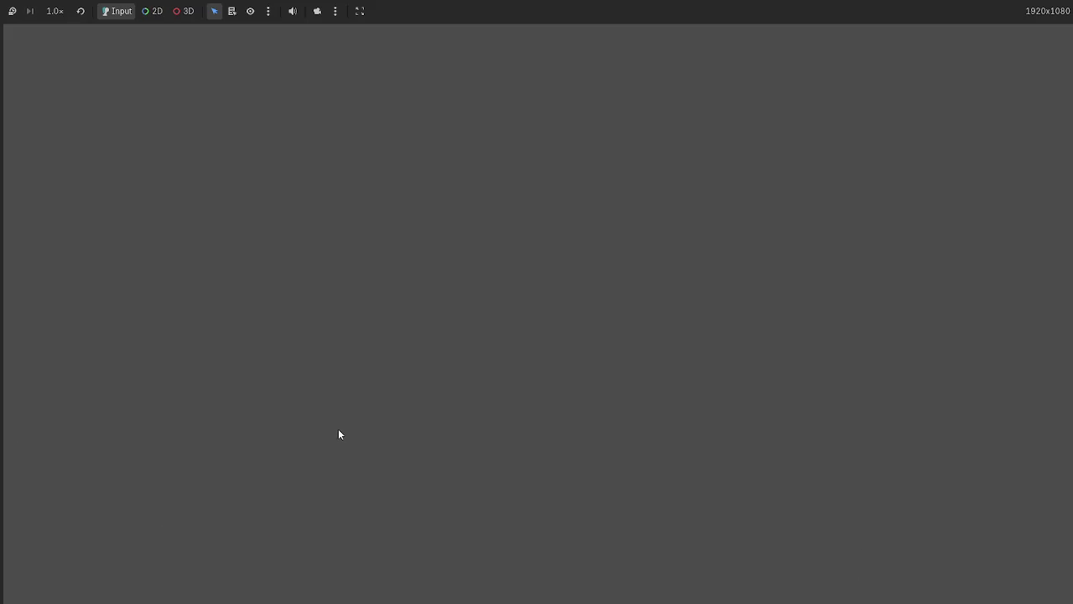
{"action": "scroll", "coordinate": [482, 290], "scroll_direction": "up", "scroll_amount": 2}
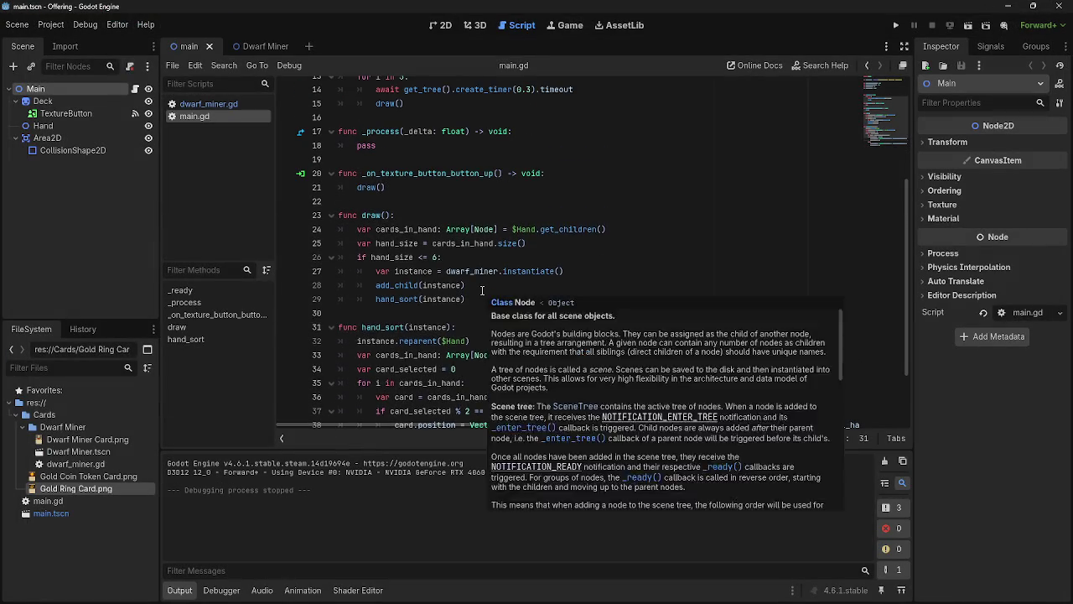
{"action": "scroll", "coordinate": [482, 290], "scroll_direction": "up", "scroll_amount": 3}
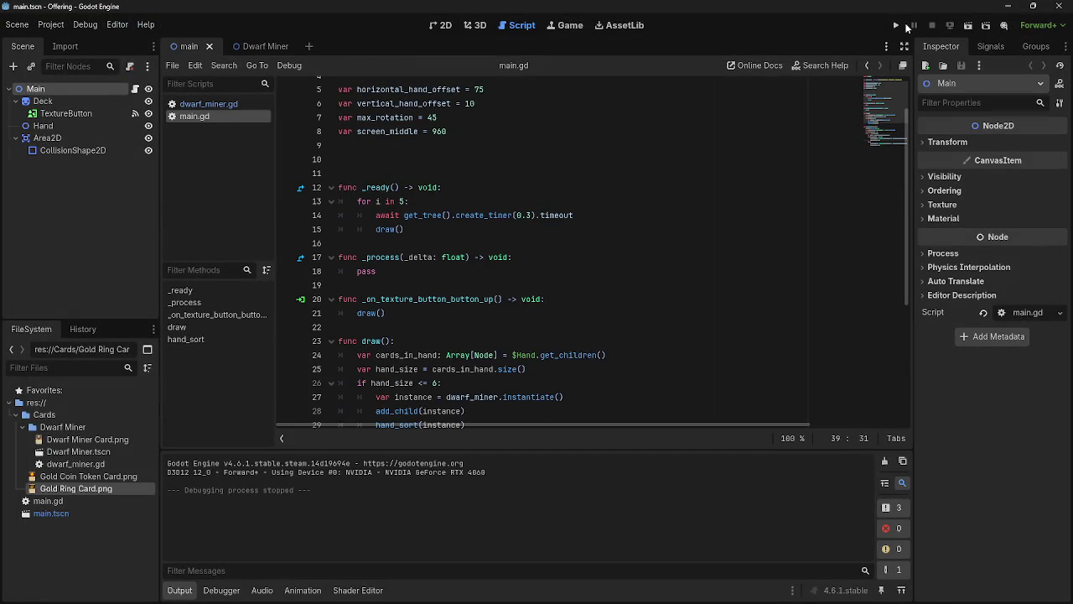
{"action": "left_click", "coordinate": [893, 28]}
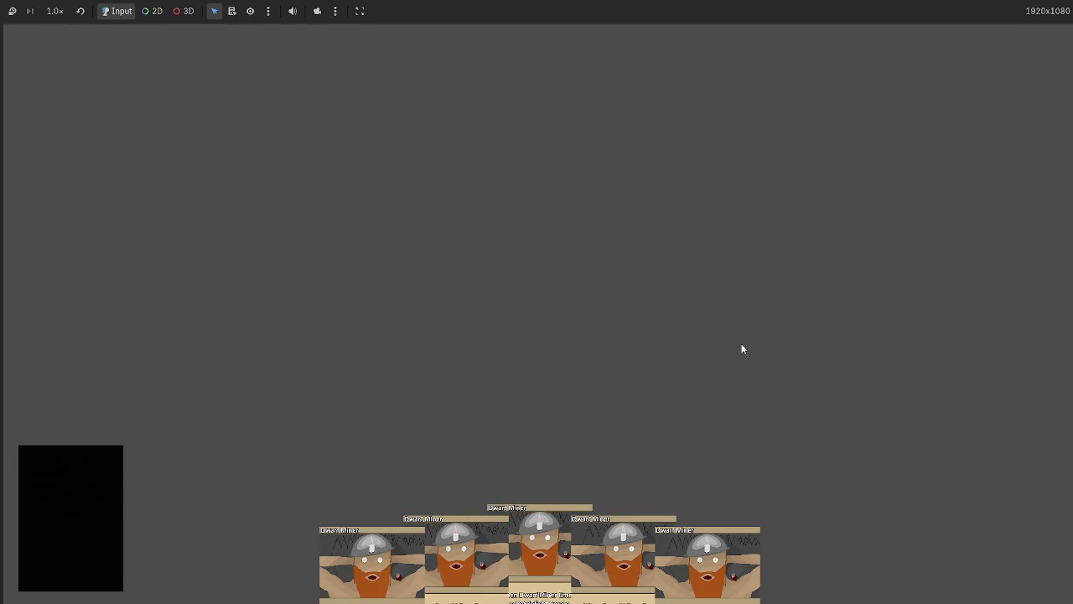
{"action": "key", "text": "F8"}
{"action": "left_click", "coordinate": [596, 315]}
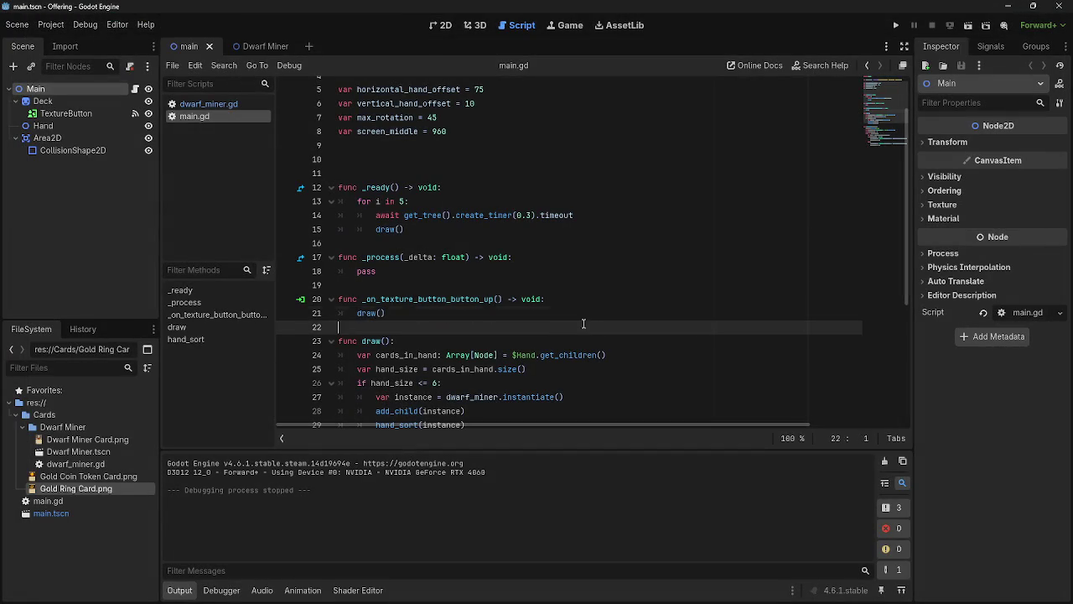
{"action": "mouse_move", "coordinate": [661, 424]}
{"action": "left_mouse_down"}
{"action": "mouse_move", "coordinate": [754, 424]}
{"action": "mouse_move", "coordinate": [661, 424]}
{"action": "left_mouse_up"}
{"action": "left_click", "coordinate": [409, 242]}
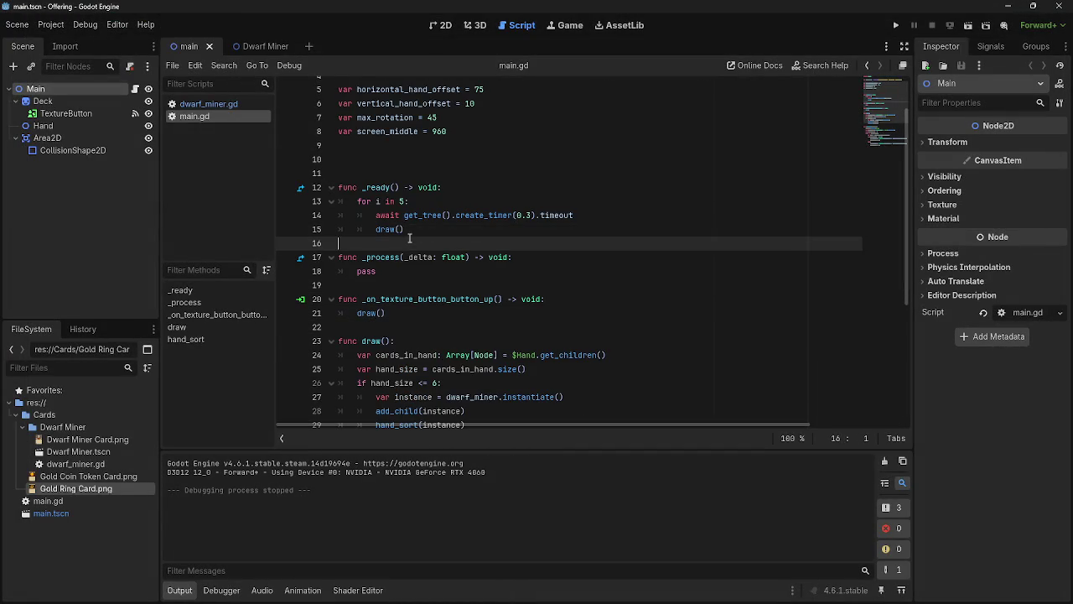
{"action": "scroll", "coordinate": [494, 330], "scroll_direction": "up", "scroll_amount": 2}
{"action": "scroll", "coordinate": [495, 330], "scroll_direction": "down", "scroll_amount": 6}
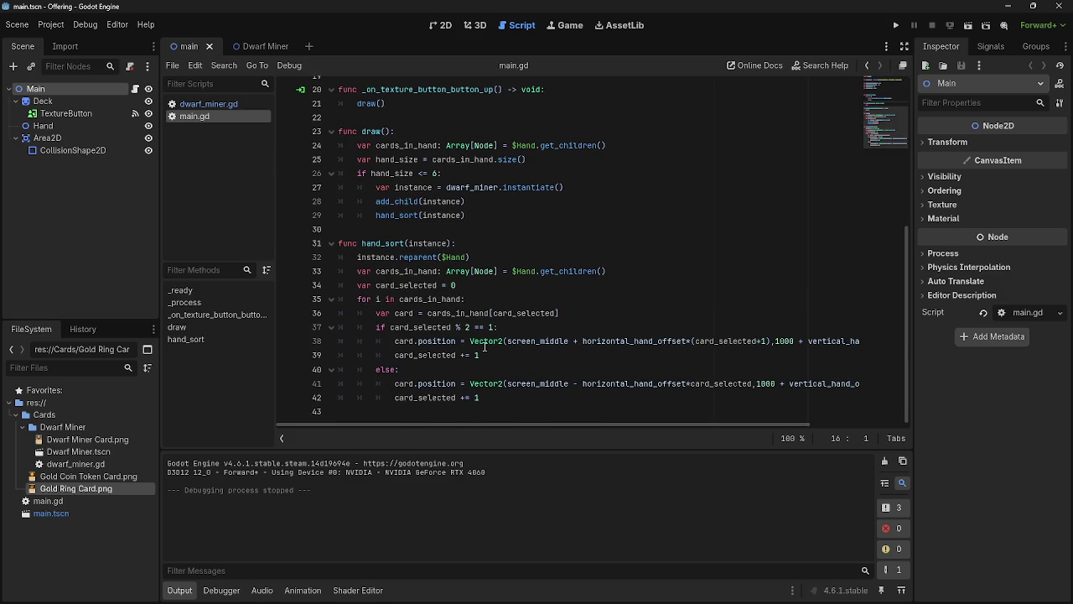
{"action": "mouse_move", "coordinate": [484, 346]}
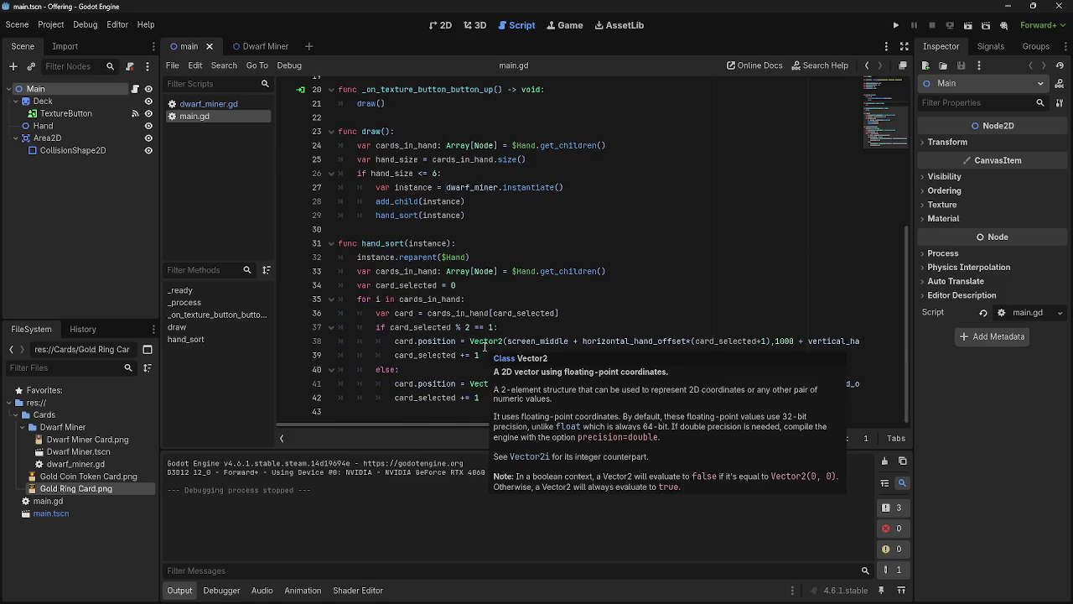
{"action": "left_click", "coordinate": [427, 232]}
{"action": "scroll", "coordinate": [638, 355], "scroll_direction": "up", "scroll_amount": 4}
{"action": "left_click", "coordinate": [459, 284]}
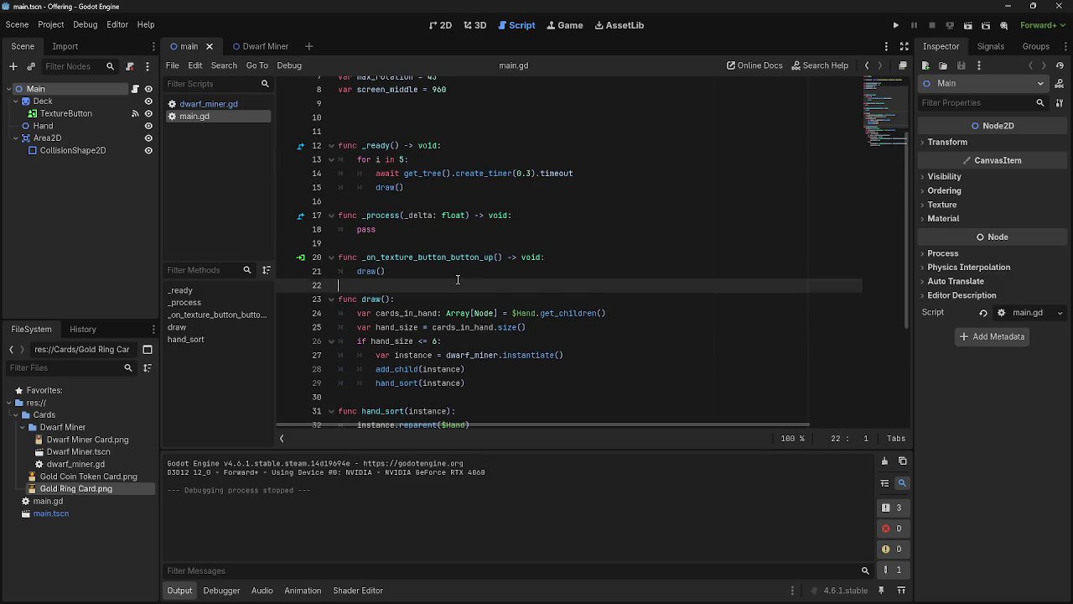
{"action": "left_click", "coordinate": [458, 242]}
{"action": "left_click", "coordinate": [445, 201]}
{"action": "left_click", "coordinate": [896, 26]}
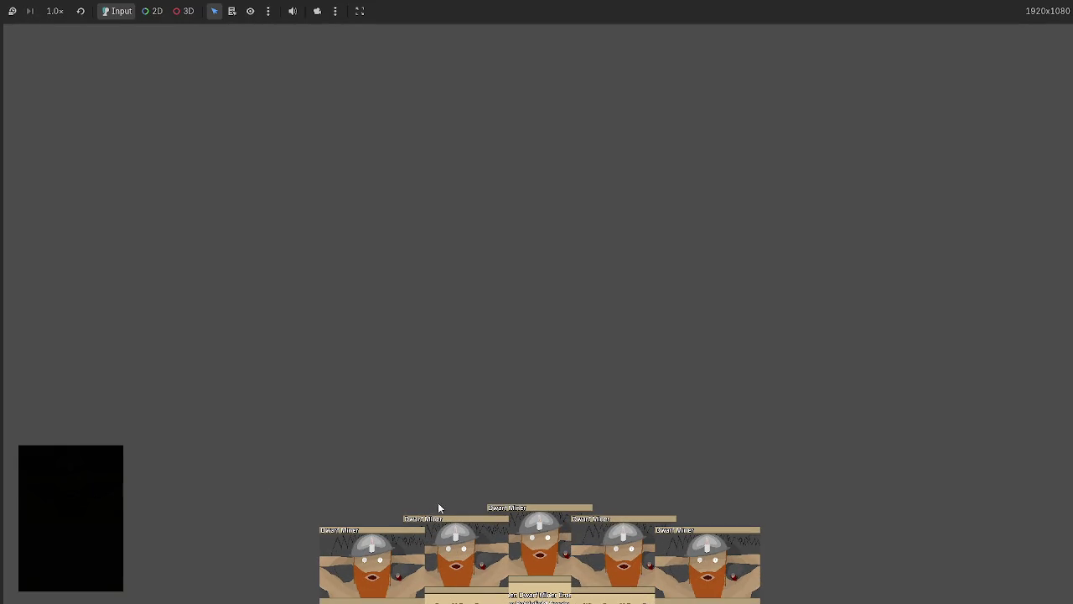
{"action": "key", "text": "F5"}
{"action": "left_click_drag", "start_coordinate": [541, 537], "coordinate": [541, 256]}
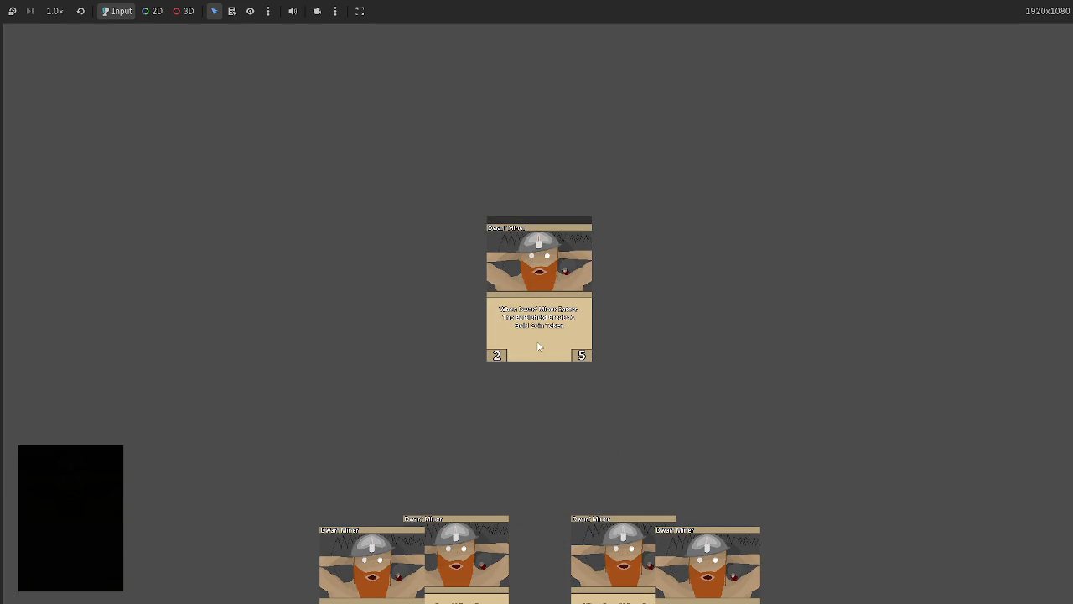
{"action": "mouse_move", "coordinate": [539, 296]}
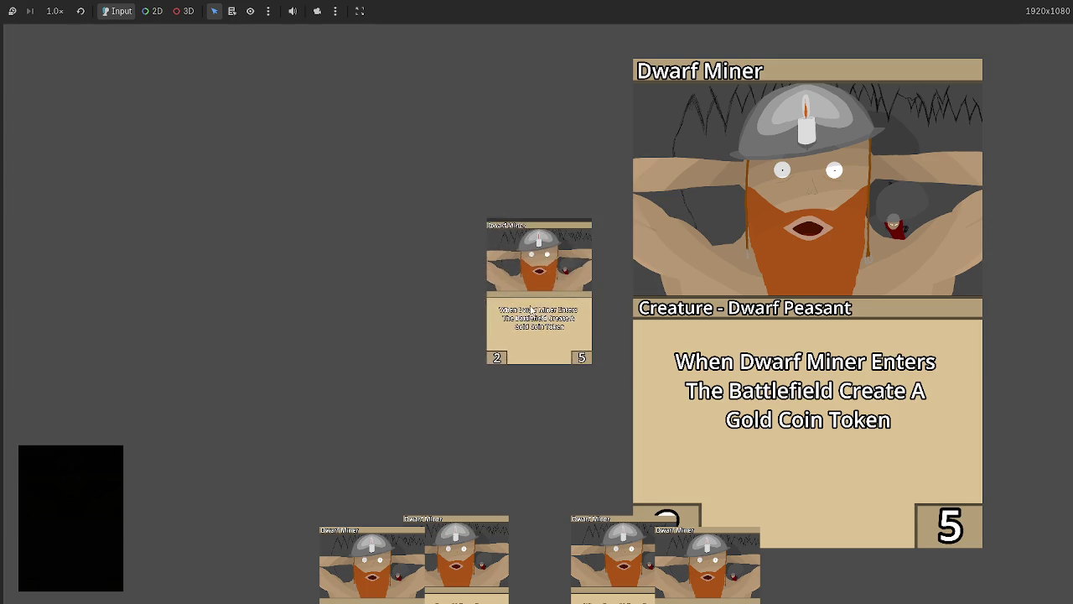
{"action": "mouse_move", "coordinate": [543, 306]}
{"action": "left_mouse_down"}
{"action": "mouse_move", "coordinate": [560, 503]}
{"action": "mouse_move", "coordinate": [460, 265]}
{"action": "mouse_move", "coordinate": [440, 243]}
{"action": "mouse_move", "coordinate": [452, 236]}
{"action": "mouse_move", "coordinate": [474, 266]}
{"action": "mouse_move", "coordinate": [471, 249]}
{"action": "mouse_move", "coordinate": [491, 255]}
{"action": "mouse_move", "coordinate": [496, 234]}
{"action": "left_mouse_up"}
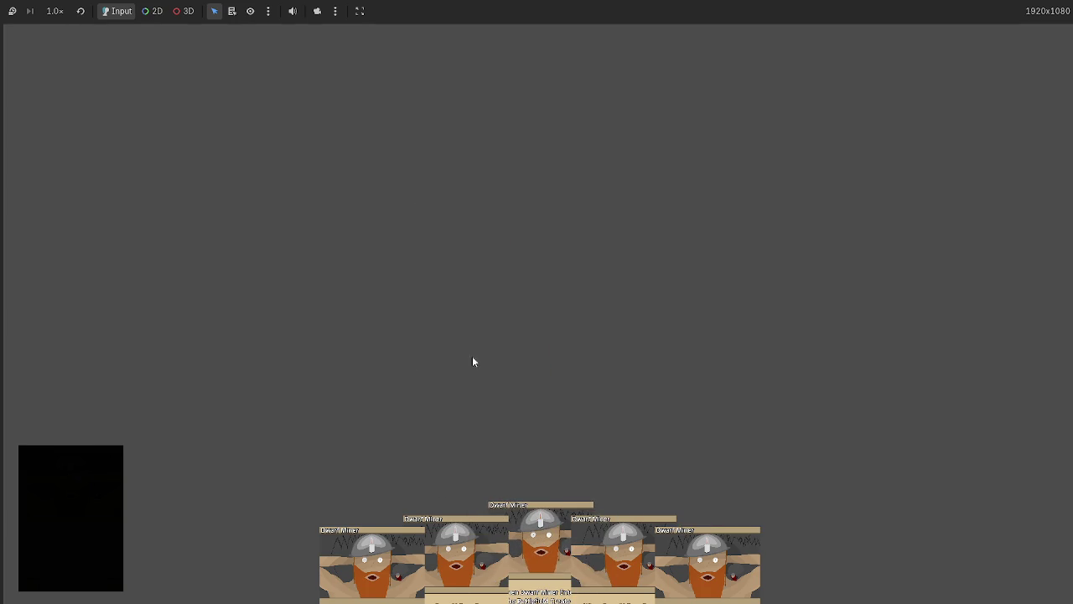
{"action": "key", "text": "F8"}
{"action": "scroll", "coordinate": [532, 343], "scroll_direction": "down", "scroll_amount": 4}
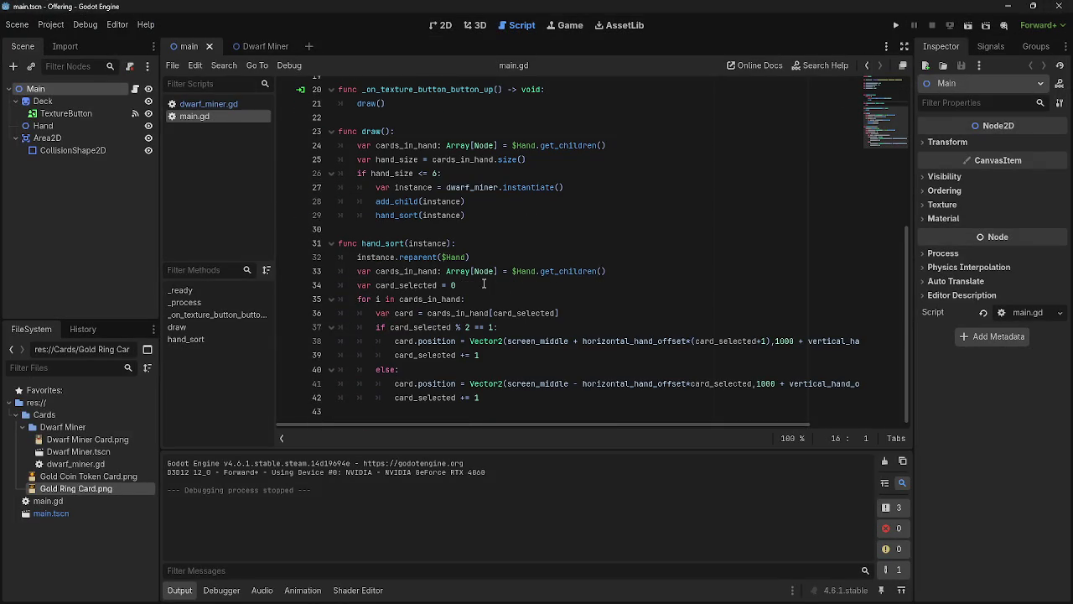
Step: Select the Hand node to show its position 0, 0 and scale 1
{"action": "left_click", "coordinate": [44, 123]}
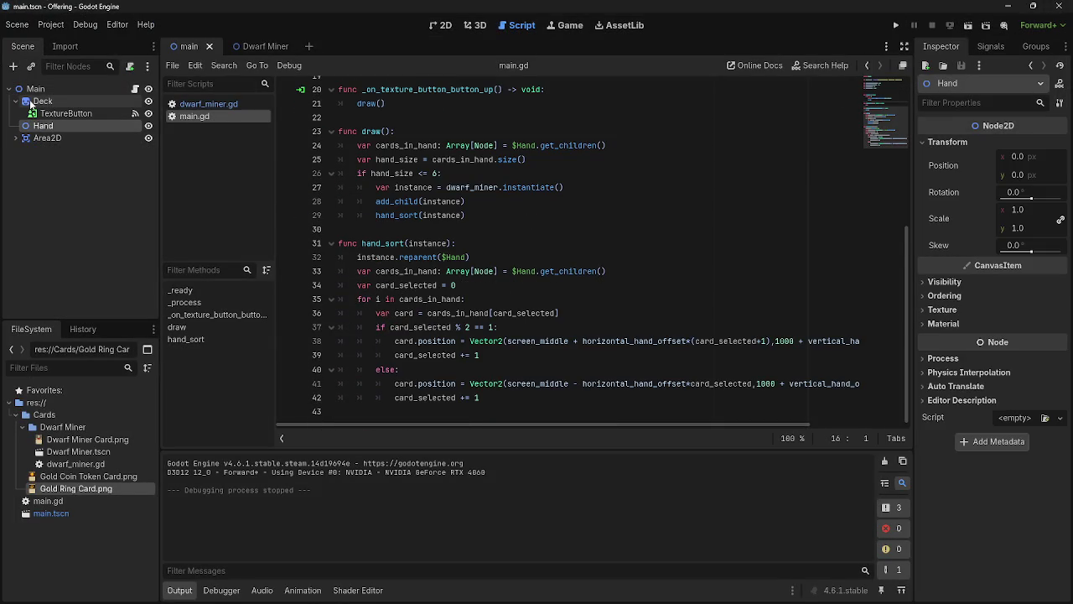
{"action": "left_click", "coordinate": [37, 84]}
{"action": "left_click", "coordinate": [40, 125]}
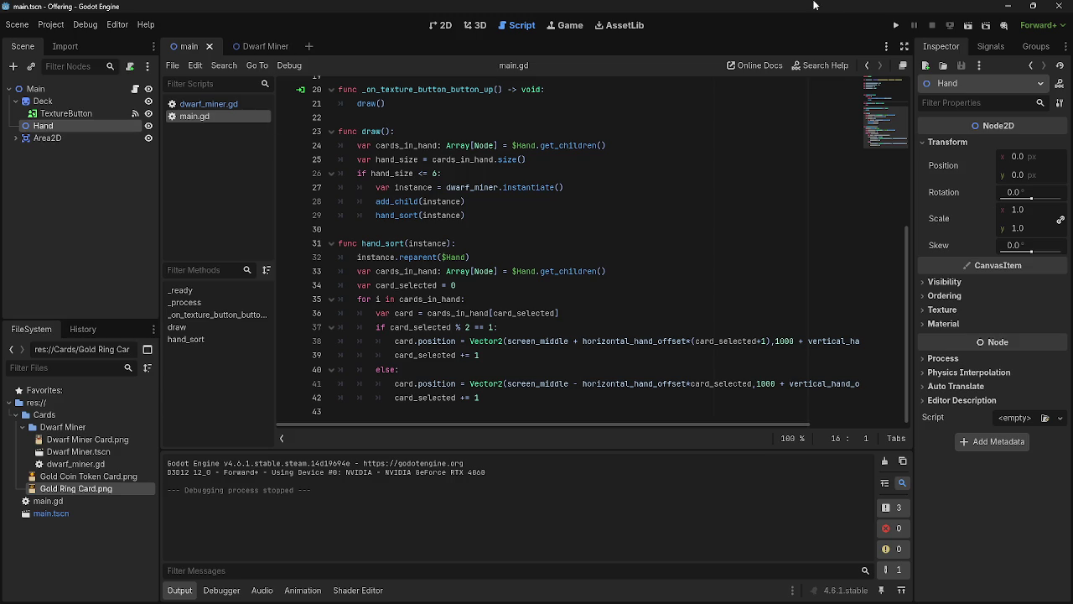
Step: Run the game, preview hand cards as large Dwarf Miner images, then stop it
{"action": "left_click", "coordinate": [895, 25]}
{"action": "left_click", "coordinate": [52, 450]}
{"action": "left_click", "coordinate": [52, 450]}
{"action": "left_click", "coordinate": [52, 450]}
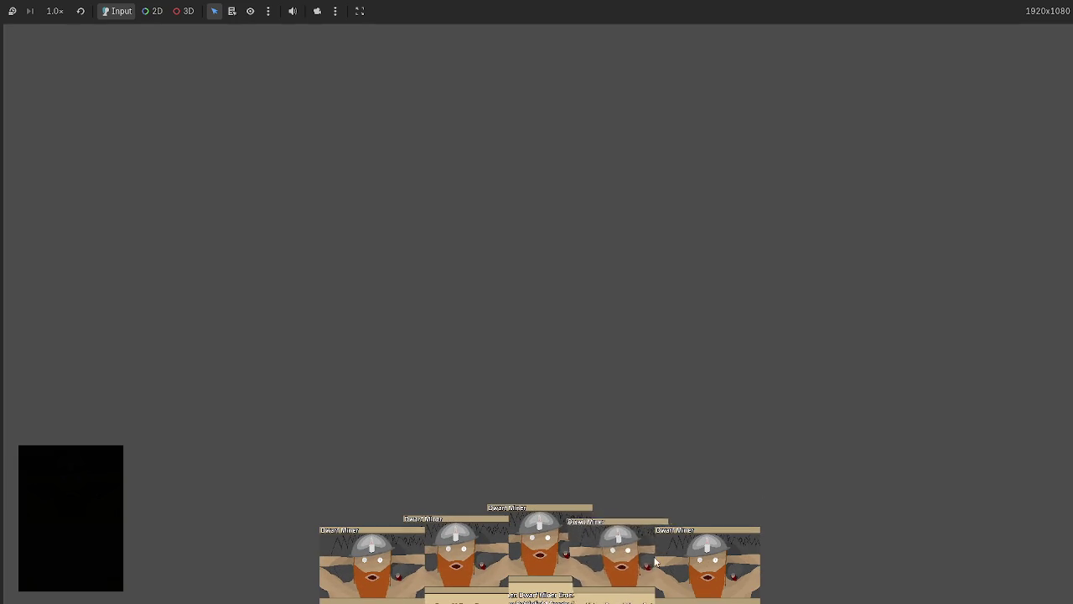
{"action": "mouse_move", "coordinate": [618, 545]}
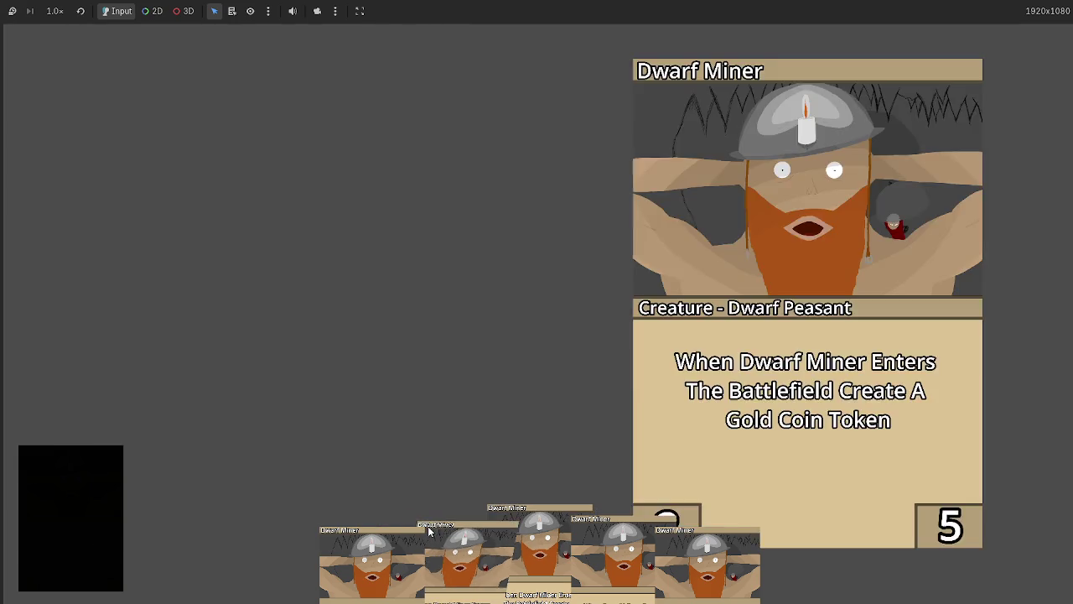
{"action": "mouse_move", "coordinate": [457, 541]}
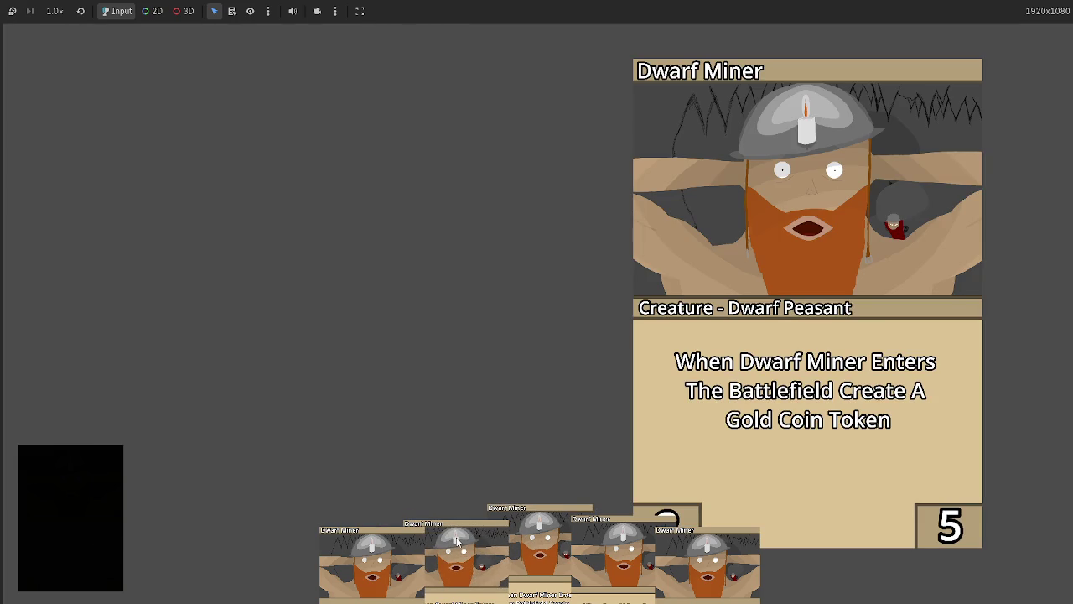
{"action": "mouse_move", "coordinate": [553, 538]}
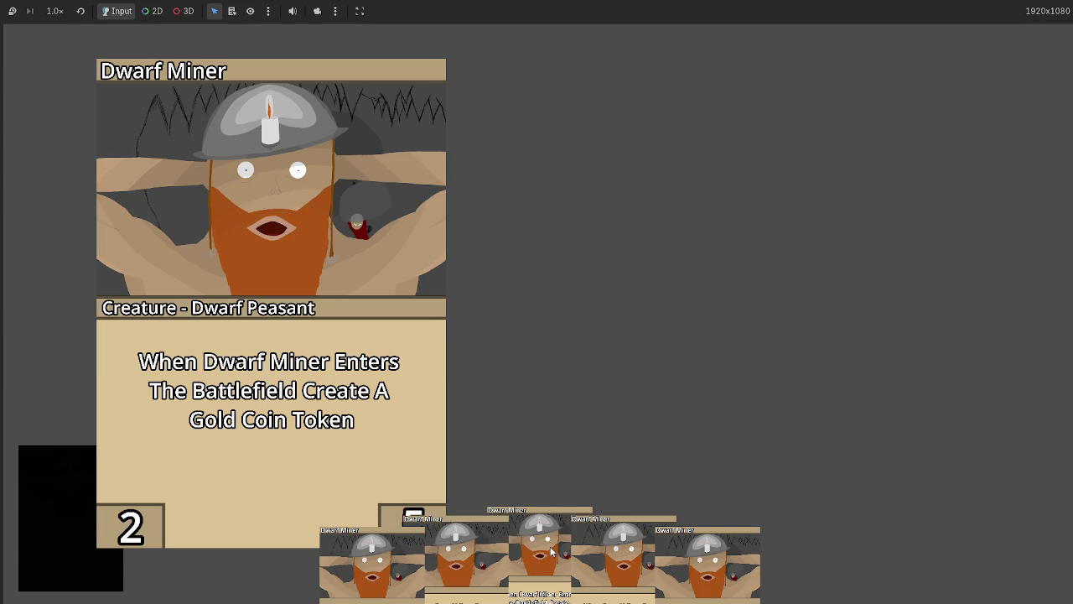
{"action": "key", "text": "F8"}
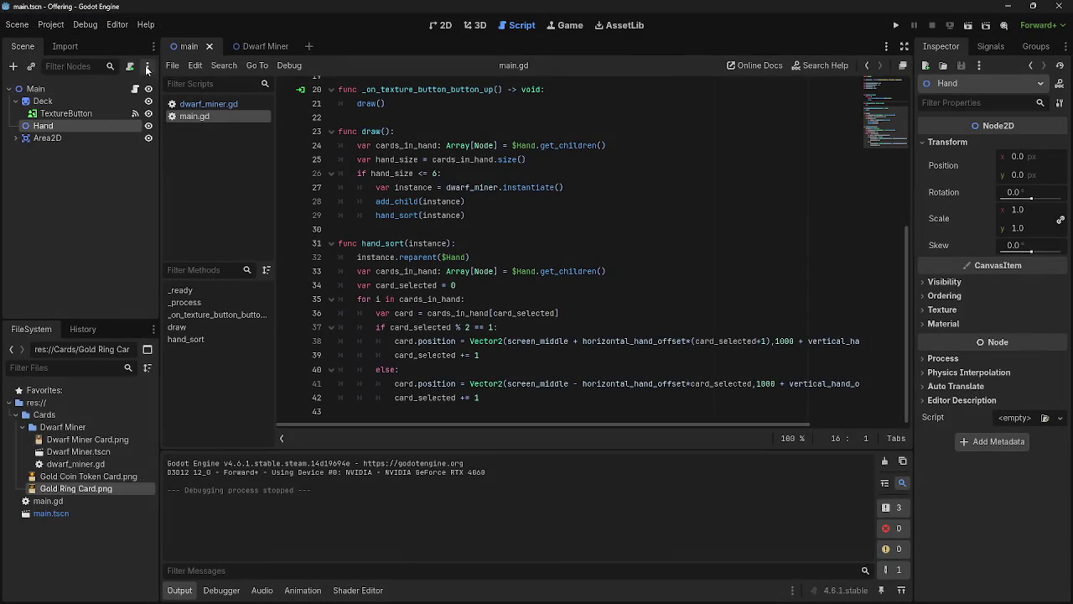
{"action": "left_click", "coordinate": [253, 47]}
{"action": "left_click", "coordinate": [178, 48]}
{"action": "left_click", "coordinate": [517, 356]}
{"action": "left_click", "coordinate": [506, 403]}
{"action": "left_click", "coordinate": [501, 358]}
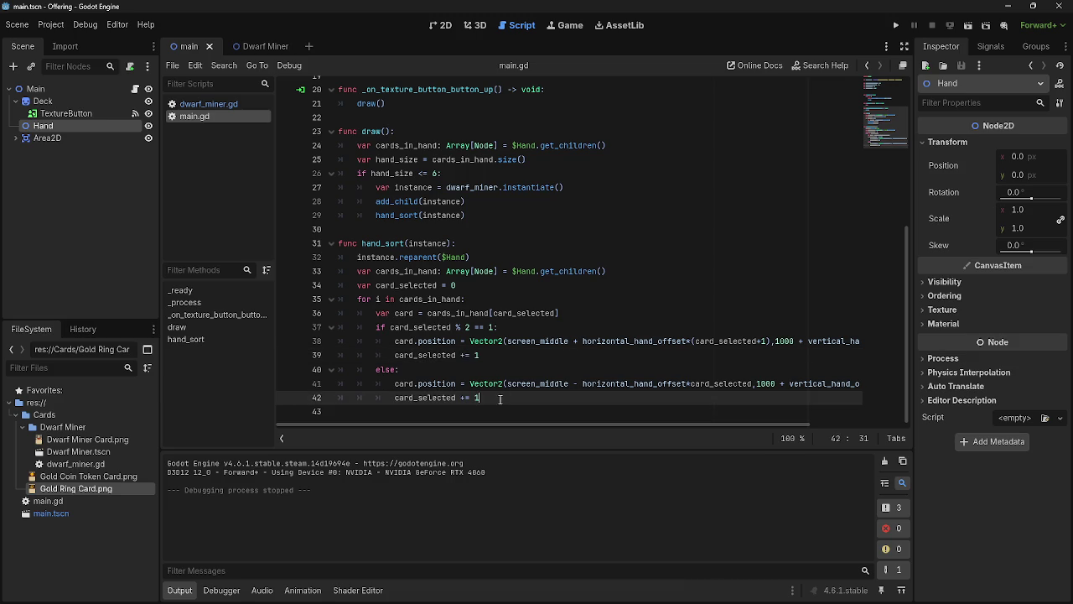
{"action": "left_click", "coordinate": [896, 25]}
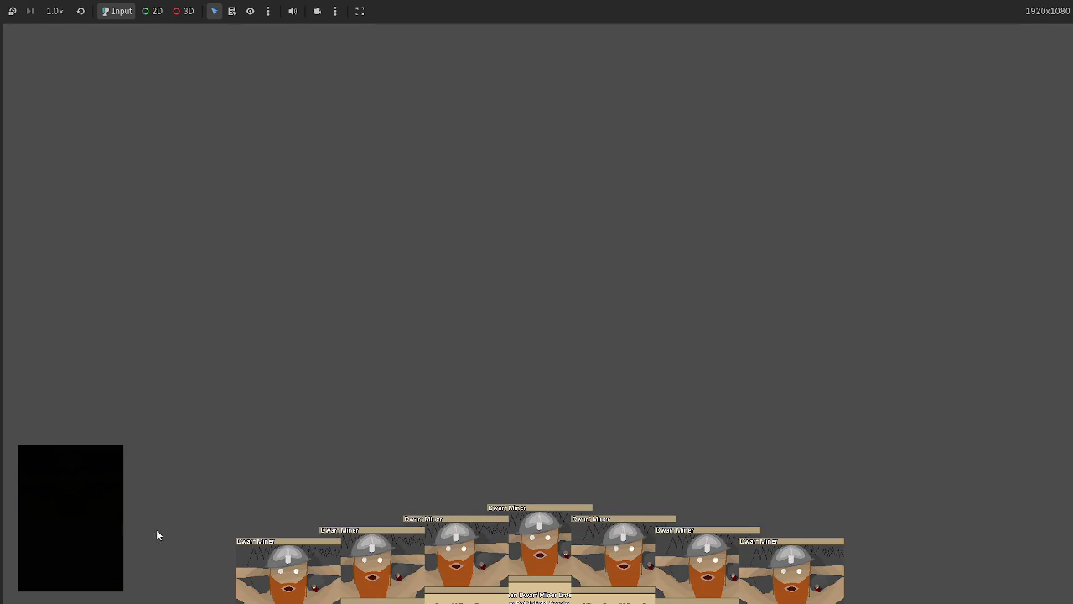
{"action": "key", "text": "F8"}
{"action": "left_click", "coordinate": [896, 25]}
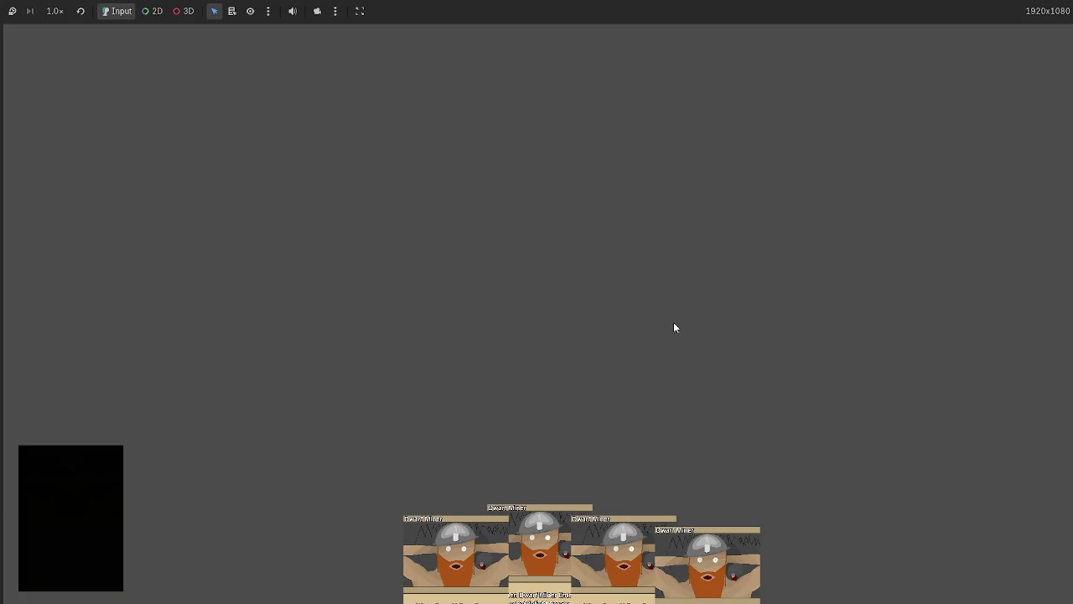
{"action": "mouse_move", "coordinate": [537, 545]}
{"action": "left_mouse_down"}
{"action": "mouse_move", "coordinate": [472, 302]}
{"action": "mouse_move", "coordinate": [404, 229]}
{"action": "mouse_move", "coordinate": [493, 243]}
{"action": "left_mouse_up"}
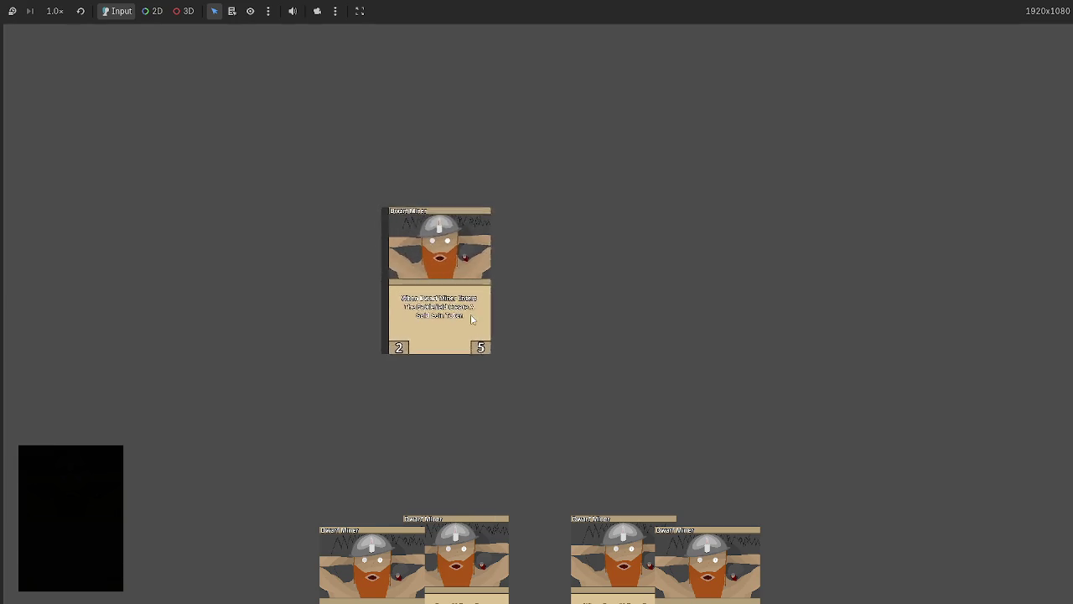
{"action": "key", "text": "F8"}
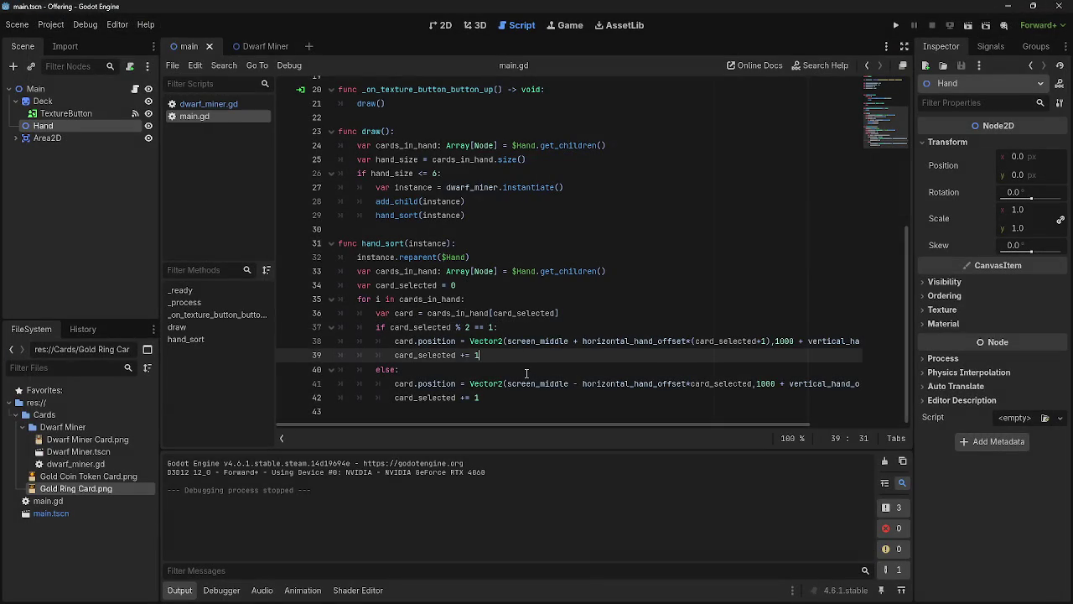
Step: Run the game twice, pulling and picking up the middle Dwarf Miner card from the hand
{"action": "left_click", "coordinate": [584, 314]}
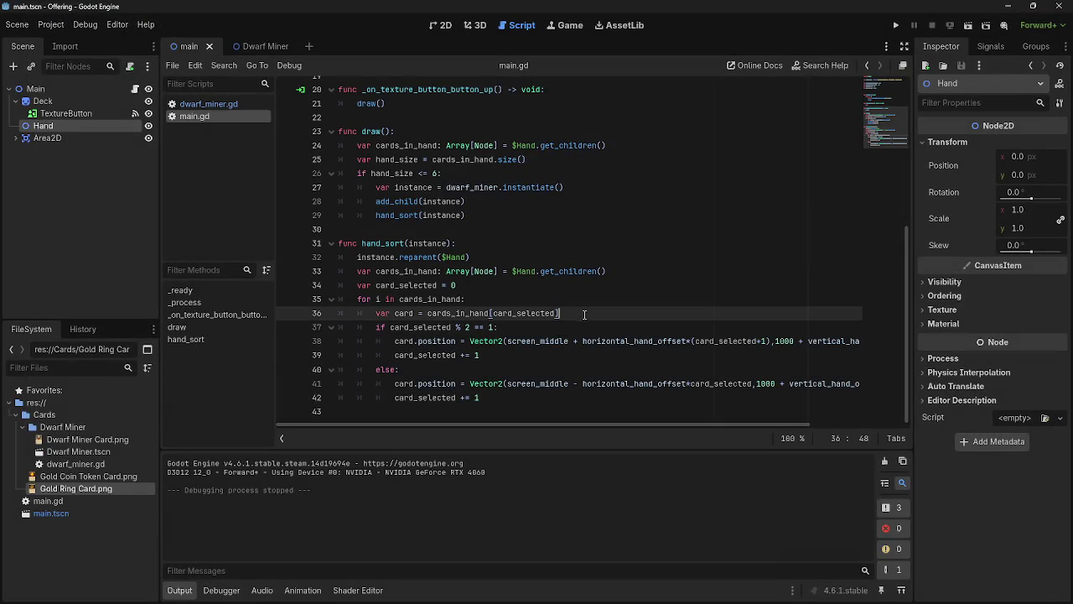
{"action": "left_click", "coordinate": [895, 27]}
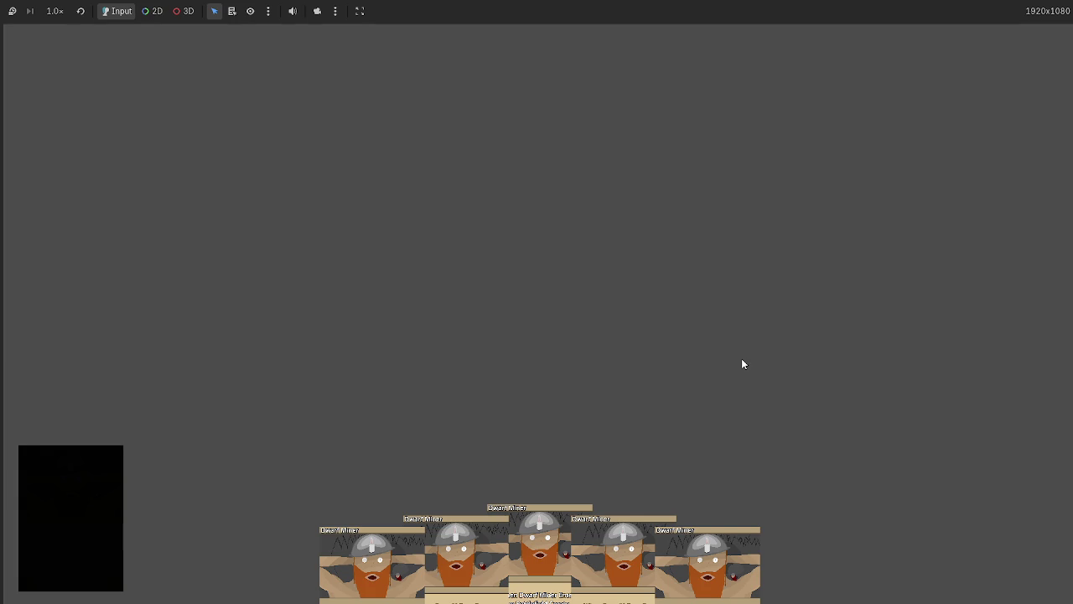
{"action": "mouse_move", "coordinate": [508, 509]}
{"action": "left_mouse_down"}
{"action": "mouse_move", "coordinate": [529, 337]}
{"action": "mouse_move", "coordinate": [513, 319]}
{"action": "mouse_move", "coordinate": [538, 321]}
{"action": "mouse_move", "coordinate": [534, 342]}
{"action": "mouse_move", "coordinate": [525, 332]}
{"action": "mouse_move", "coordinate": [523, 366]}
{"action": "left_mouse_up"}
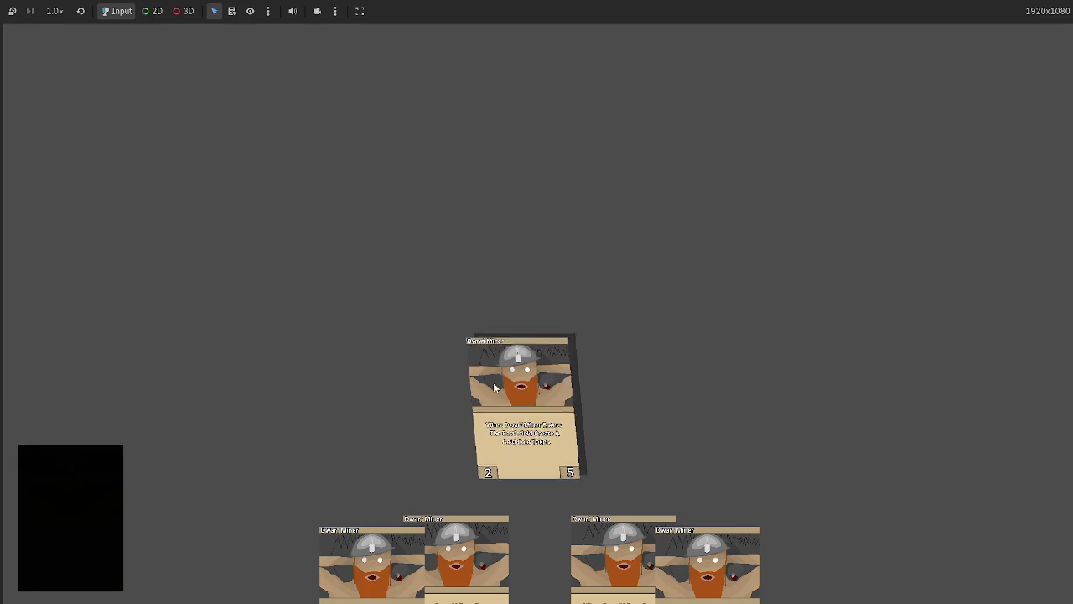
{"action": "key", "text": "F8"}
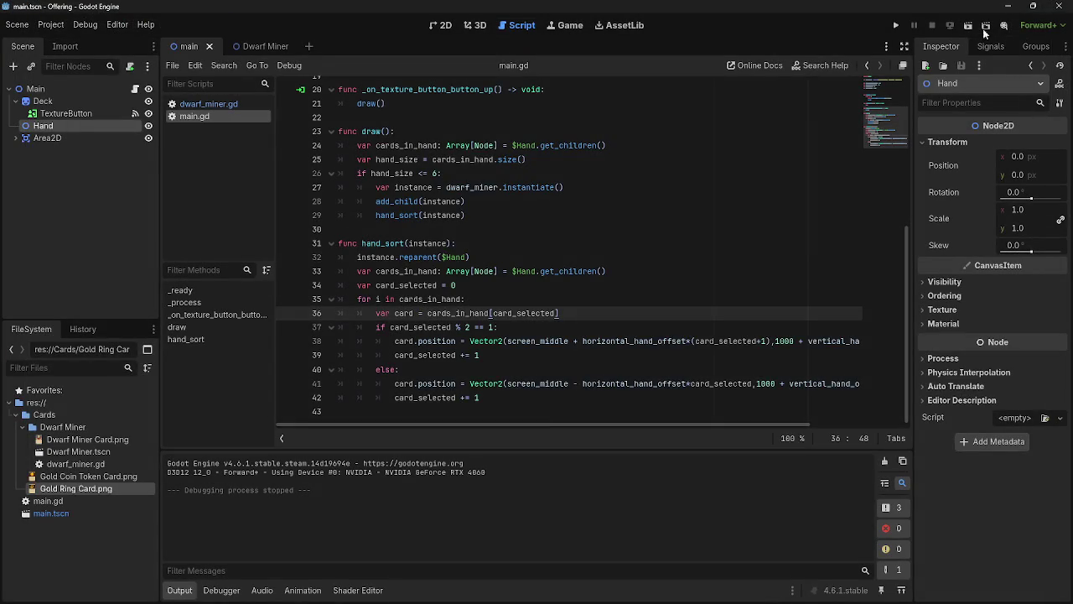
{"action": "left_click", "coordinate": [897, 25]}
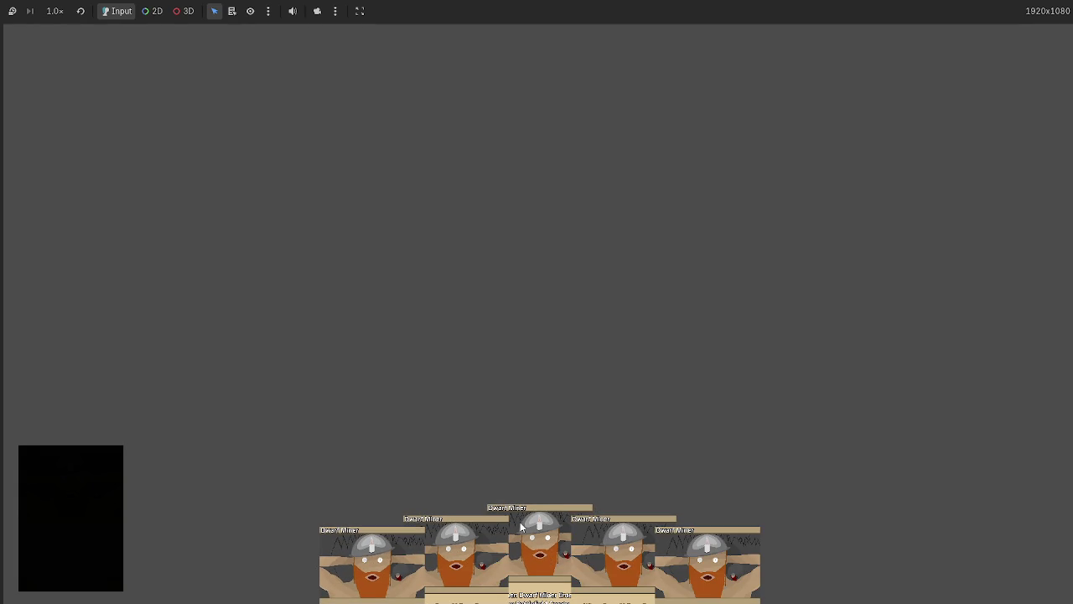
{"action": "left_click", "coordinate": [522, 517]}
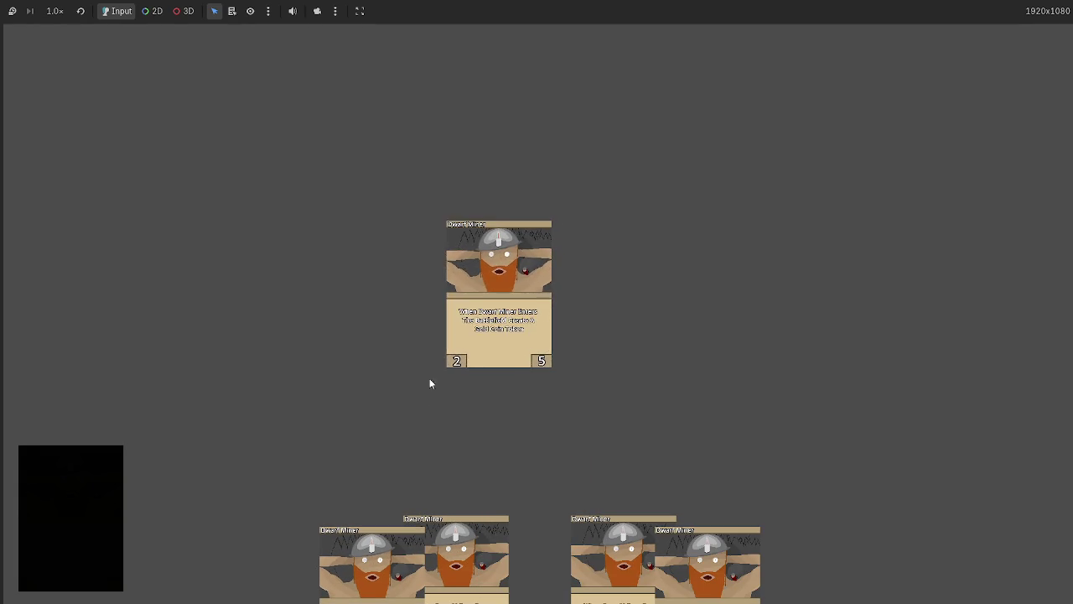
{"action": "key", "text": "F8"}
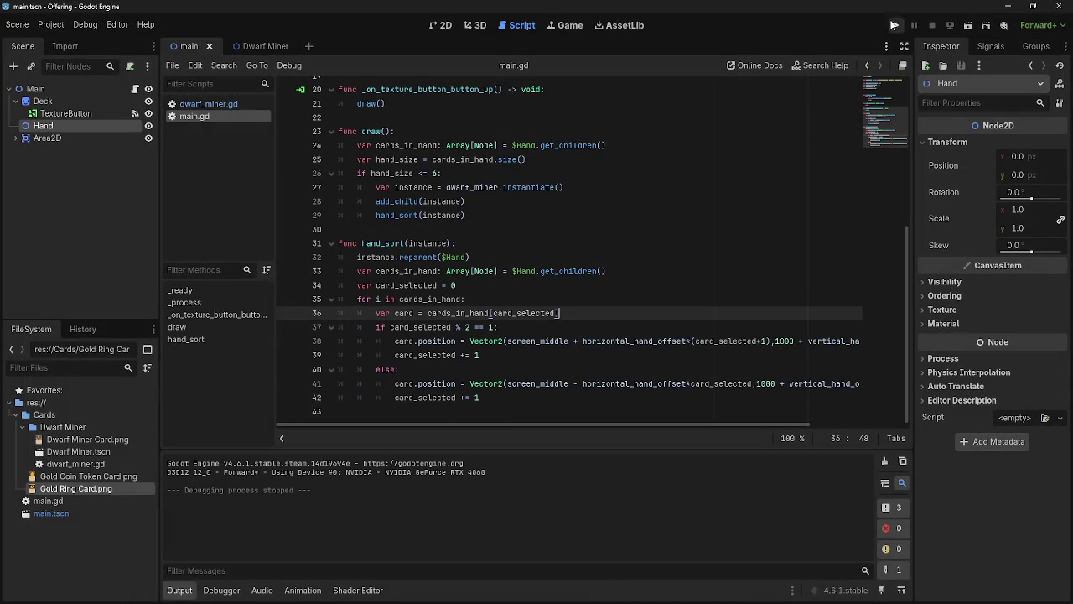
Step: Relaunch the game several more times, then return to the main scene's 2D view
{"action": "left_click", "coordinate": [893, 25]}
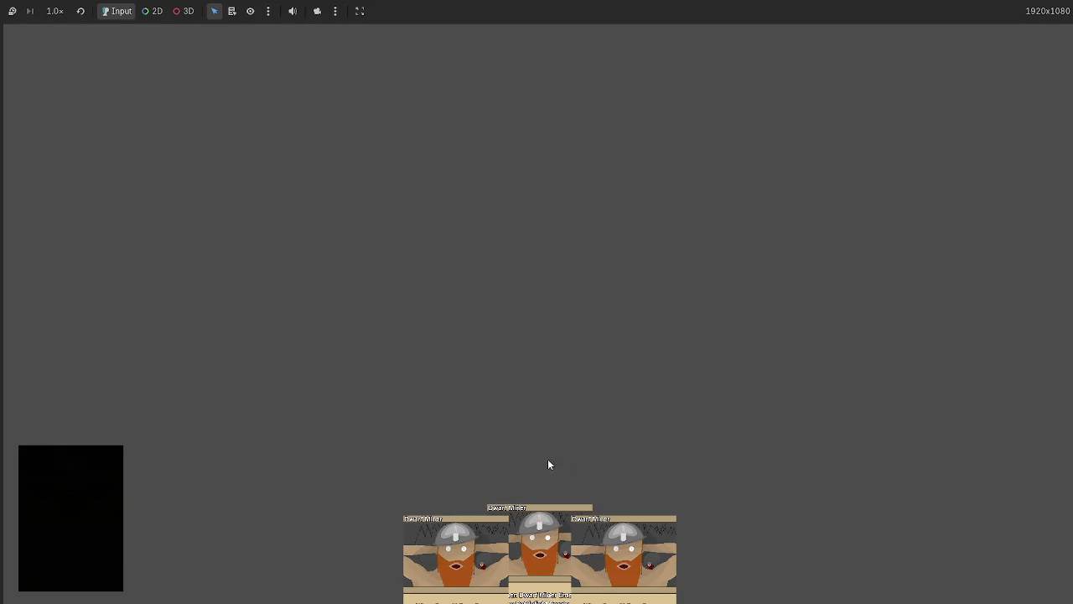
{"action": "key", "text": "F8"}
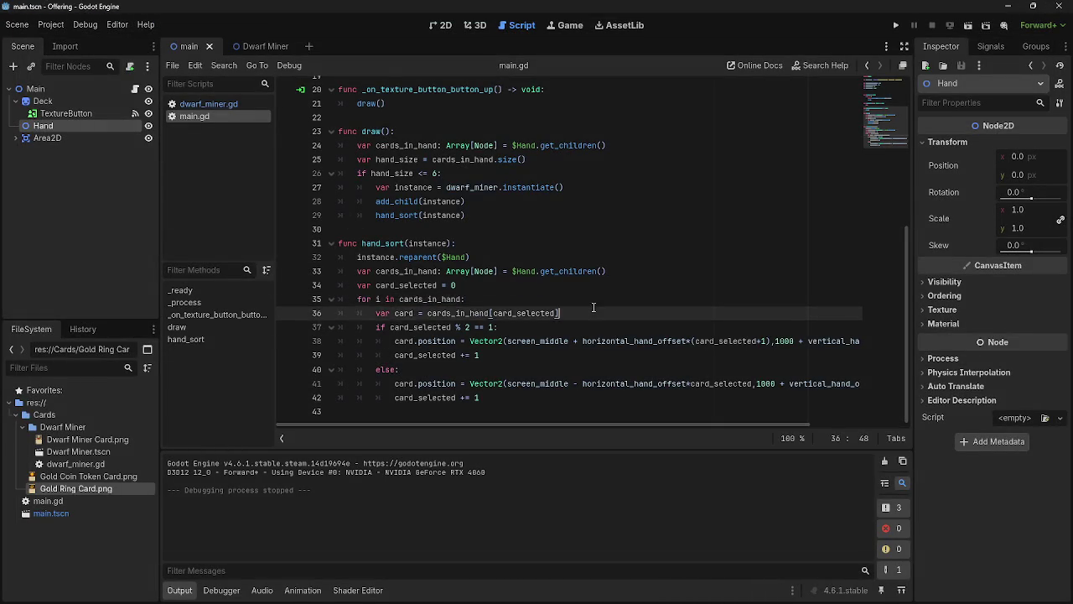
{"action": "key", "text": "Up"}
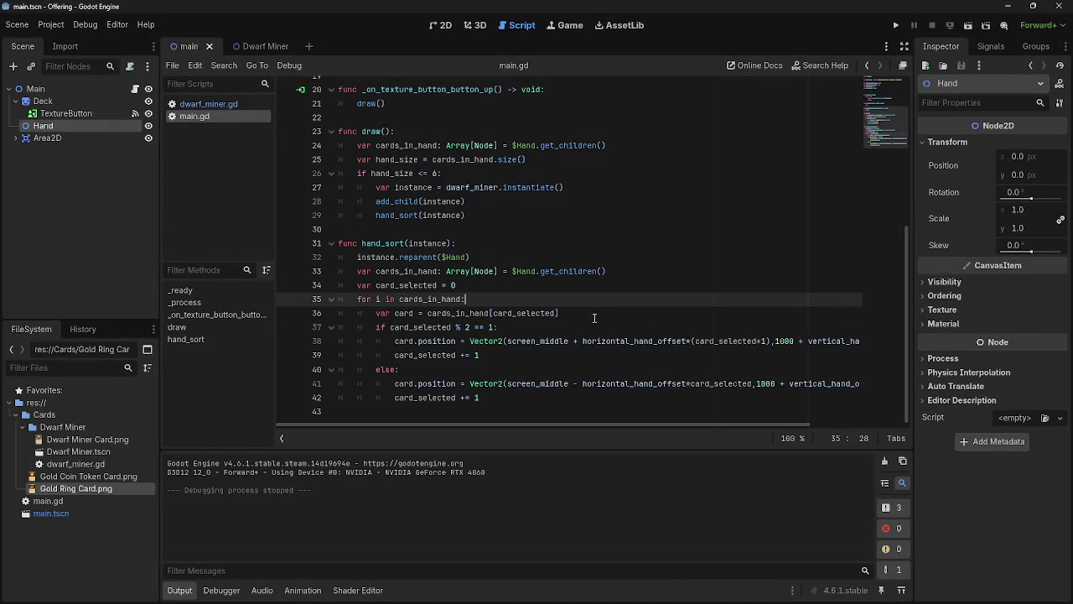
{"action": "left_click", "coordinate": [899, 25]}
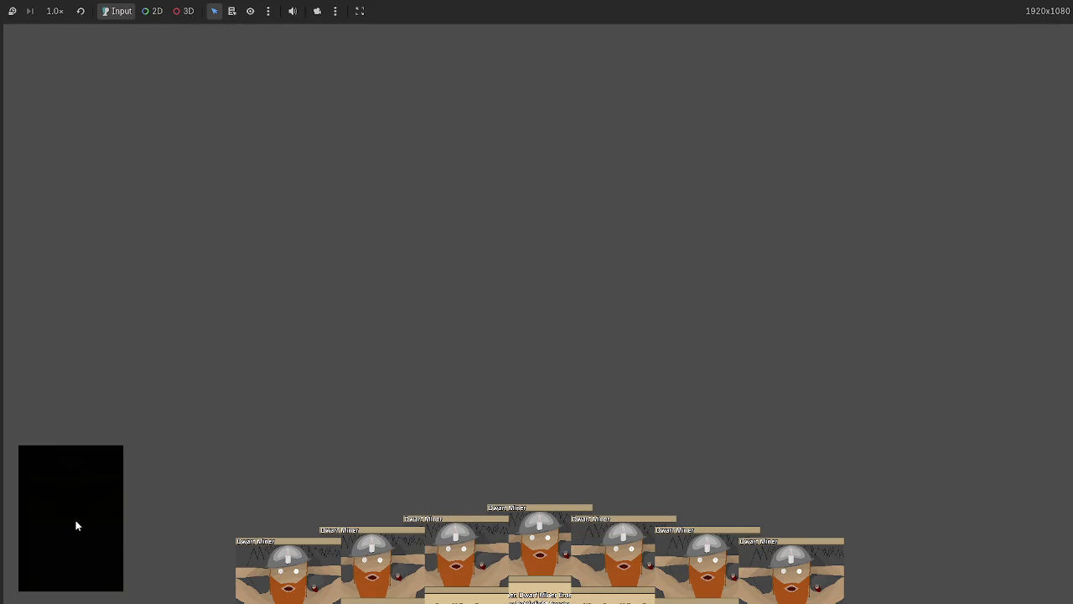
{"action": "key", "text": "F8"}
{"action": "left_click", "coordinate": [897, 25]}
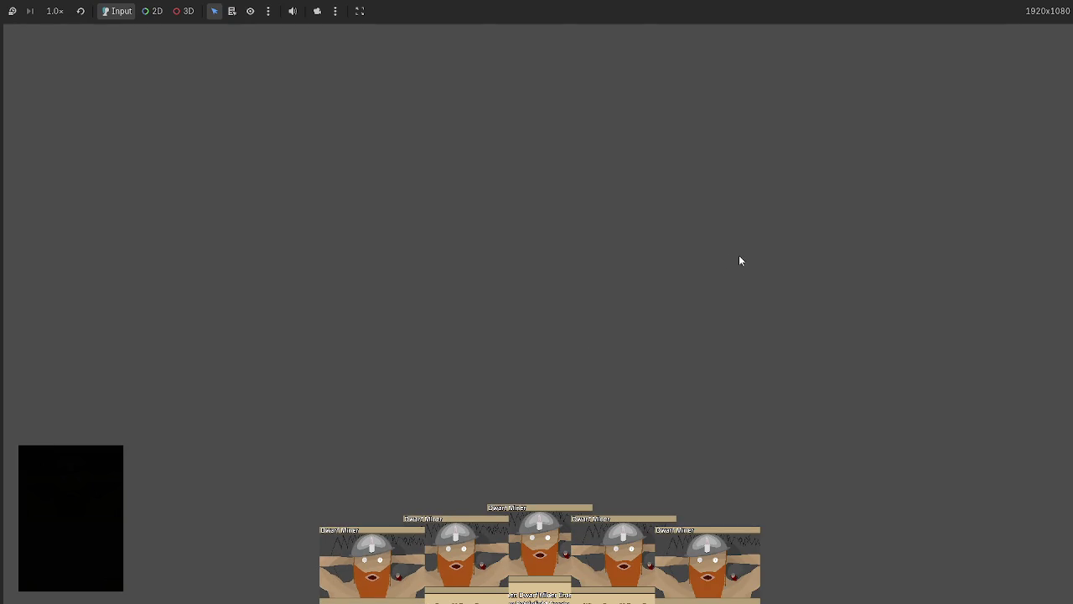
{"action": "key", "text": "F8"}
{"action": "left_click", "coordinate": [440, 25]}
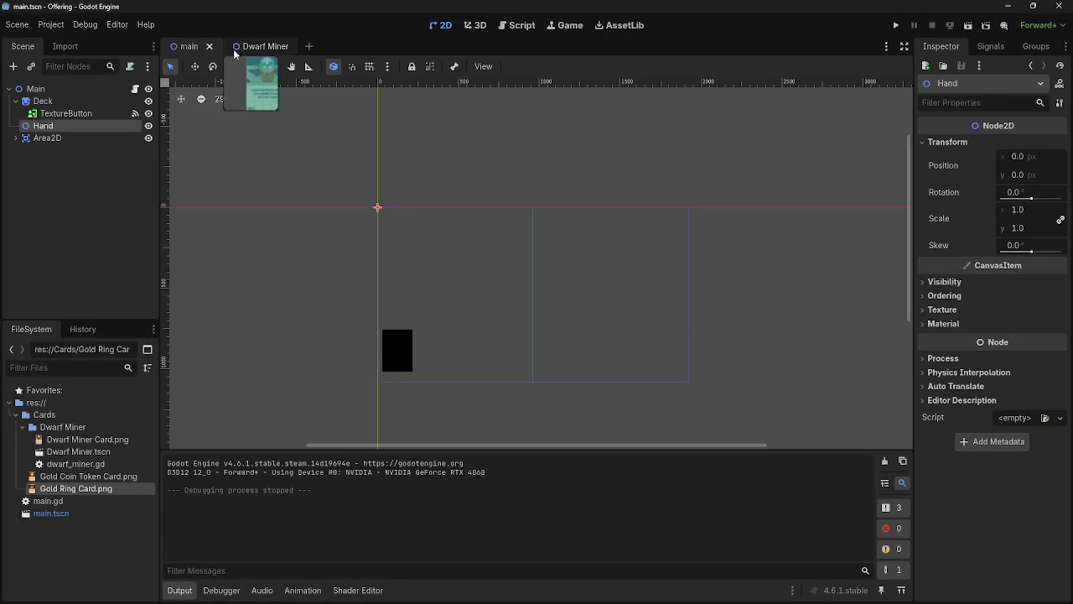
Step: In the Dwarf Miner scene, hide the Rules, Name, Damage and Health labels and preview the cards
{"action": "left_click", "coordinate": [260, 46]}
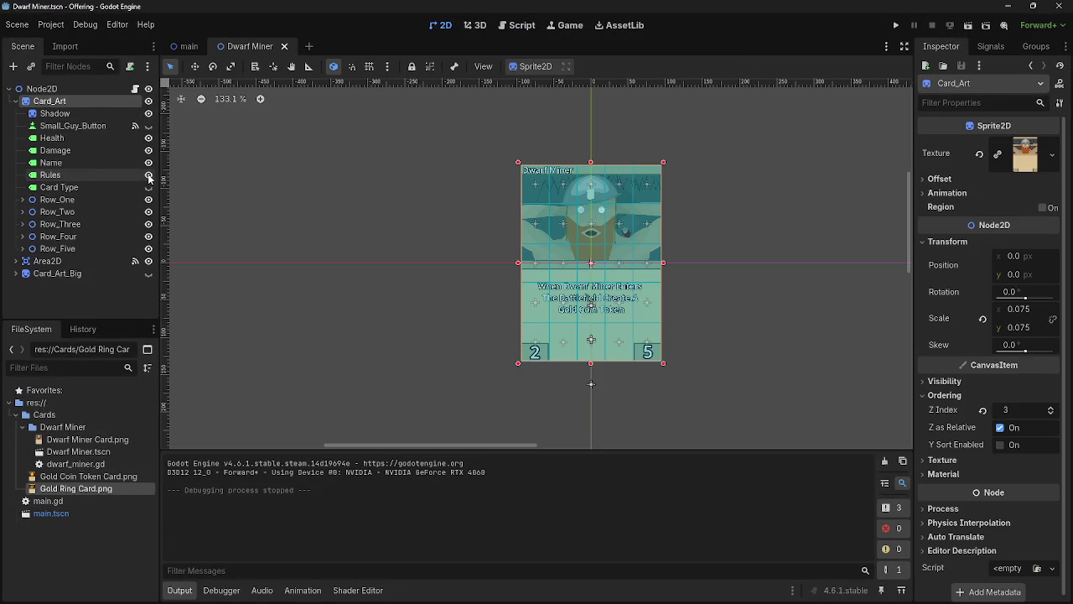
{"action": "left_click", "coordinate": [149, 174]}
{"action": "left_click", "coordinate": [148, 163]}
{"action": "left_click", "coordinate": [148, 150]}
{"action": "left_click", "coordinate": [148, 137]}
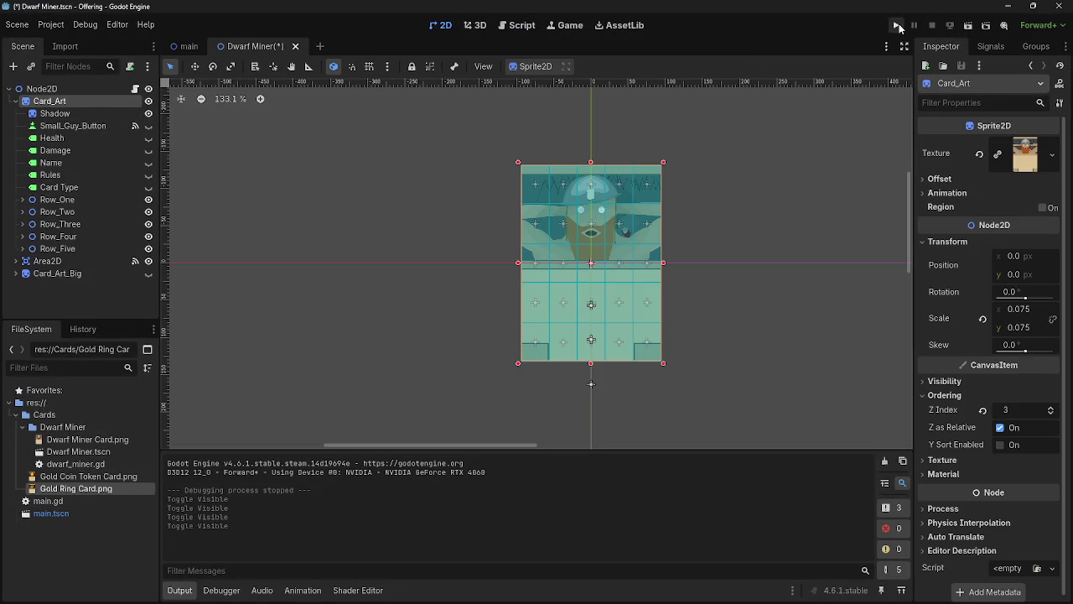
{"action": "left_click", "coordinate": [897, 26]}
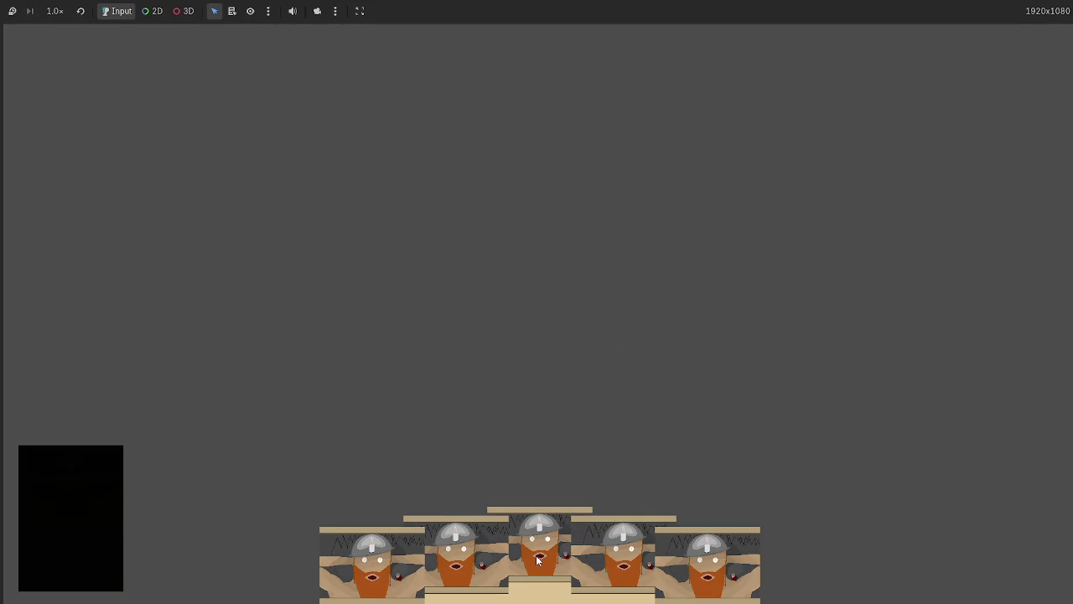
{"action": "key", "text": "F8"}
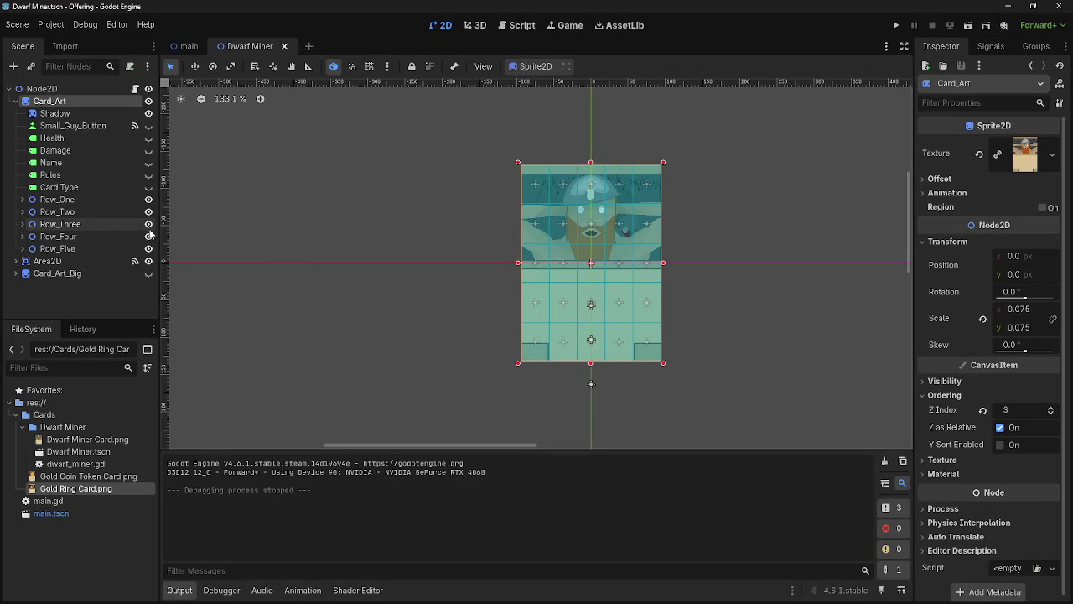
Step: Toggle the Rules and Card Type labels back to hidden and return to the main scene
{"action": "left_click", "coordinate": [148, 175]}
{"action": "left_click", "coordinate": [149, 188]}
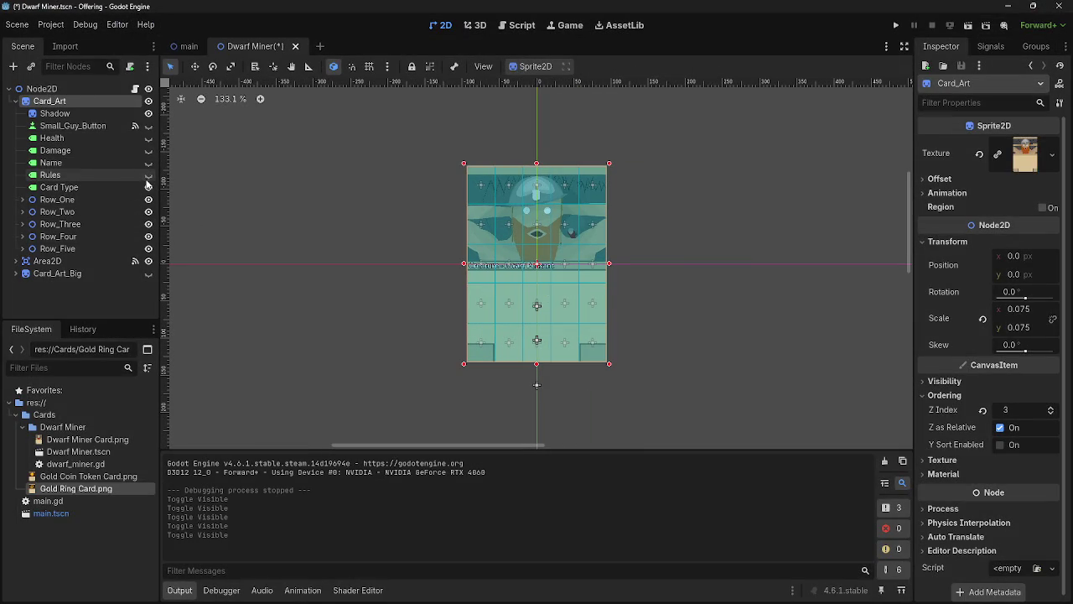
{"action": "left_click", "coordinate": [149, 175]}
{"action": "left_click", "coordinate": [148, 187]}
{"action": "left_click", "coordinate": [190, 47]}
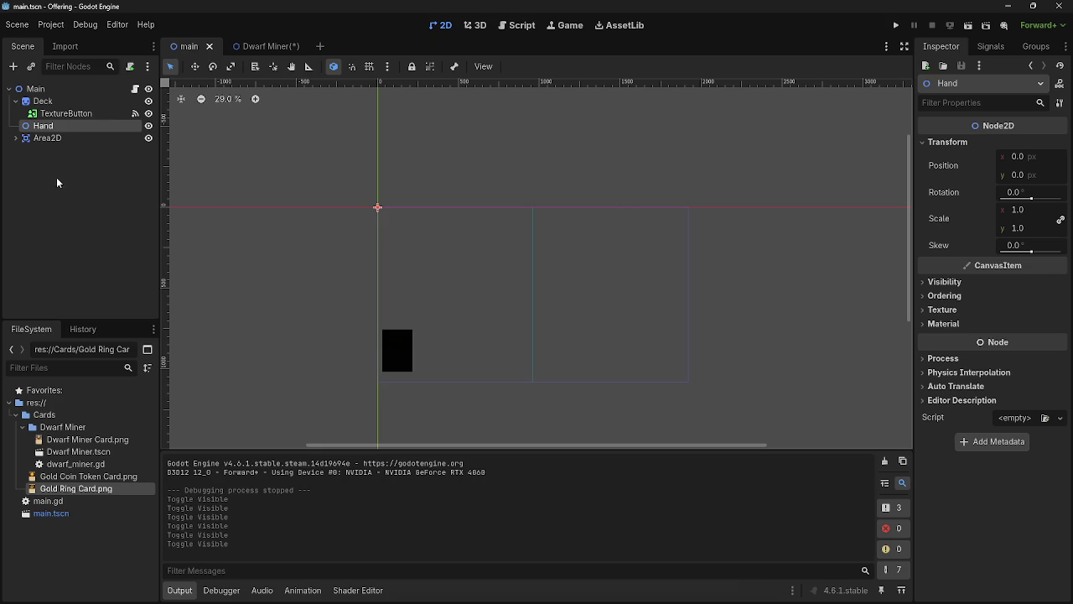
Step: Add a Node2D child under Main, move it above Area2D, and run the game
{"action": "left_click", "coordinate": [37, 90]}
{"action": "left_click", "coordinate": [12, 71]}
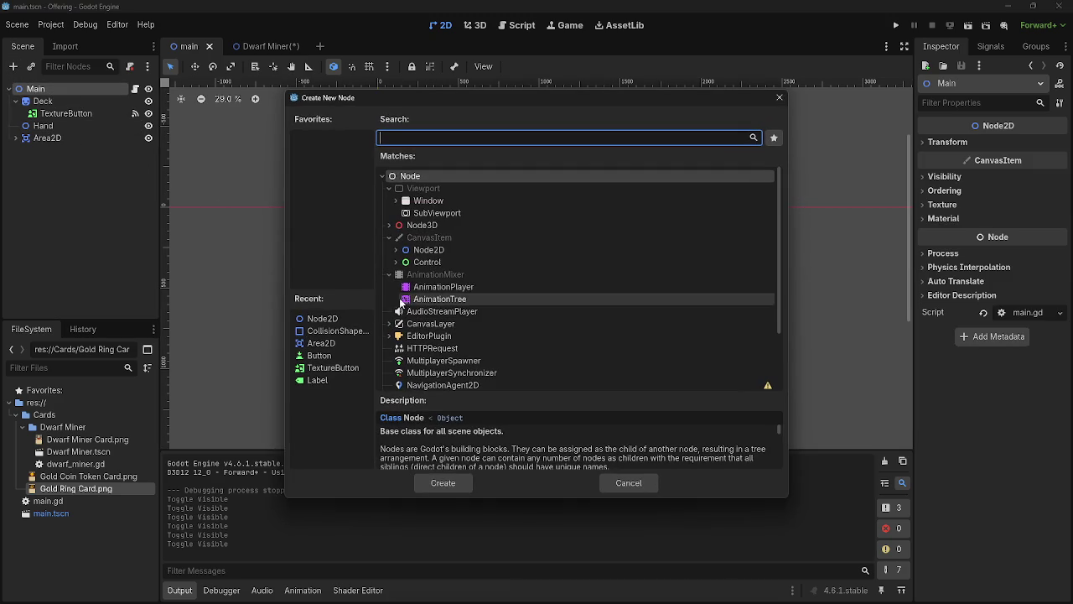
{"action": "left_click", "coordinate": [442, 482]}
{"action": "left_click_drag", "start_coordinate": [50, 150], "coordinate": [59, 139]}
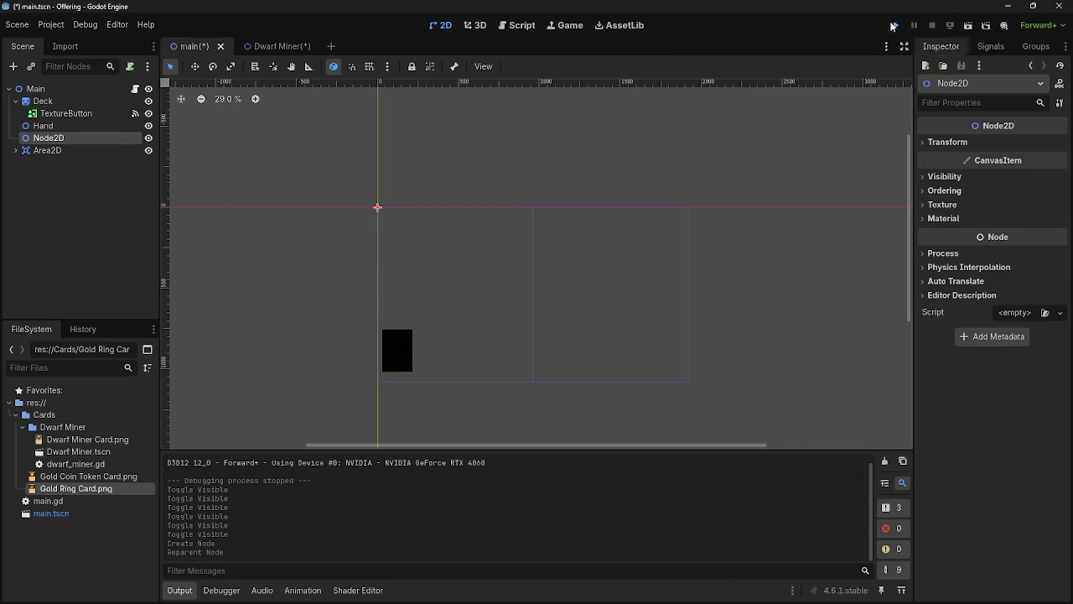
{"action": "left_click", "coordinate": [894, 26]}
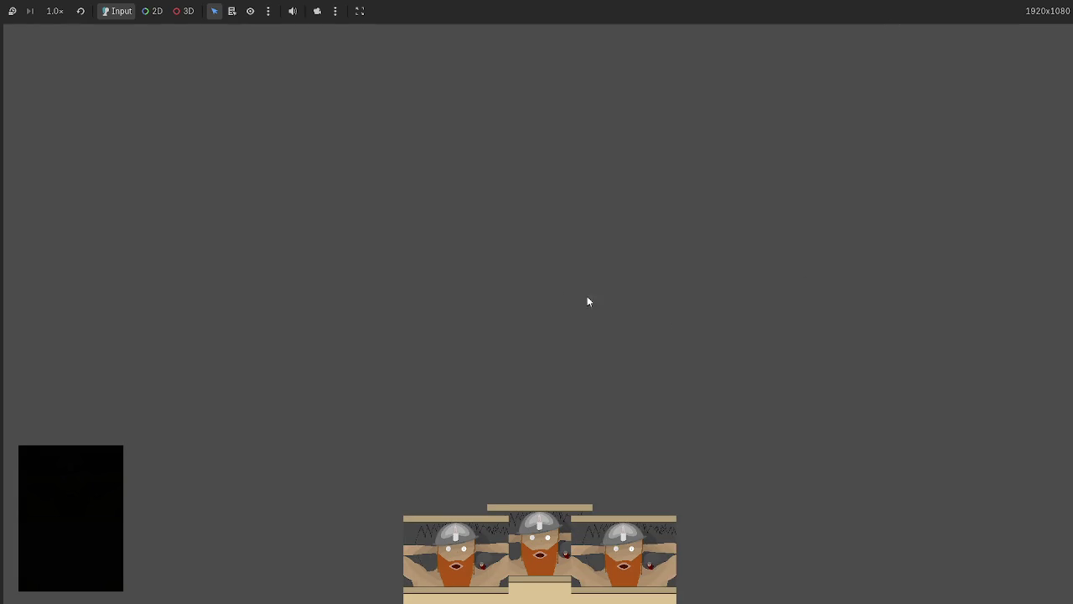
Step: Drag the centre Dwarf Miner card up to mid-screen, then stop the running game
{"action": "mouse_move", "coordinate": [555, 503]}
{"action": "left_mouse_down"}
{"action": "mouse_move", "coordinate": [541, 298]}
{"action": "mouse_move", "coordinate": [522, 315]}
{"action": "left_mouse_up"}
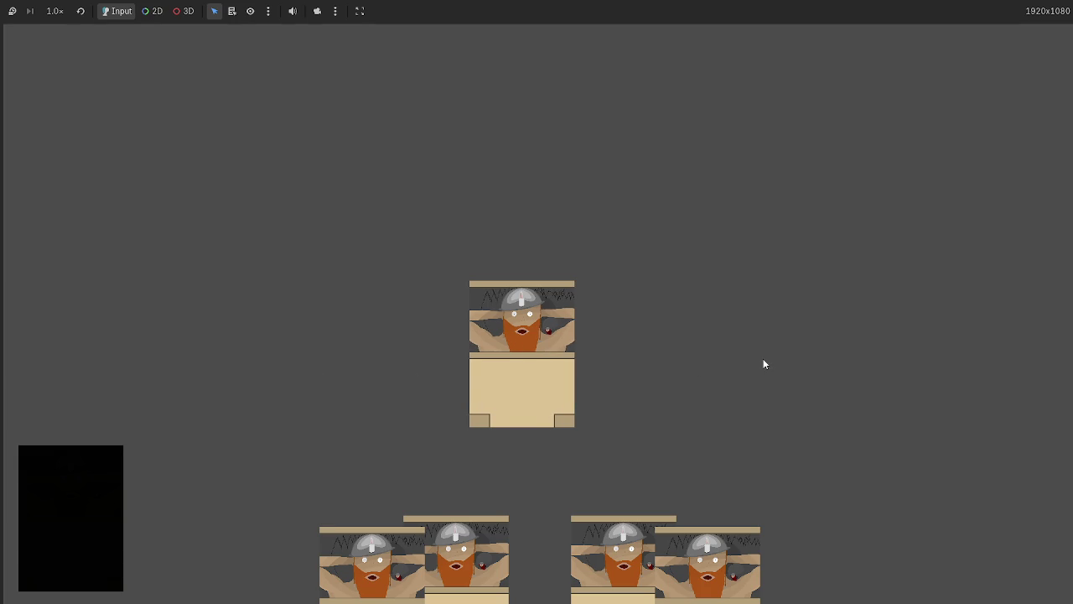
{"action": "key", "text": "F8"}
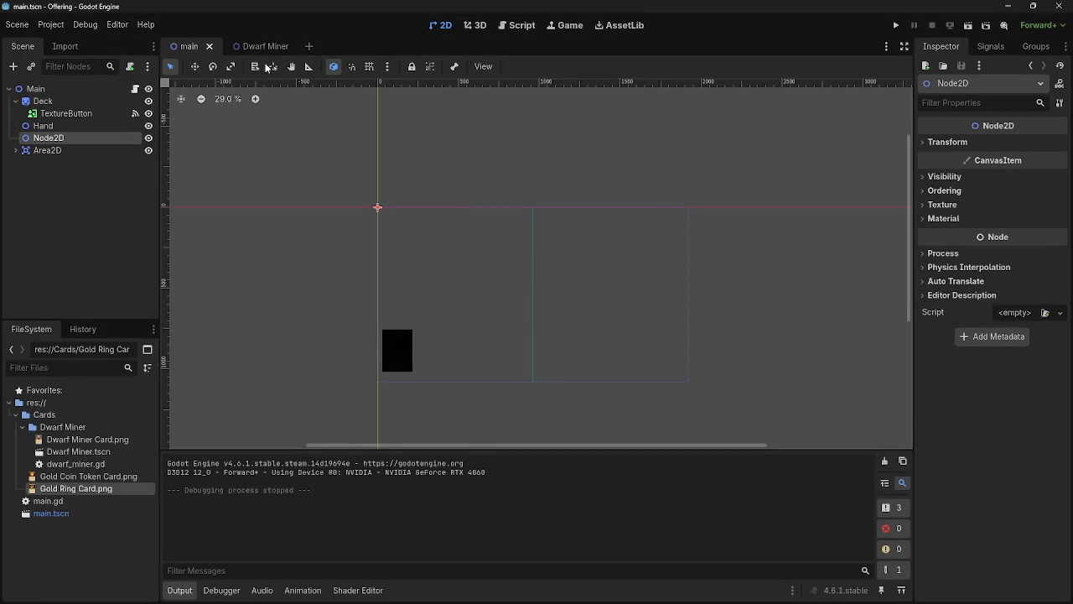
Step: Browse the Node2D subclasses in the Create New Node dialog, then cancel without adding
{"action": "scroll", "coordinate": [494, 283], "scroll_direction": "up", "scroll_amount": 1}
{"action": "scroll", "coordinate": [546, 305], "scroll_direction": "up", "scroll_amount": 4}
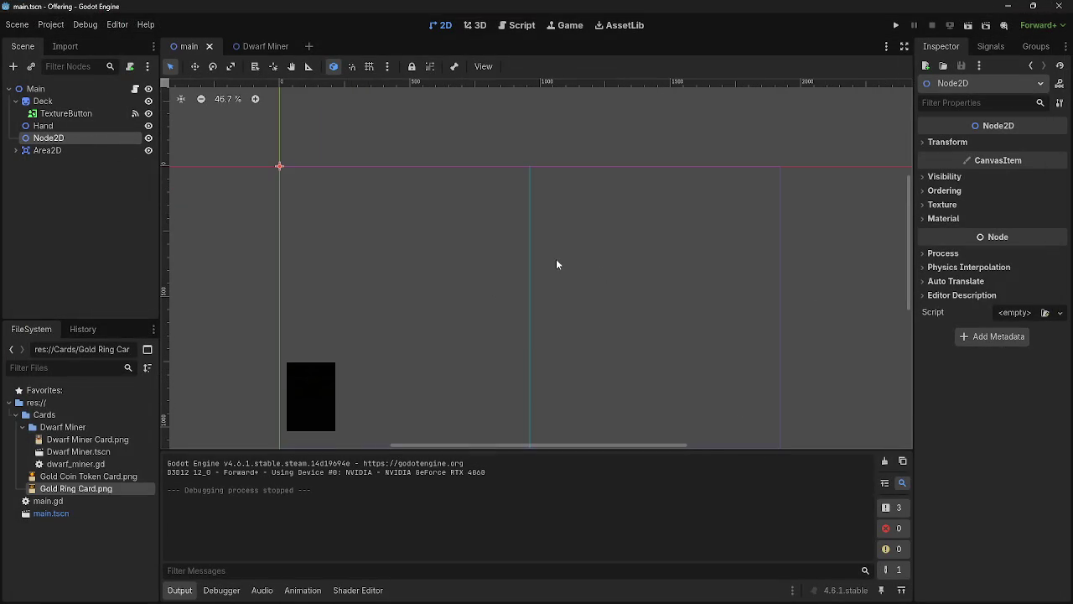
{"action": "scroll", "coordinate": [395, 226], "scroll_direction": "down", "scroll_amount": 1}
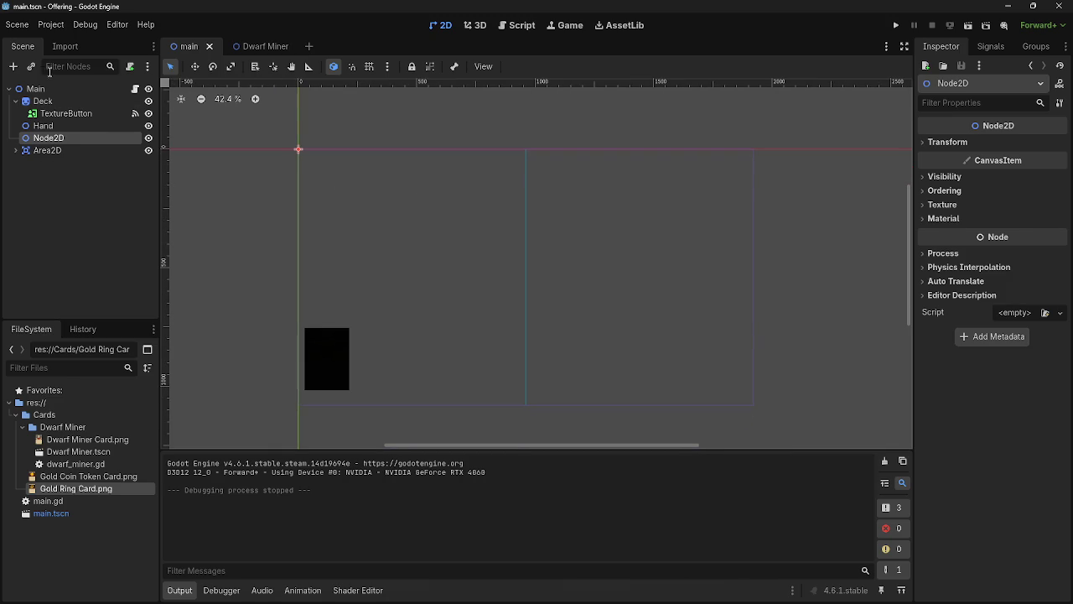
{"action": "left_click", "coordinate": [18, 67]}
{"action": "left_click", "coordinate": [473, 247]}
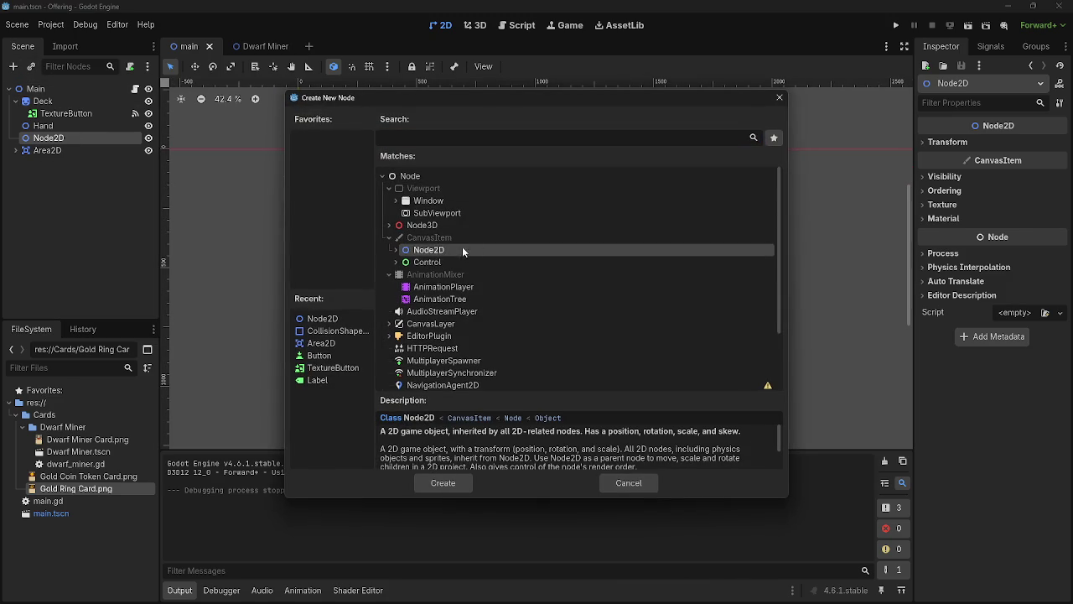
{"action": "left_click", "coordinate": [396, 250]}
{"action": "scroll", "coordinate": [444, 286], "scroll_direction": "down", "scroll_amount": 1}
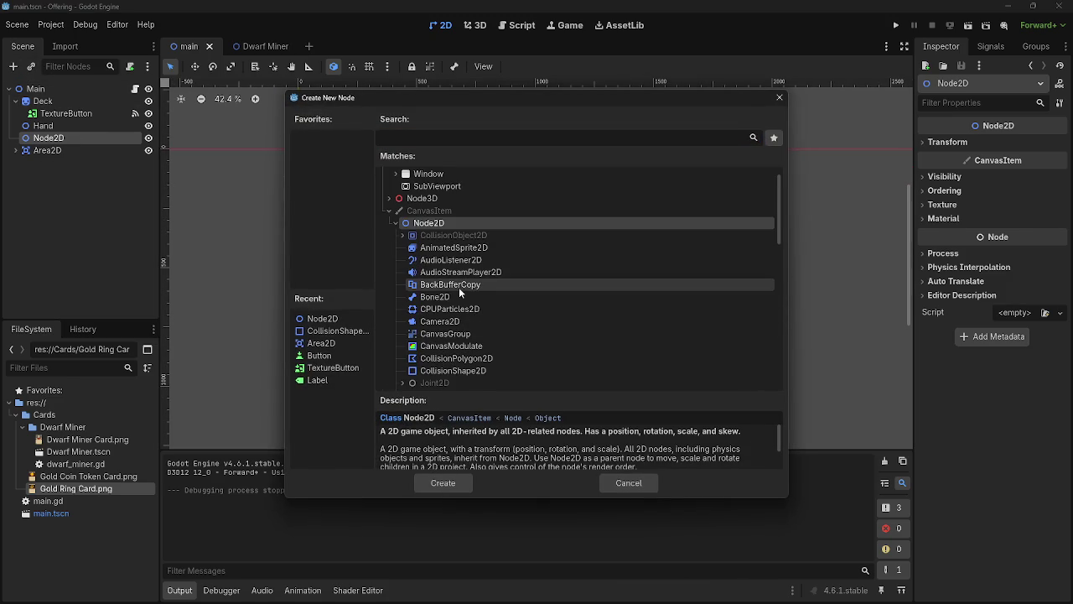
{"action": "scroll", "coordinate": [463, 308], "scroll_direction": "down", "scroll_amount": 1}
{"action": "scroll", "coordinate": [490, 341], "scroll_direction": "down", "scroll_amount": 6}
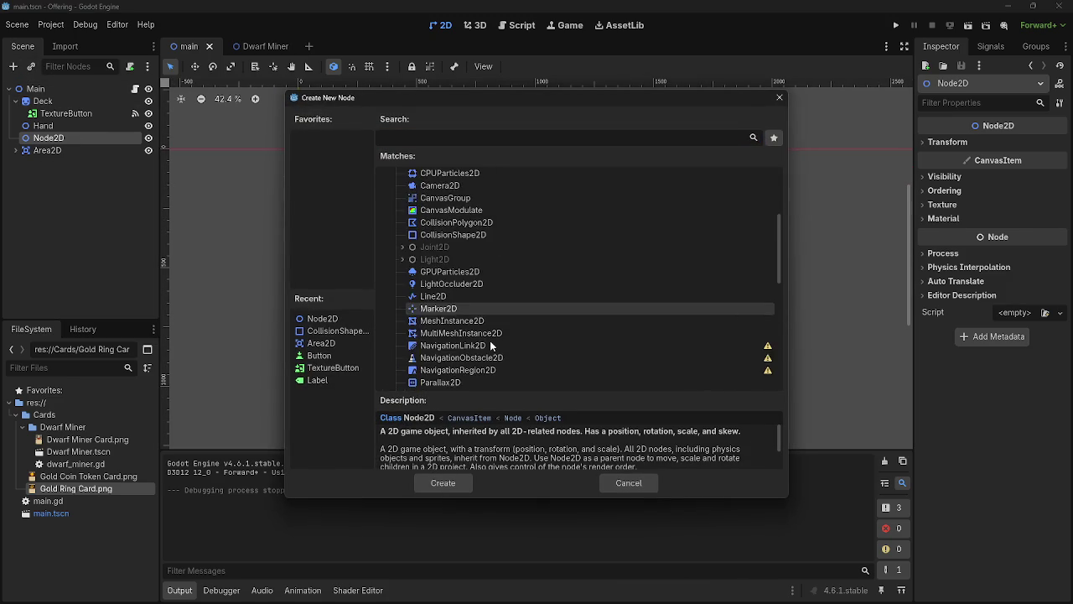
{"action": "left_click", "coordinate": [624, 483]}
Step: Copy the Area2D node and paste it under Main as Area2D2
{"action": "left_click", "coordinate": [50, 150]}
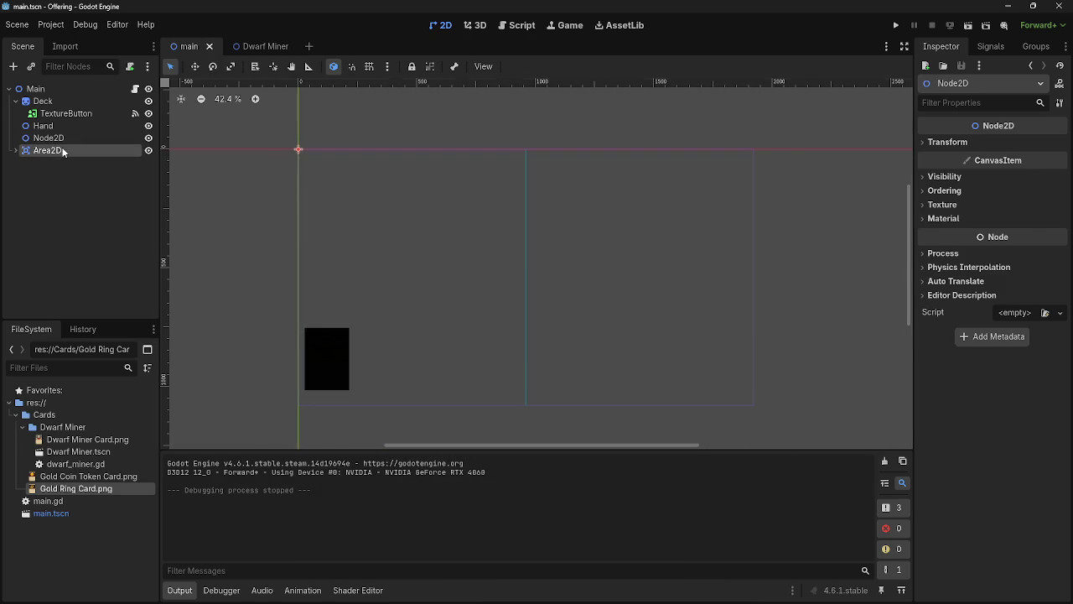
{"action": "key", "text": "Right"}
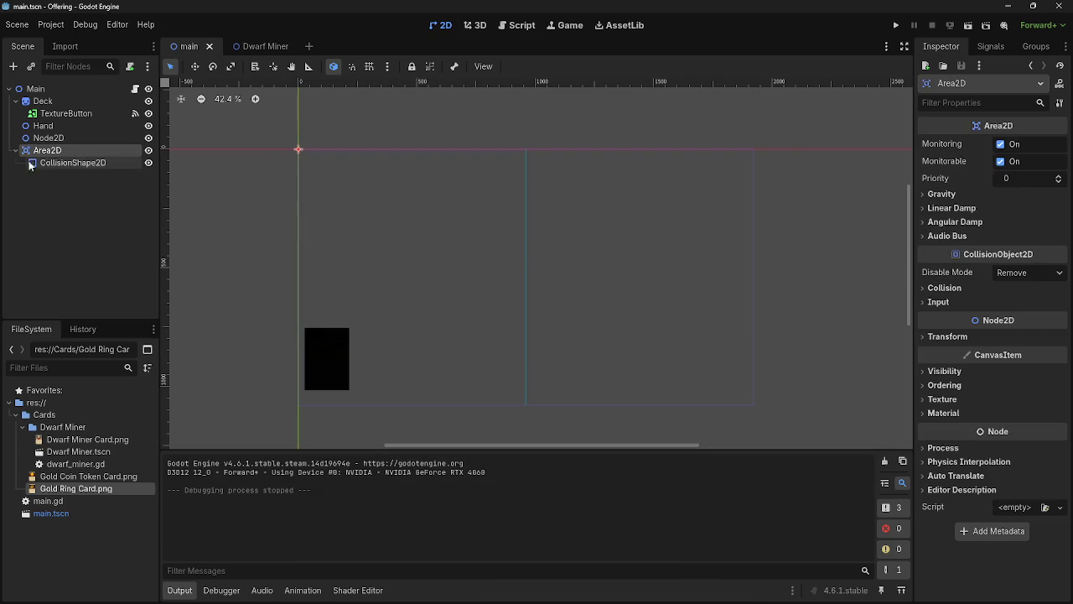
{"action": "key", "text": "Left"}
{"action": "left_click", "coordinate": [50, 88]}
{"action": "key", "text": "ctrl+v"}
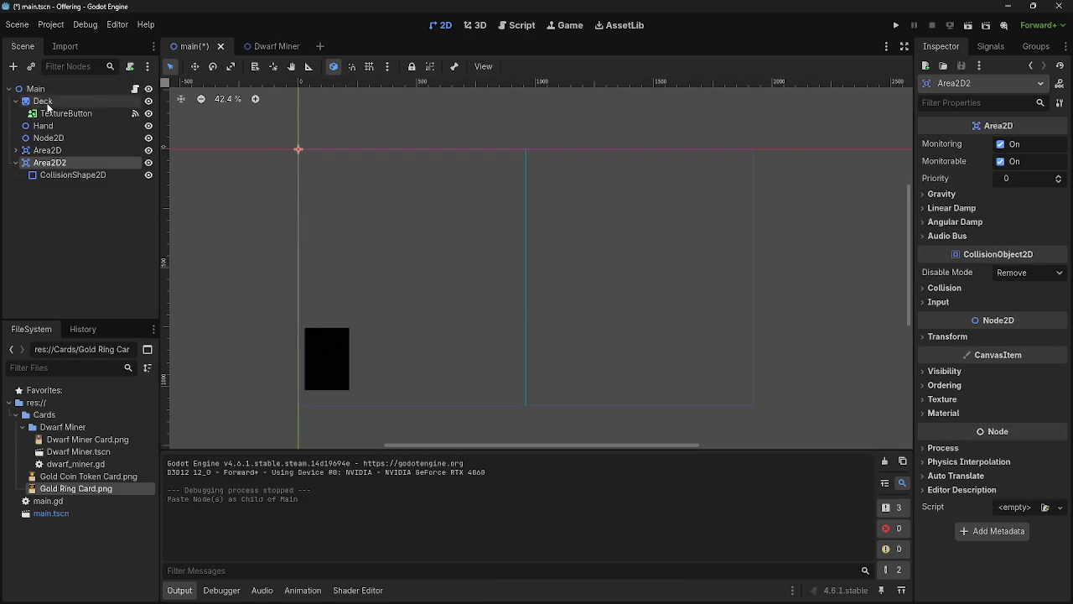
{"action": "left_click", "coordinate": [52, 150]}
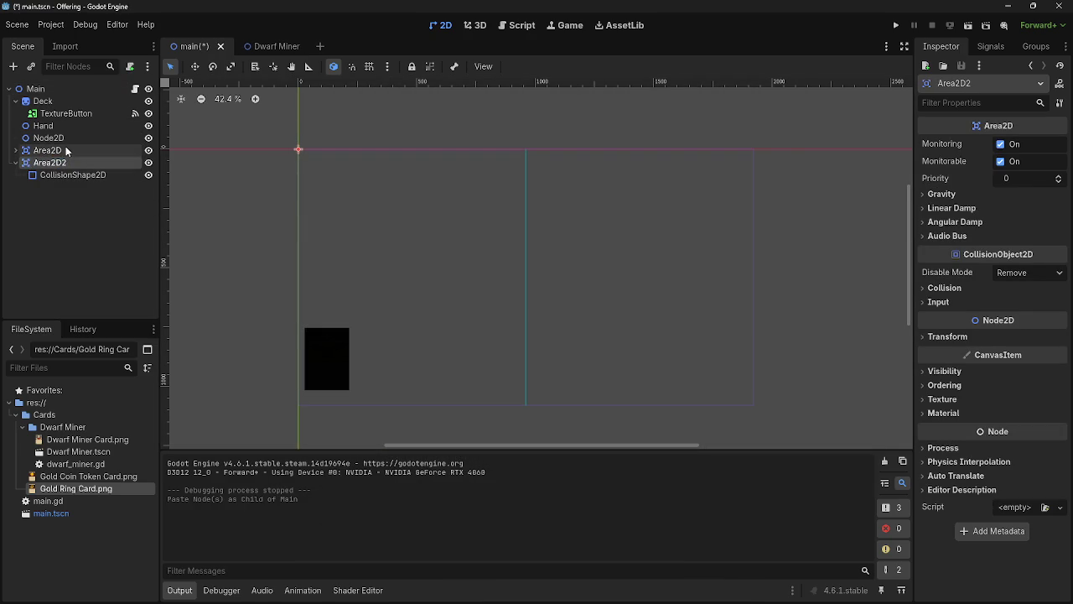
Step: Rename the original Area2D to Center Line and Area2D2 to Middle Line
{"action": "left_click", "coordinate": [66, 148]}
{"action": "type", "text": "Ce"}
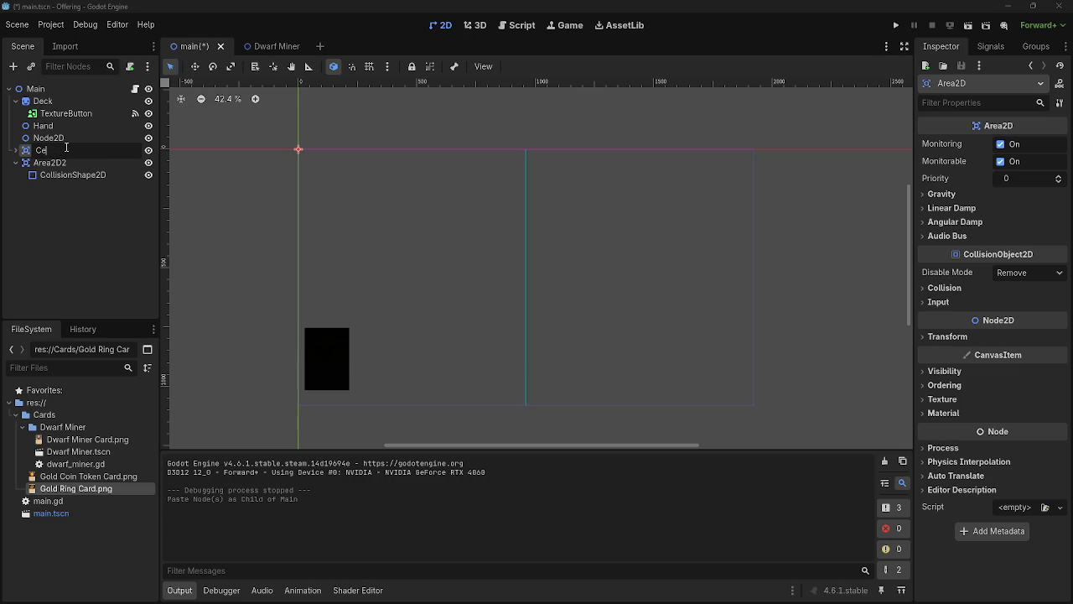
{"action": "type", "text": "nte"}
{"action": "key", "text": "Return"}
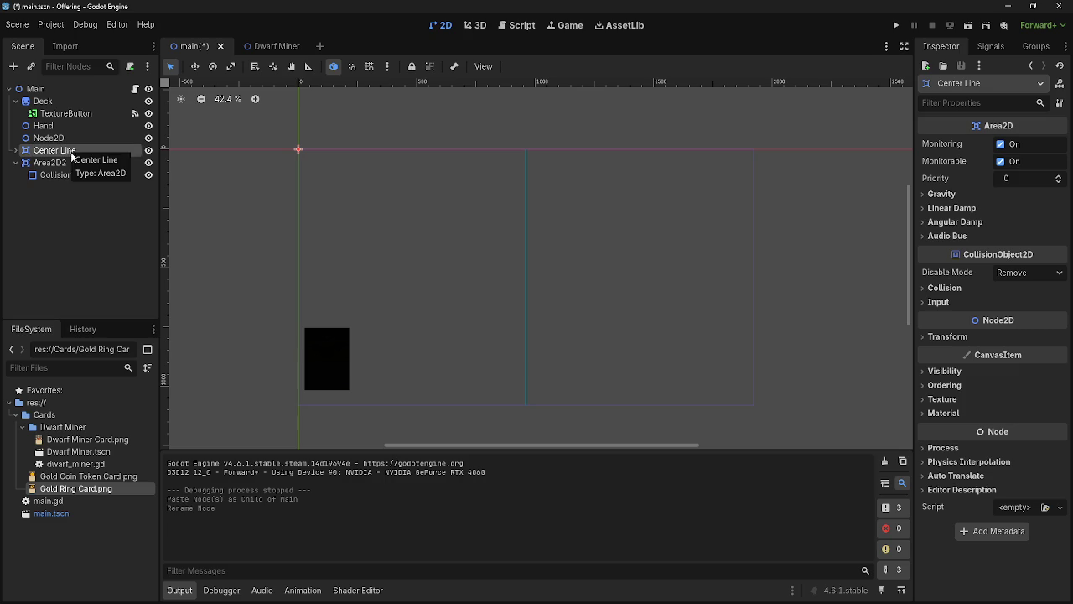
{"action": "left_click", "coordinate": [71, 161]}
{"action": "left_click", "coordinate": [70, 161]}
{"action": "type", "text": "Mi"}
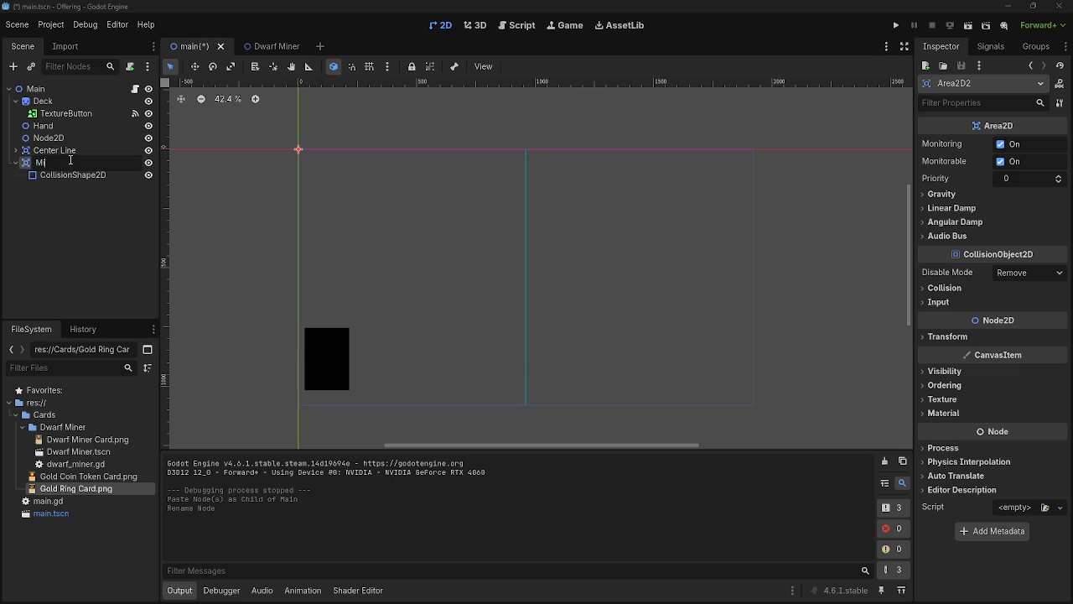
{"action": "type", "text": "ne"}
{"action": "key", "text": "Return"}
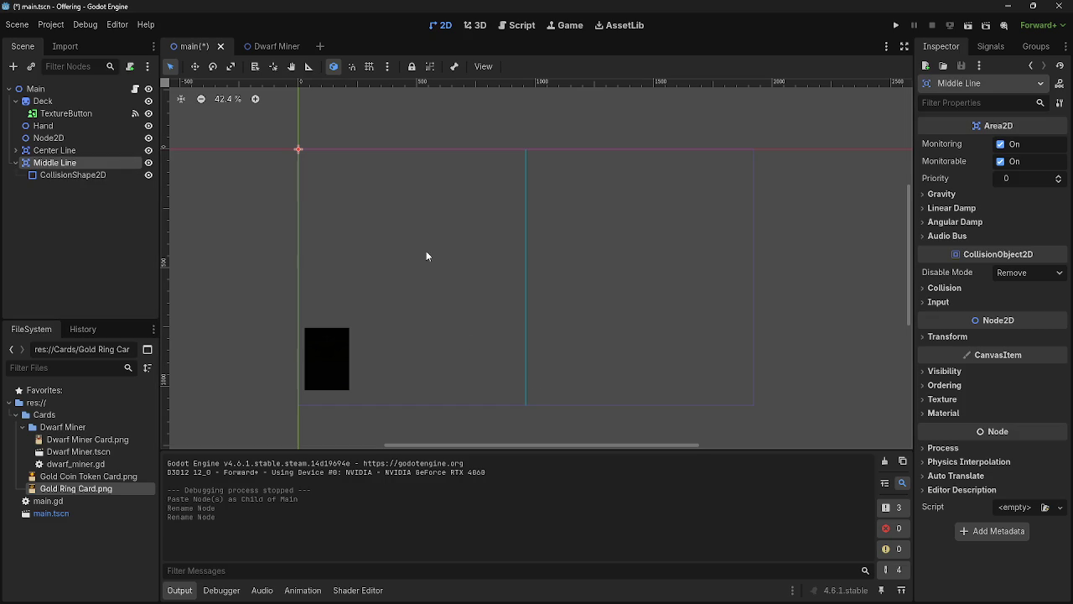
Step: Glance at the main script, then undo a stray rotation edit so Middle Line stays at 0
{"action": "left_click", "coordinate": [521, 27]}
{"action": "left_click", "coordinate": [444, 26]}
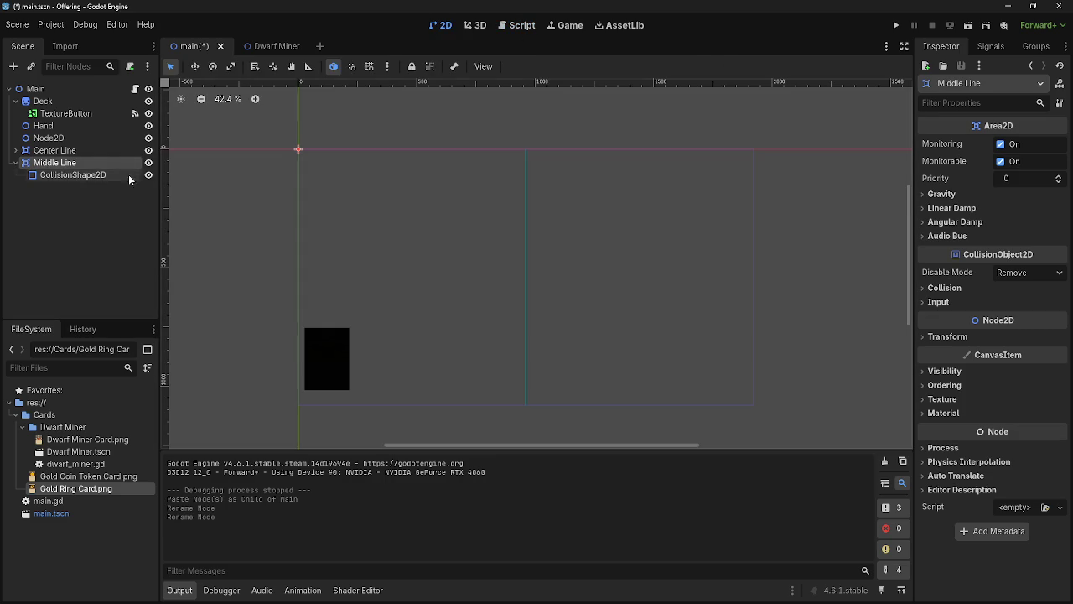
{"action": "left_click", "coordinate": [975, 337]}
{"action": "left_click", "coordinate": [1027, 394]}
{"action": "left_click_drag", "start_coordinate": [1027, 395], "coordinate": [1026, 399]}
{"action": "key", "text": "ctrl+z"}
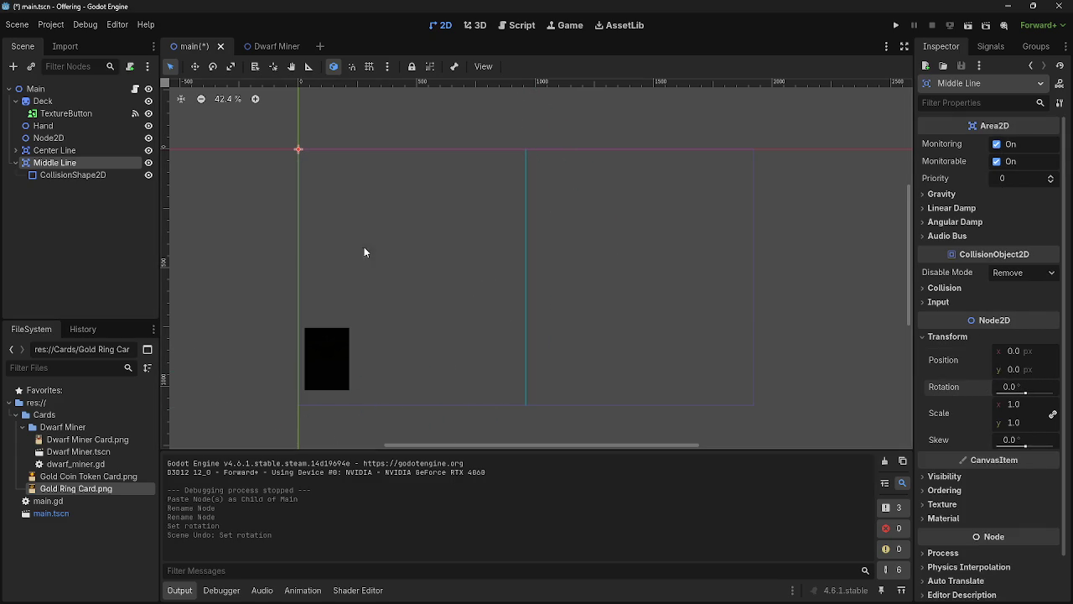
Step: Expand Middle Line's SegmentShape2D and set point B's y to 540
{"action": "left_click", "coordinate": [73, 175]}
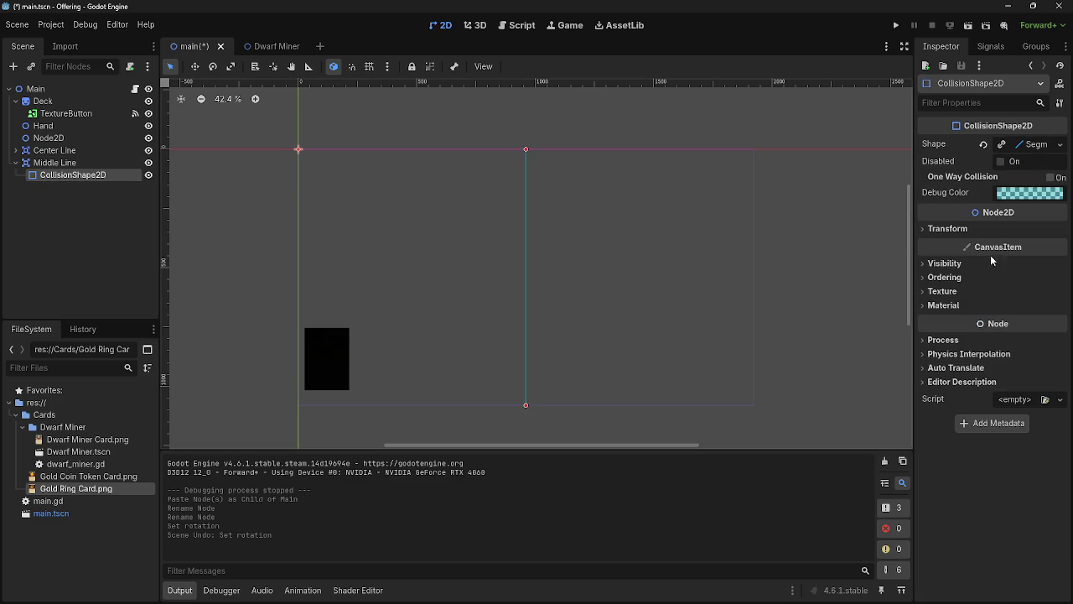
{"action": "left_click", "coordinate": [982, 230]}
{"action": "left_click", "coordinate": [981, 232]}
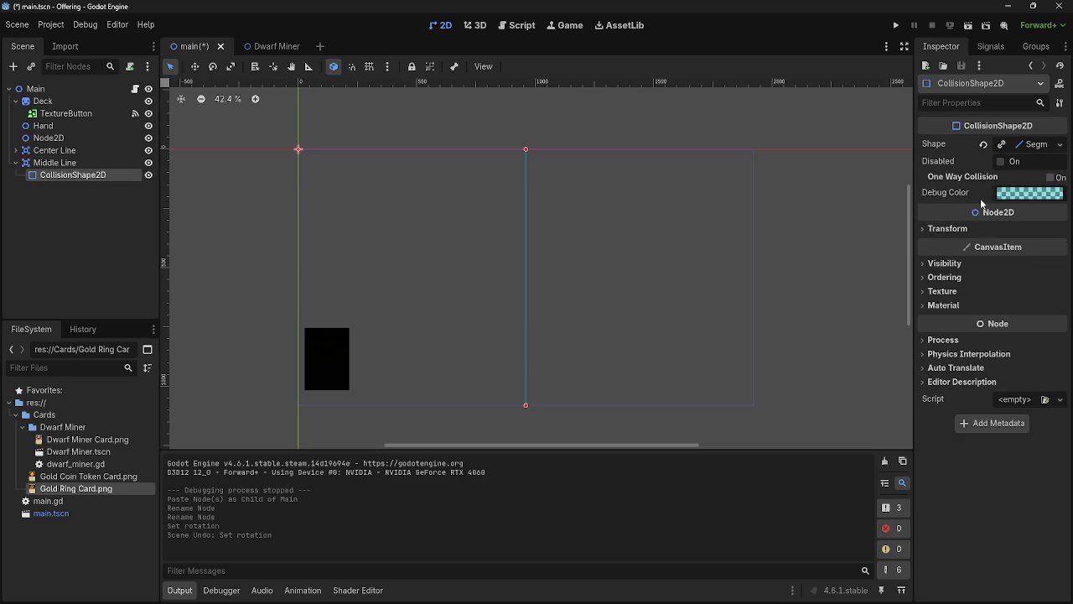
{"action": "left_click", "coordinate": [1037, 144]}
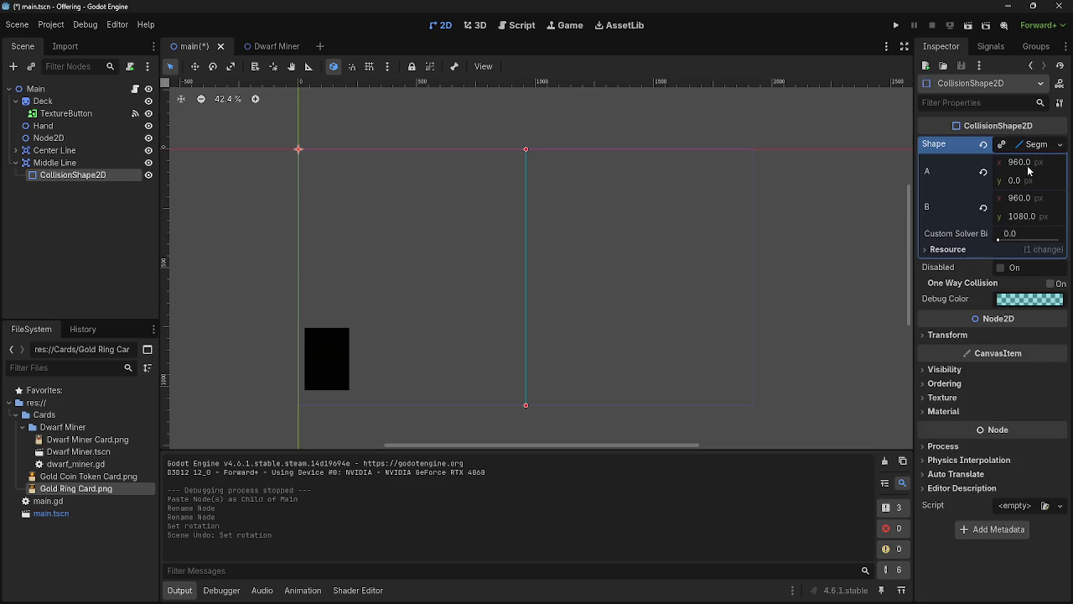
{"action": "left_click", "coordinate": [1020, 162]}
{"action": "left_click", "coordinate": [1020, 177]}
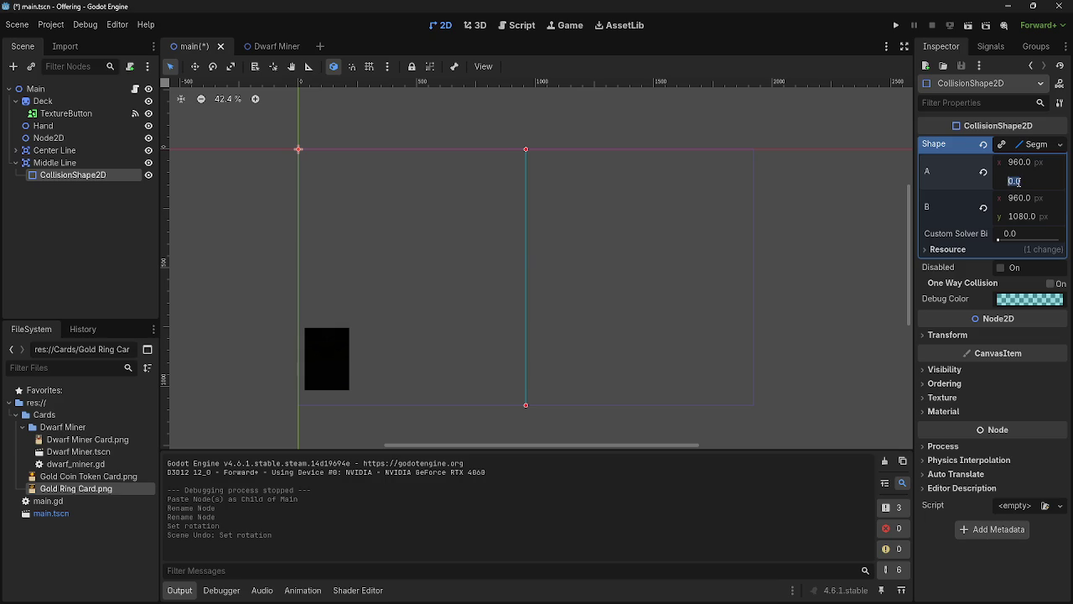
{"action": "key", "text": "Return"}
{"action": "left_click", "coordinate": [1022, 217]}
{"action": "type", "text": "5"}
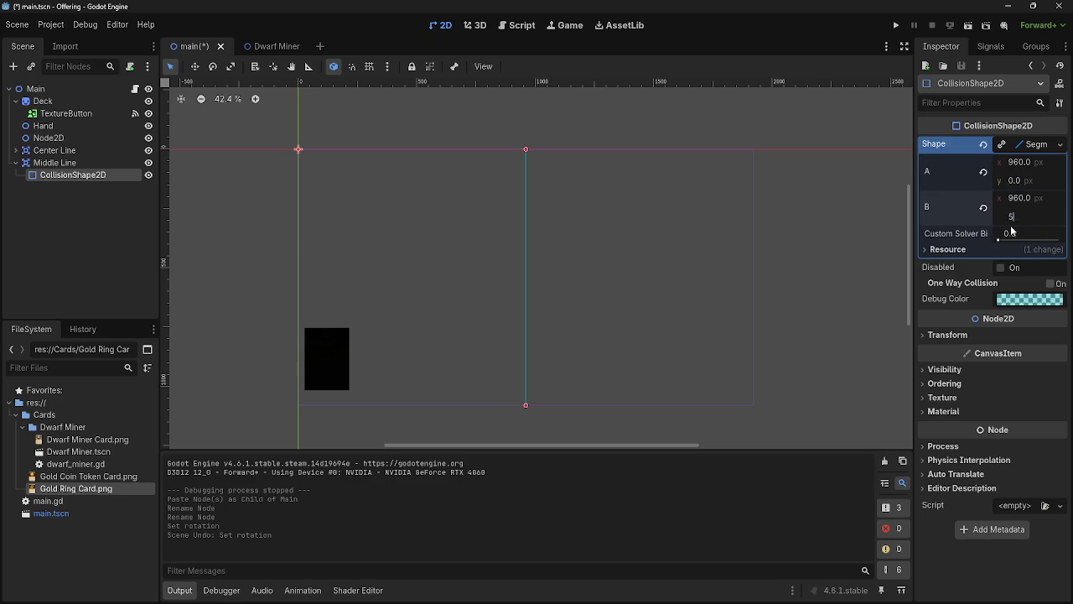
{"action": "type", "text": "49"}
{"action": "key", "text": "BackSpace"}
{"action": "type", "text": "0"}
{"action": "key", "text": "Return"}
Step: Set point A to (1920, 540) and point B's x to 0
{"action": "left_click", "coordinate": [1017, 179]}
{"action": "type", "text": "54"}
{"action": "key", "text": "Return"}
{"action": "key", "text": "Tab"}
{"action": "type", "text": "0"}
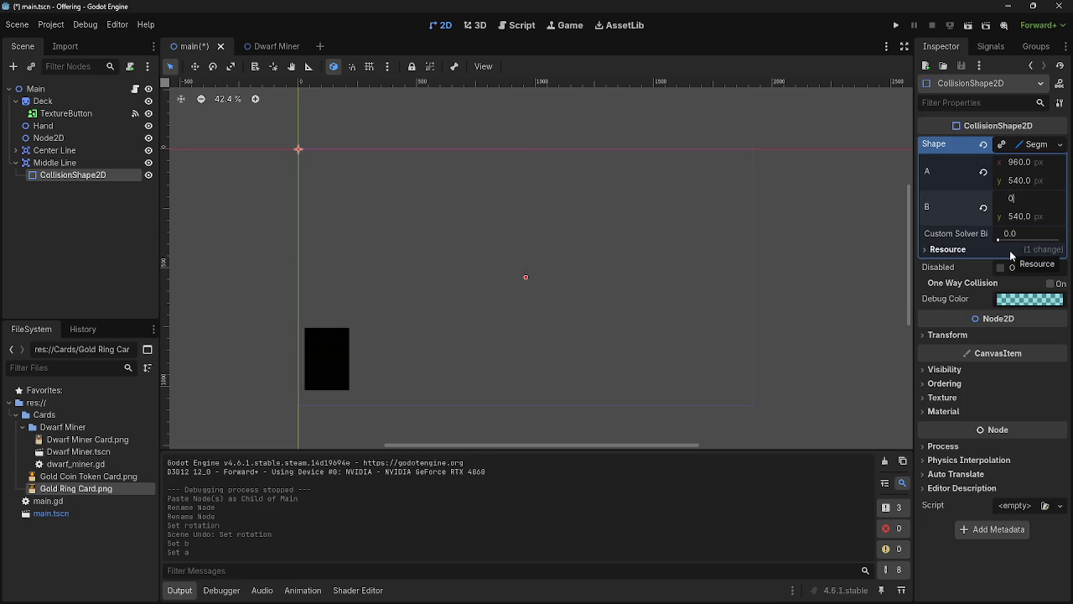
{"action": "key", "text": "Return"}
{"action": "left_click", "coordinate": [1021, 161]}
{"action": "type", "text": "1920"}
{"action": "key", "text": "Return"}
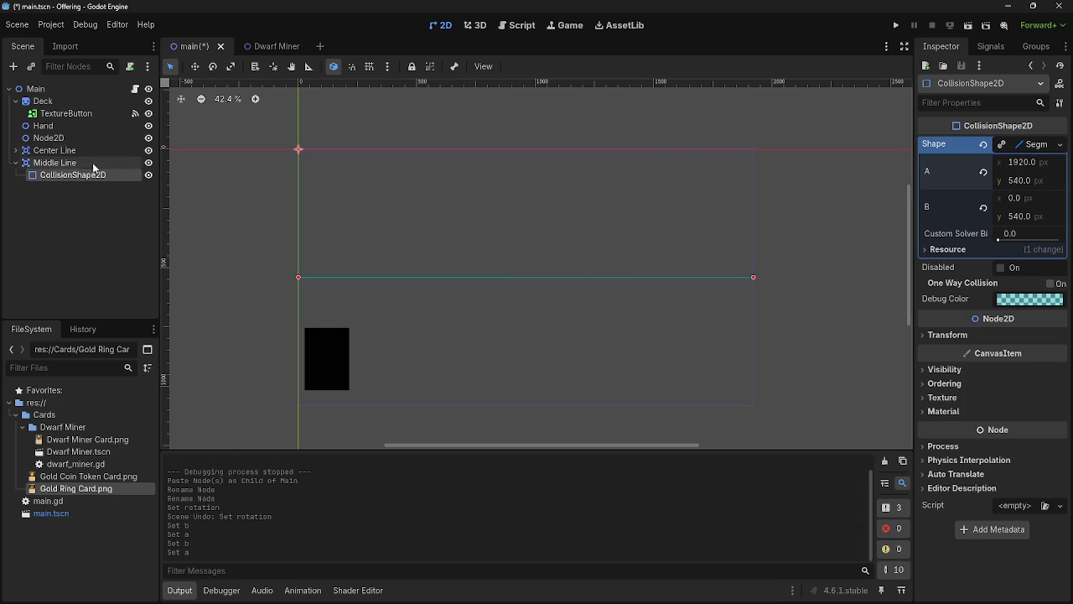
{"action": "left_click", "coordinate": [1060, 144]}
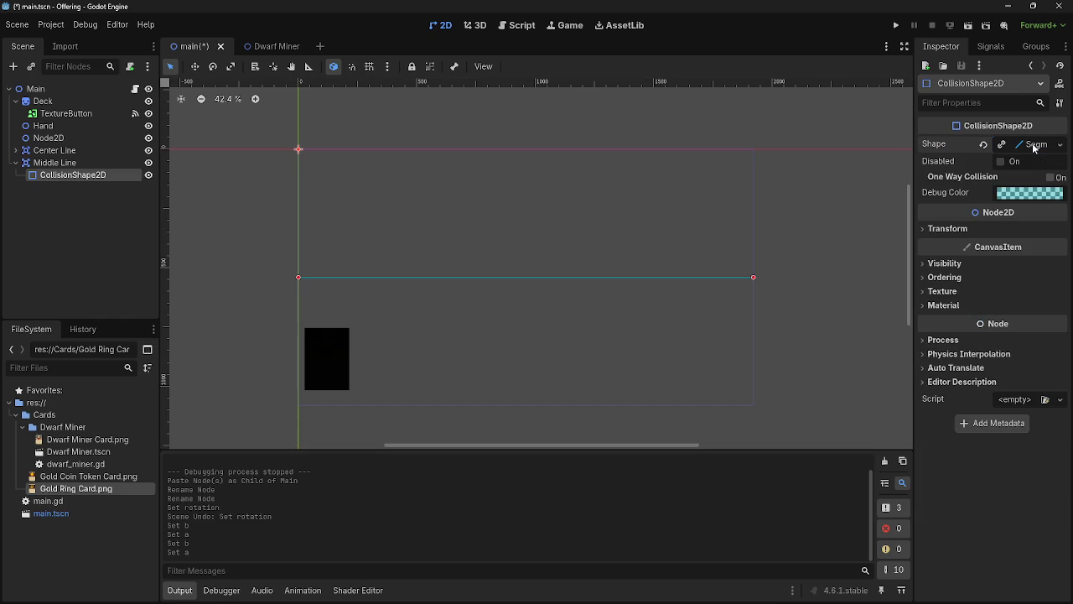
Step: Inspect Center Line's collision shape, undoing an accidental point A reset
{"action": "left_click", "coordinate": [83, 155]}
{"action": "left_click", "coordinate": [16, 163]}
{"action": "left_click", "coordinate": [26, 163]}
{"action": "left_click", "coordinate": [26, 154]}
{"action": "left_click", "coordinate": [16, 150]}
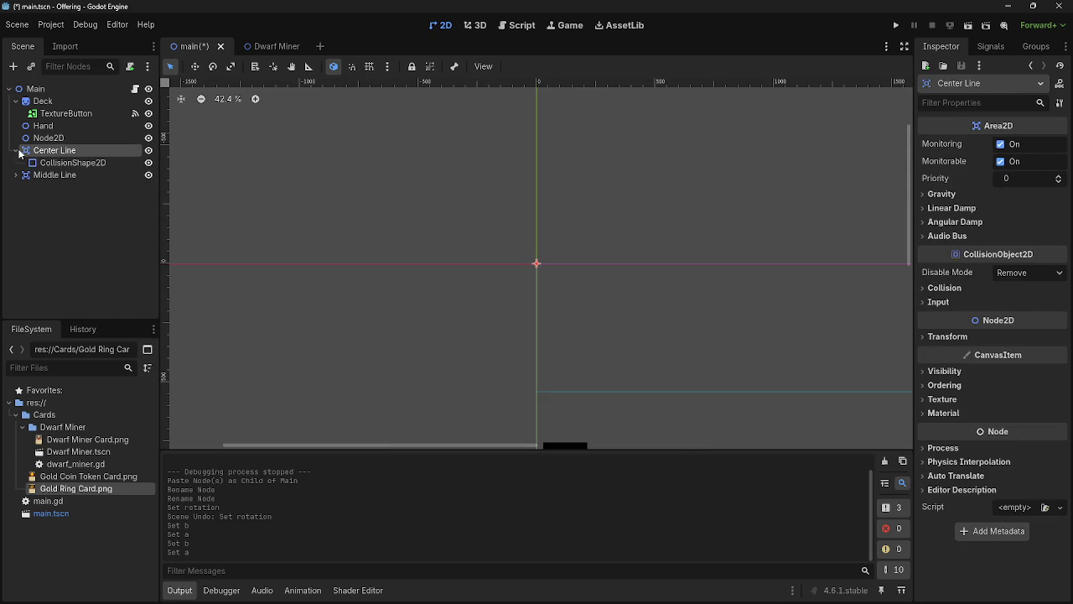
{"action": "left_click", "coordinate": [77, 162]}
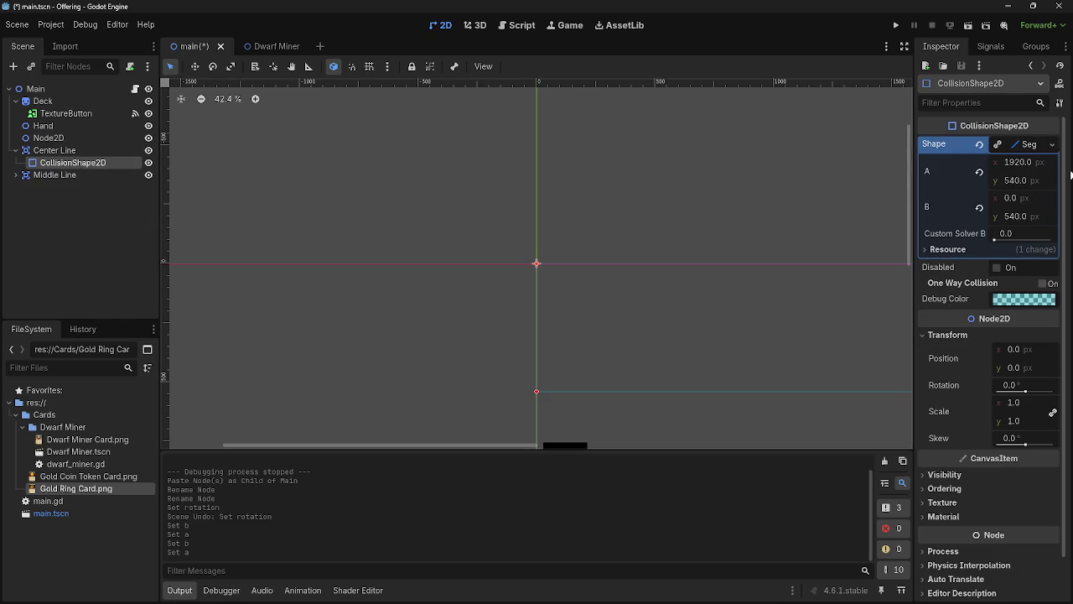
{"action": "left_click", "coordinate": [981, 173]}
{"action": "key", "text": "ctrl+z"}
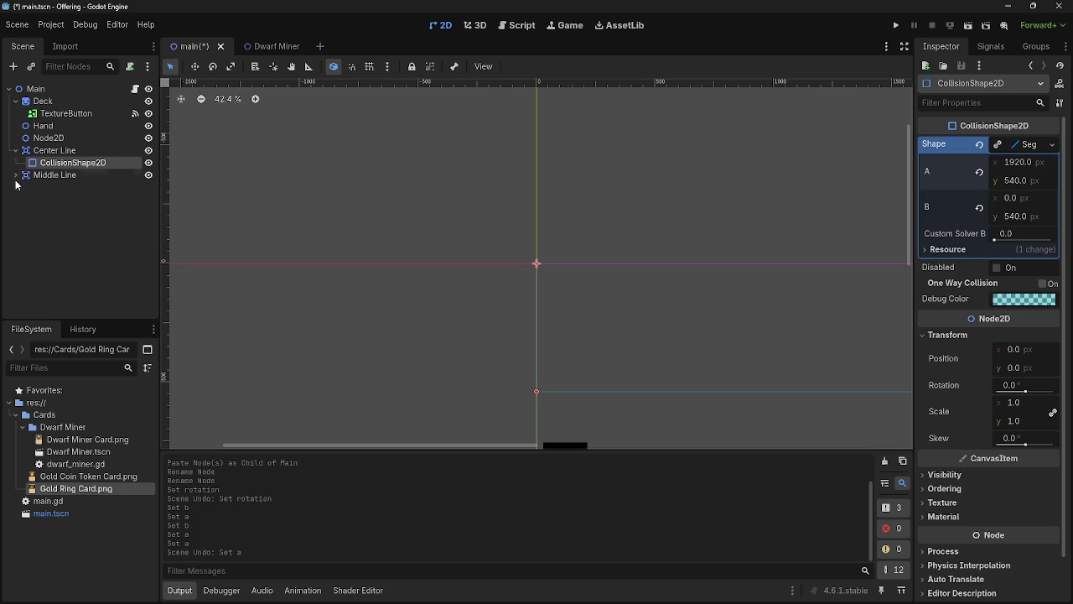
Step: Undo the shared segment edits and make Middle Line's segment shape unique
{"action": "left_click", "coordinate": [54, 174]}
{"action": "left_click", "coordinate": [15, 174]}
{"action": "left_click", "coordinate": [73, 187]}
{"action": "key", "text": "ctrl+z"}
{"action": "key", "text": "ctrl+z"}
{"action": "key", "text": "ctrl+z"}
{"action": "key", "text": "ctrl+z"}
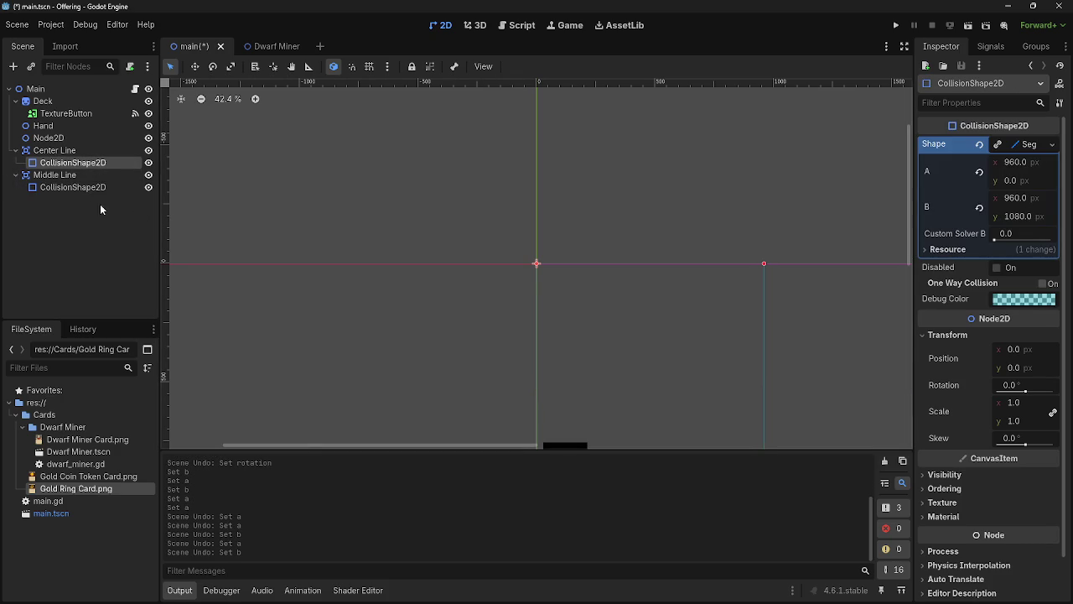
{"action": "left_click", "coordinate": [75, 186]}
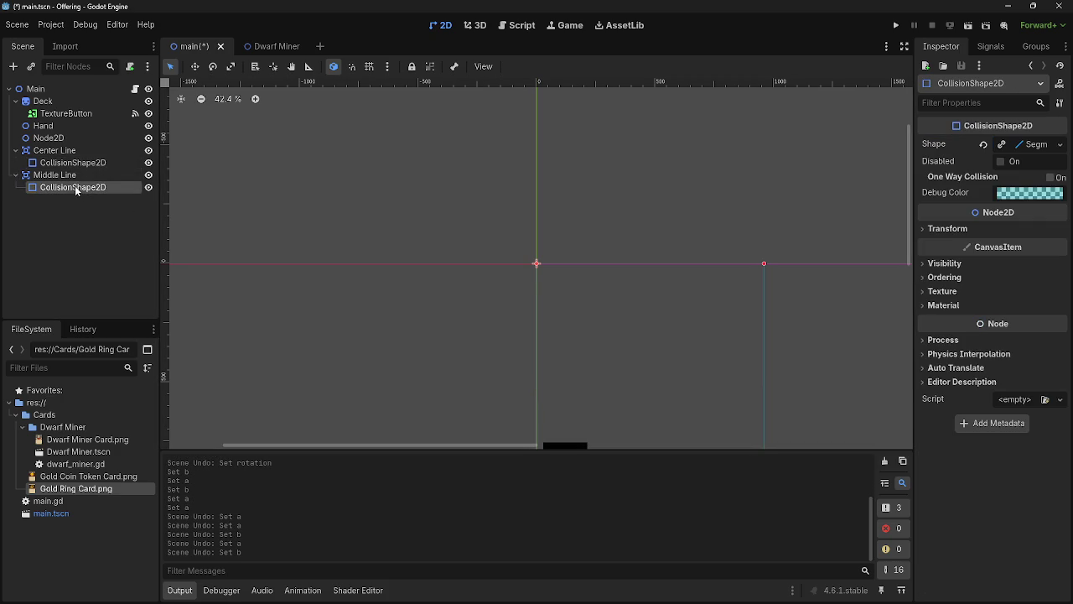
{"action": "left_click", "coordinate": [1044, 144]}
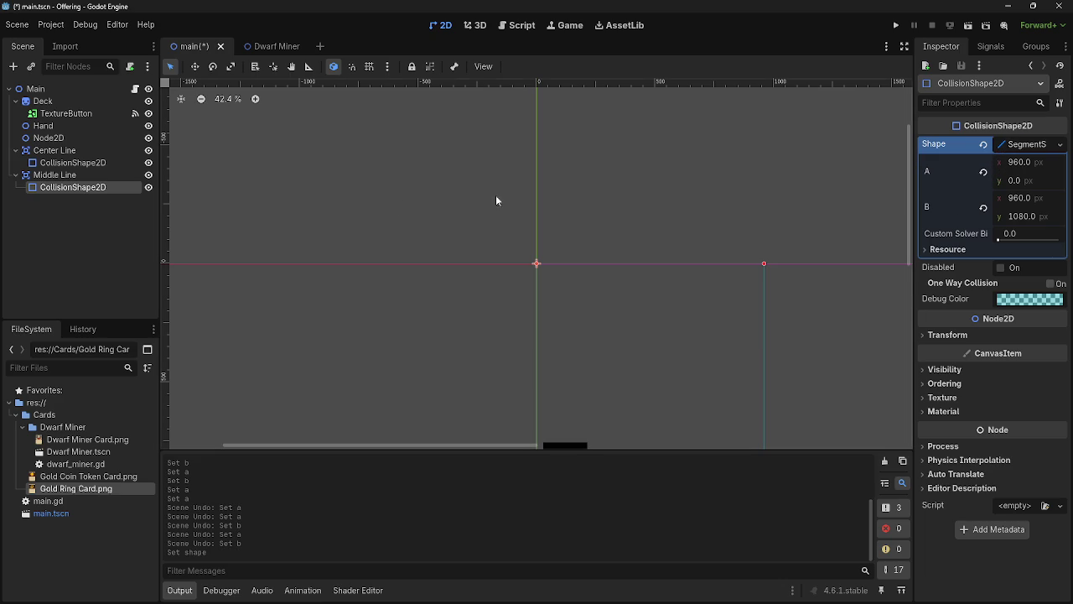
{"action": "left_click", "coordinate": [986, 169]}
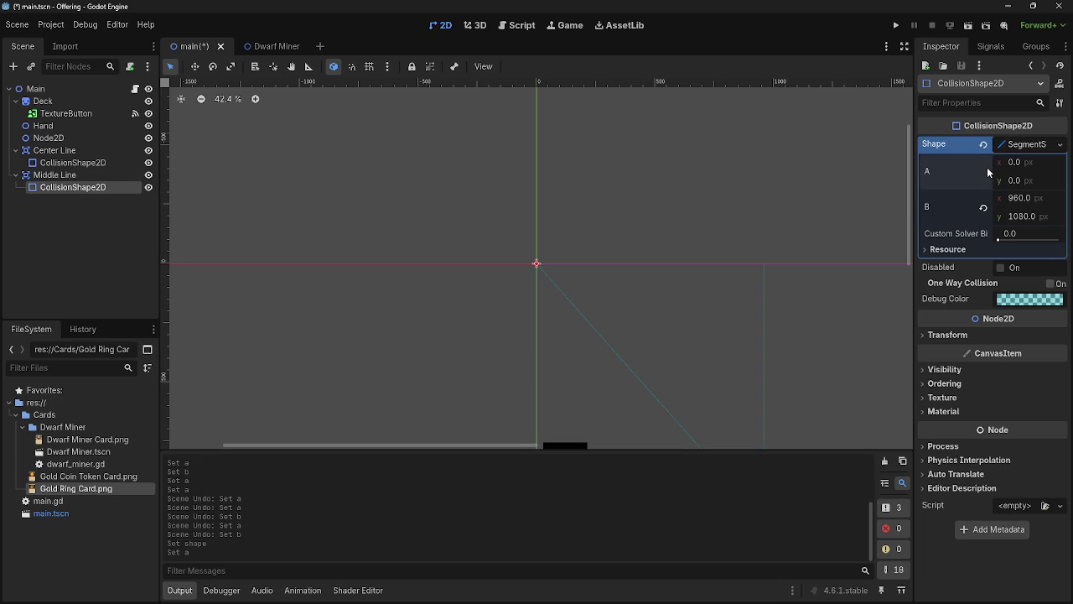
{"action": "key", "text": "ctrl+z"}
Step: Set Middle Line's segment A to (1920, 540) and B to (0, 540), then run the game
{"action": "left_click", "coordinate": [1019, 164]}
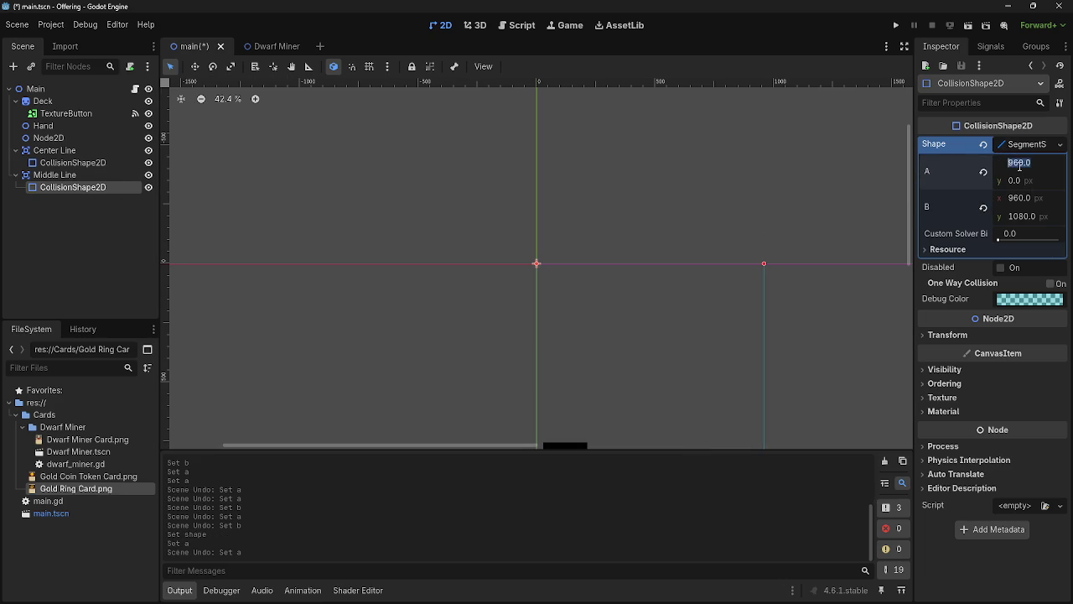
{"action": "type", "text": "1920"}
{"action": "key", "text": "Return"}
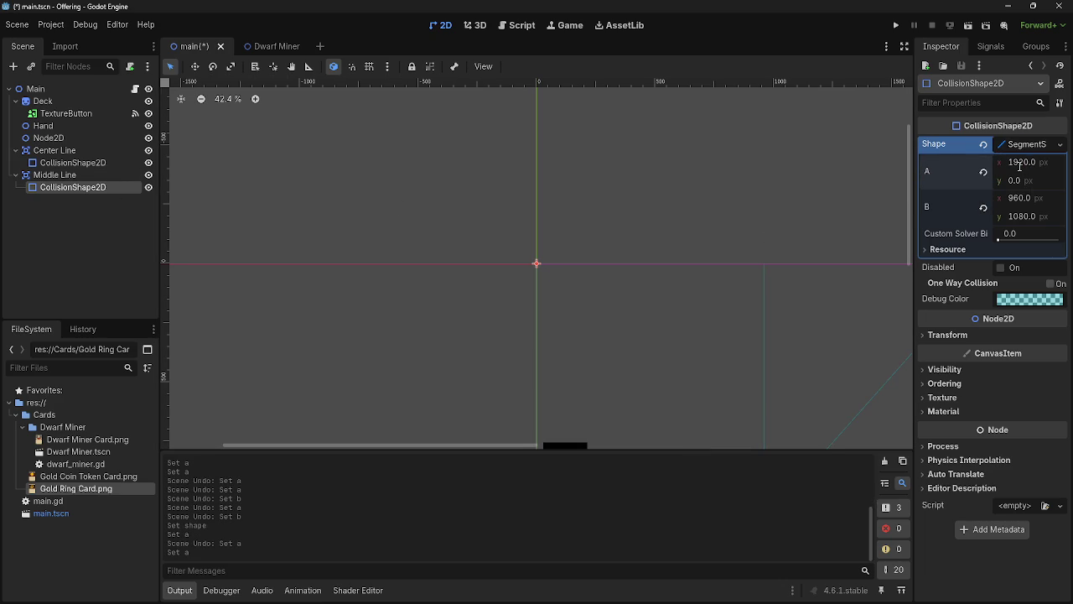
{"action": "left_click", "coordinate": [1018, 197]}
{"action": "type", "text": "0"}
{"action": "key", "text": "Return"}
{"action": "left_click", "coordinate": [1030, 218]}
{"action": "type", "text": "5"}
{"action": "key", "text": "Return"}
{"action": "left_click", "coordinate": [1019, 183]}
{"action": "type", "text": "540"}
{"action": "key", "text": "Return"}
{"action": "left_click", "coordinate": [896, 25]}
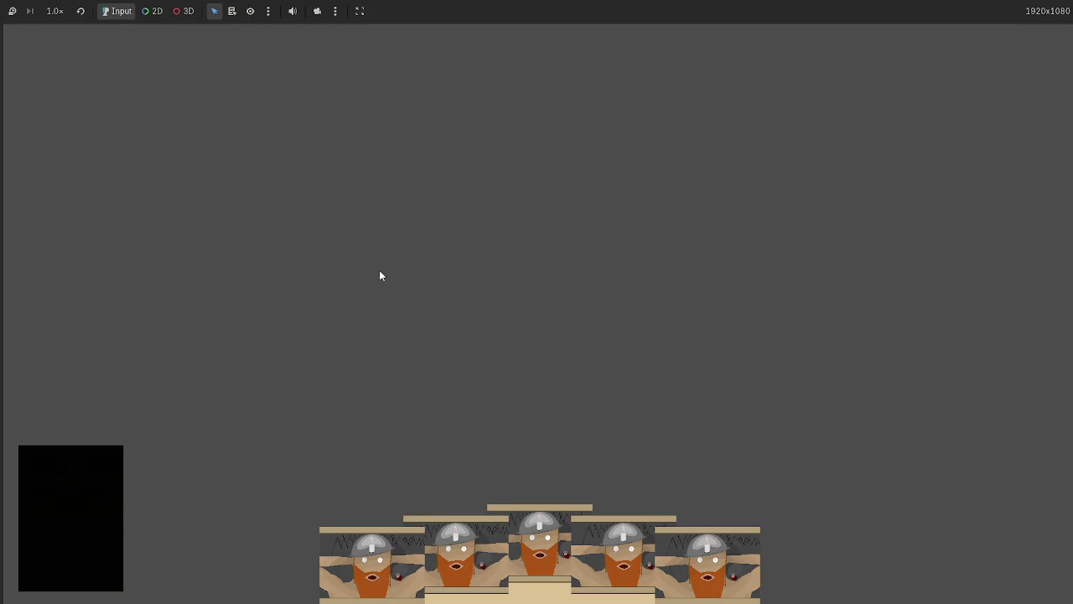
Step: Rerun with Visible Collision Shapes on and drag two cards to just below and above the middle line
{"action": "key", "text": "F8"}
{"action": "left_click", "coordinate": [86, 25]}
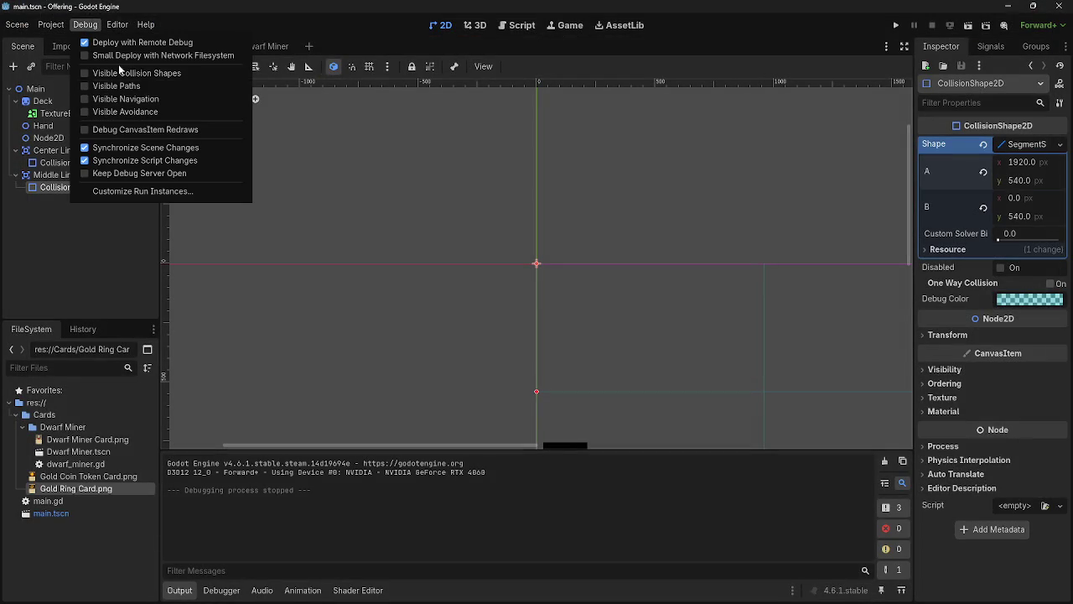
{"action": "left_click", "coordinate": [899, 27]}
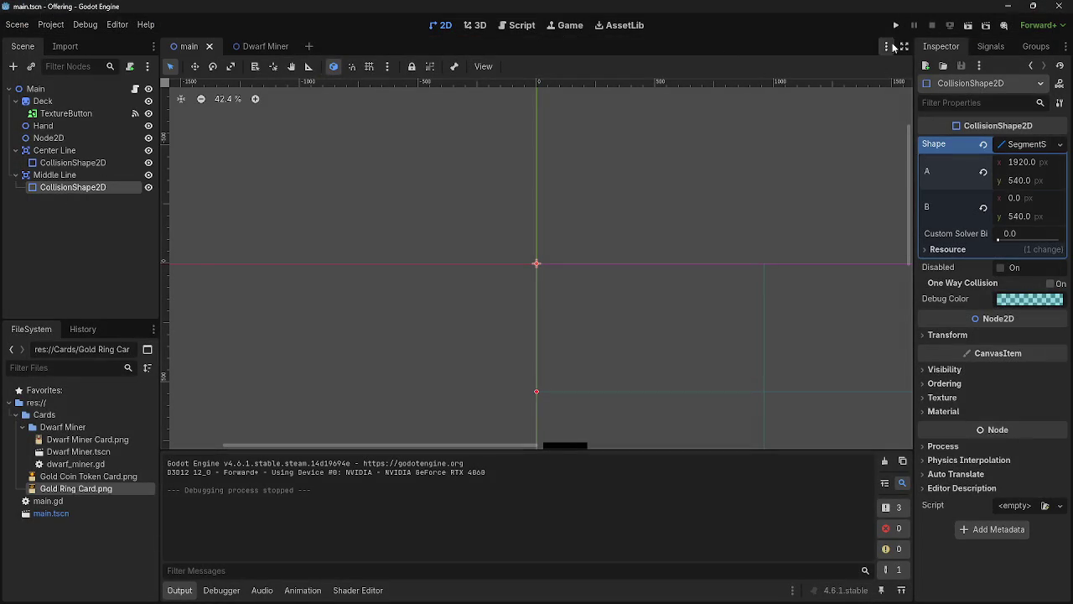
{"action": "left_click", "coordinate": [896, 25]}
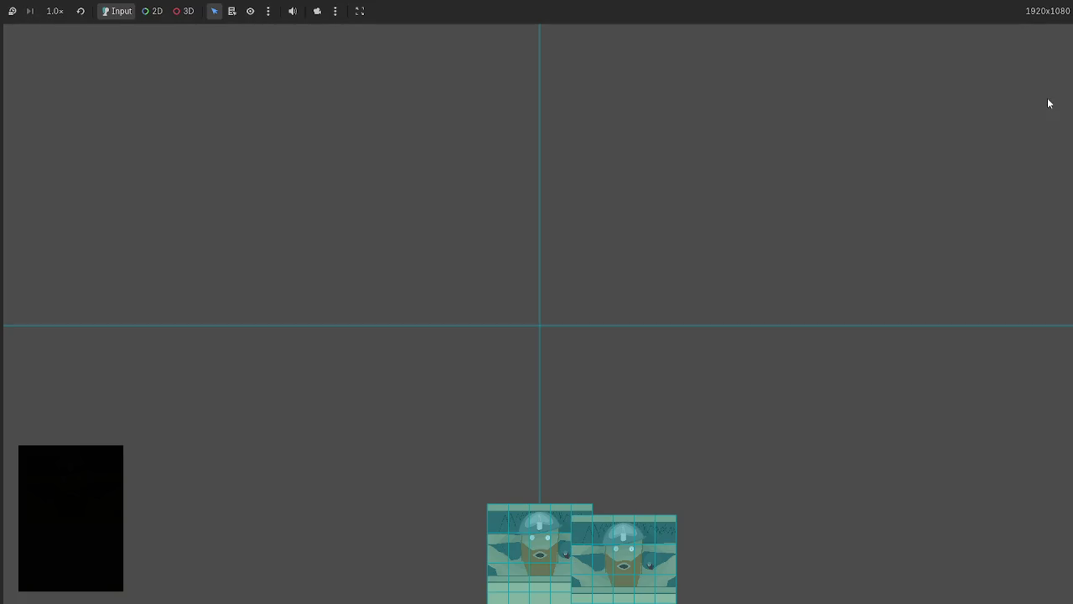
{"action": "mouse_move", "coordinate": [529, 521]}
{"action": "left_mouse_down"}
{"action": "mouse_move", "coordinate": [485, 353]}
{"action": "mouse_move", "coordinate": [496, 30]}
{"action": "mouse_move", "coordinate": [524, 7]}
{"action": "mouse_move", "coordinate": [513, 5]}
{"action": "mouse_move", "coordinate": [578, 10]}
{"action": "mouse_move", "coordinate": [489, 146]}
{"action": "mouse_move", "coordinate": [475, 317]}
{"action": "mouse_move", "coordinate": [490, 368]}
{"action": "mouse_move", "coordinate": [488, 356]}
{"action": "left_mouse_up"}
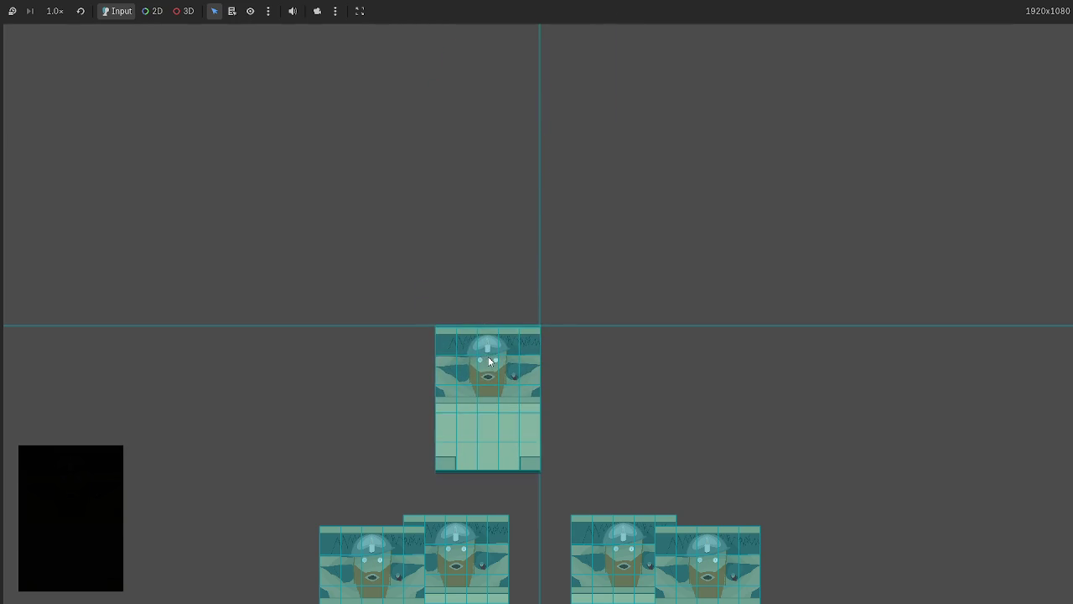
{"action": "mouse_move", "coordinate": [628, 528]}
{"action": "left_mouse_down"}
{"action": "mouse_move", "coordinate": [539, 223]}
{"action": "mouse_move", "coordinate": [493, 202]}
{"action": "mouse_move", "coordinate": [476, 211]}
{"action": "left_mouse_up"}
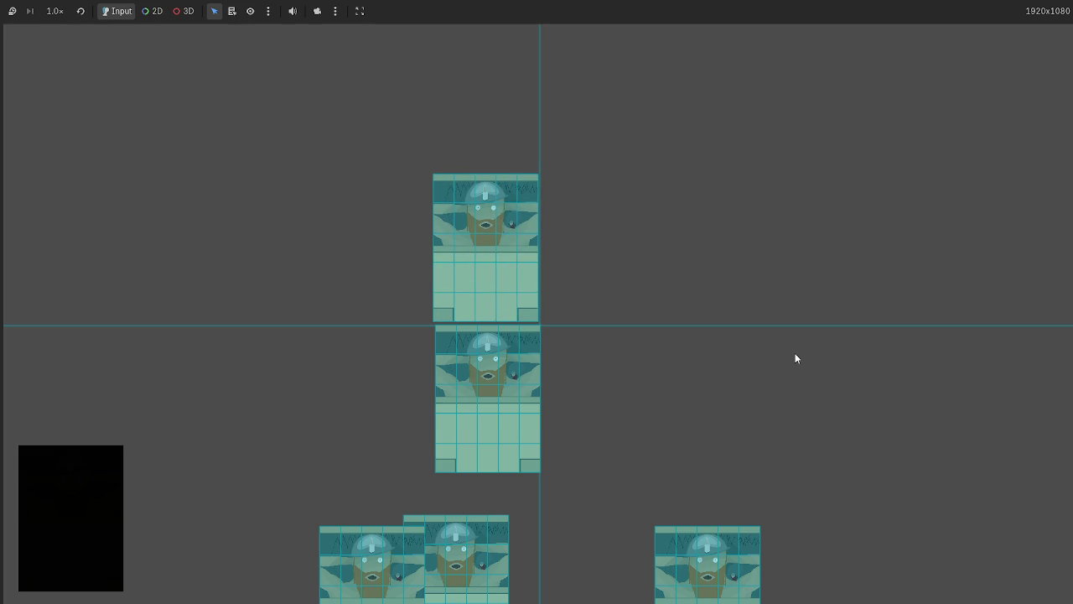
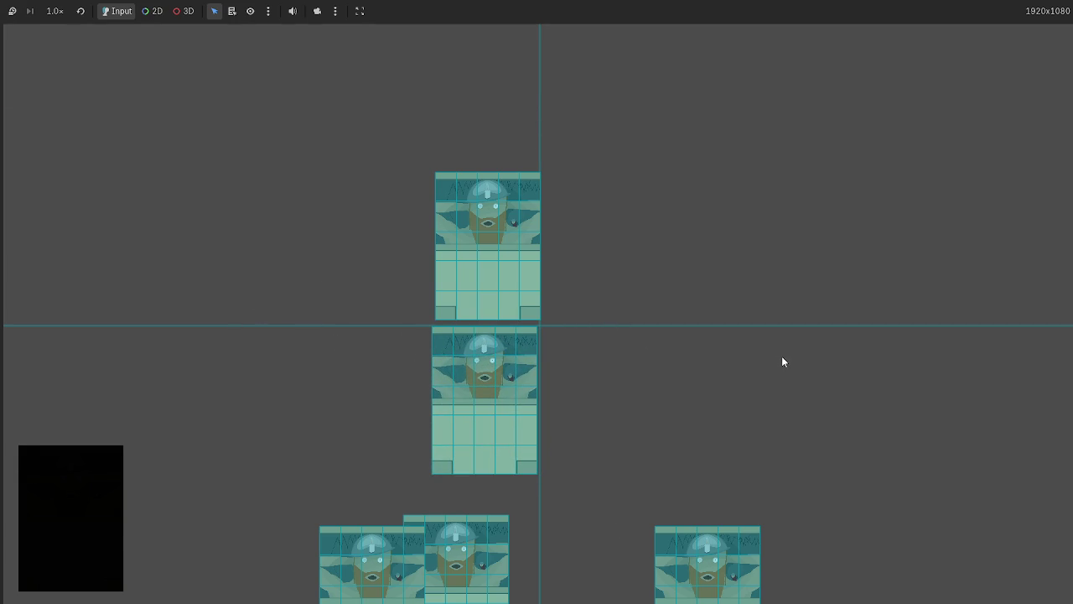
Step: Drag Dwarf Miner cards out of the hand onto the table and back, then stop the game with F8
{"action": "left_click_drag", "start_coordinate": [509, 256], "coordinate": [599, 372]}
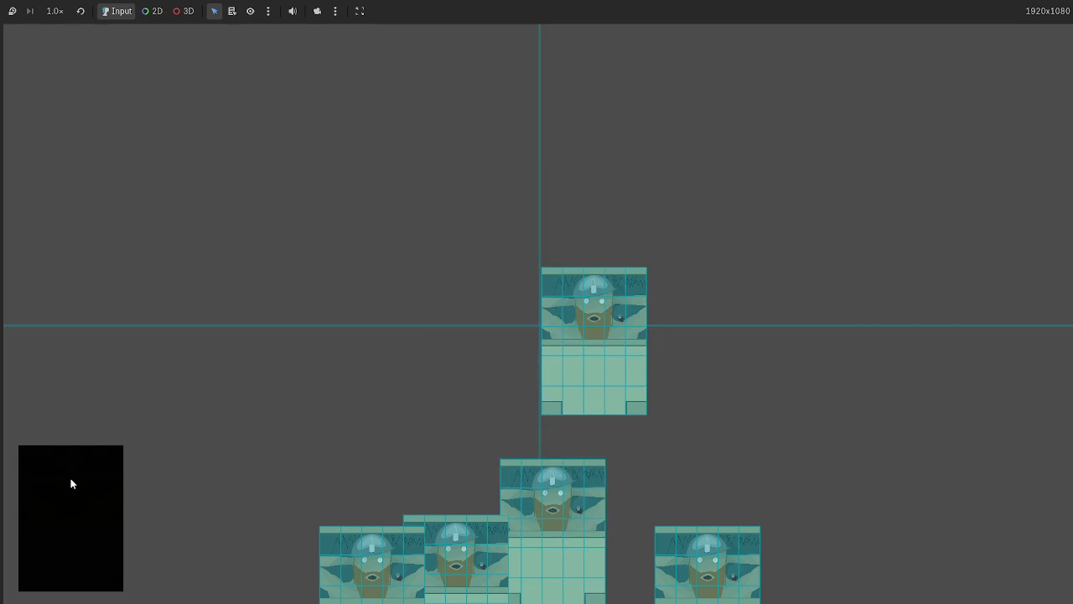
{"action": "mouse_move", "coordinate": [538, 557]}
{"action": "left_mouse_down"}
{"action": "mouse_move", "coordinate": [474, 370]}
{"action": "mouse_move", "coordinate": [487, 358]}
{"action": "left_mouse_up"}
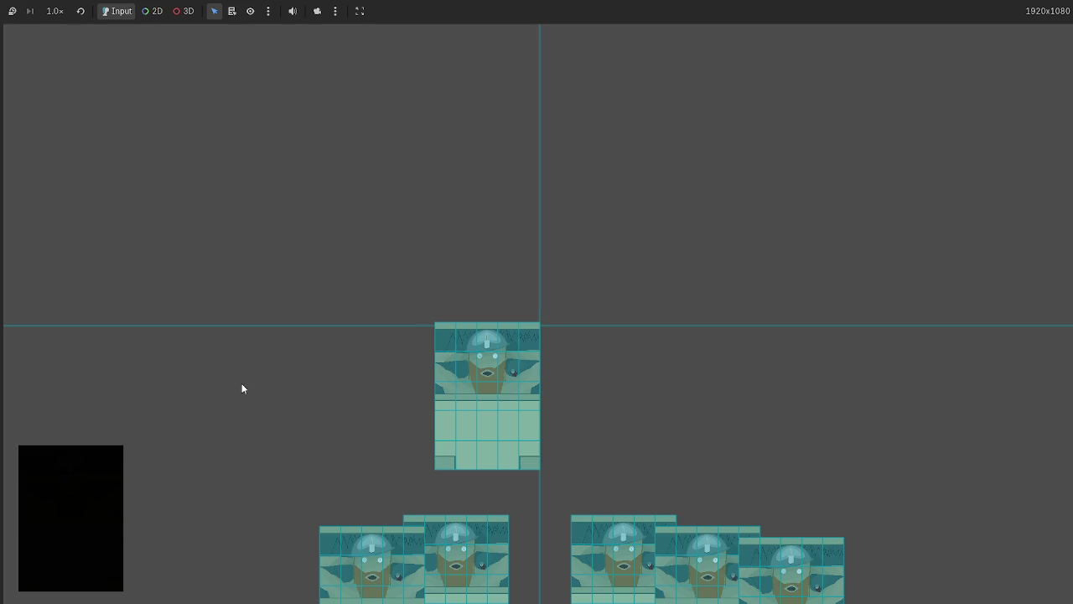
{"action": "left_click_drag", "start_coordinate": [374, 561], "coordinate": [183, 478]}
{"action": "mouse_move", "coordinate": [481, 549]}
{"action": "left_mouse_down"}
{"action": "mouse_move", "coordinate": [45, 553]}
{"action": "mouse_move", "coordinate": [486, 513]}
{"action": "left_mouse_up"}
{"action": "left_click", "coordinate": [87, 514]}
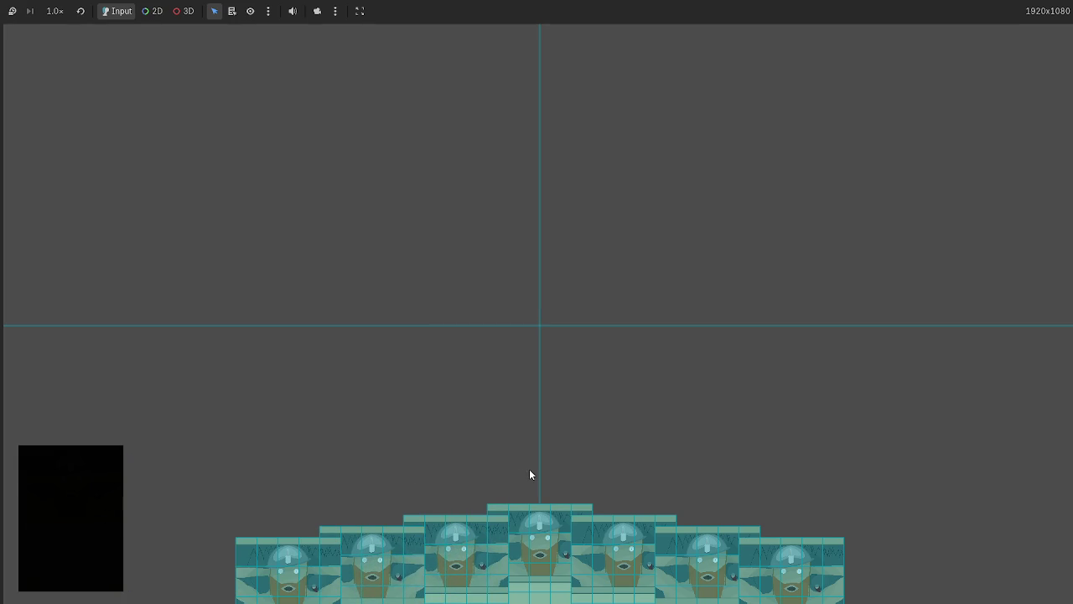
{"action": "left_click_drag", "start_coordinate": [516, 531], "coordinate": [90, 479]}
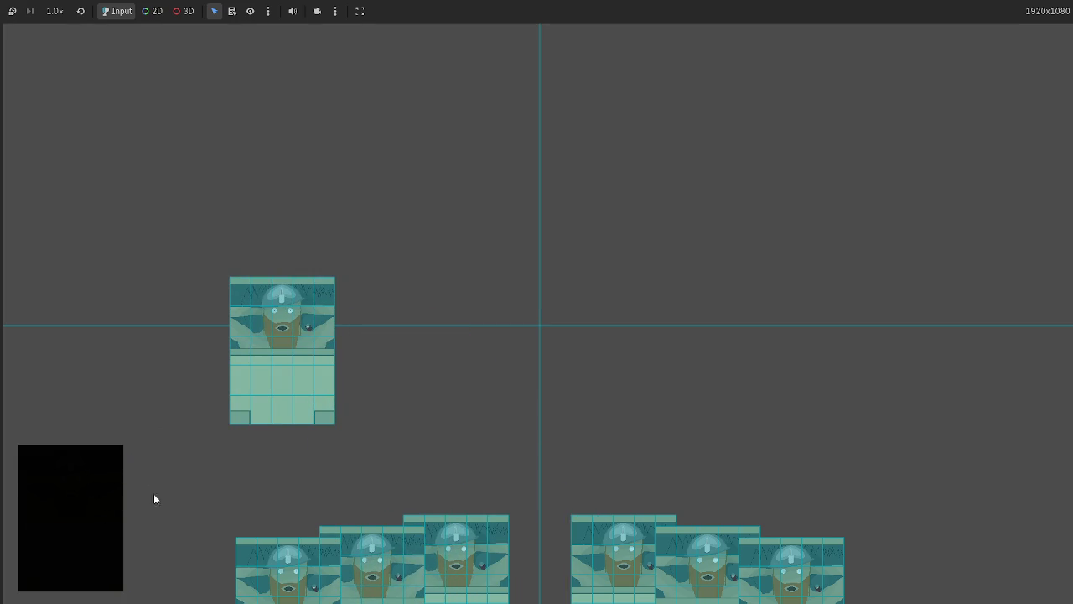
{"action": "left_click_drag", "start_coordinate": [252, 415], "coordinate": [467, 377]}
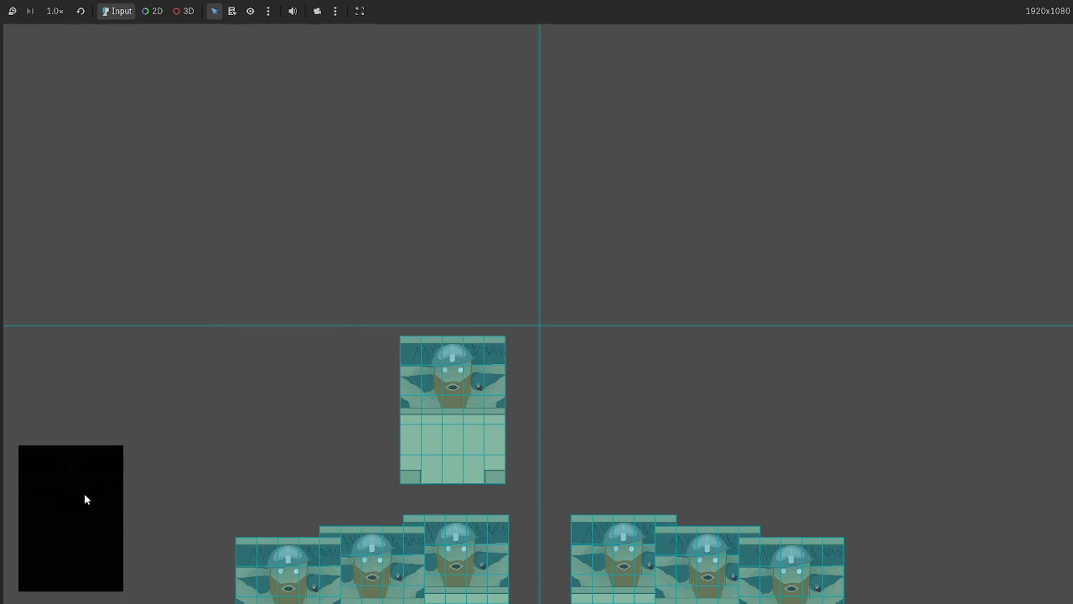
{"action": "key", "text": "F8"}
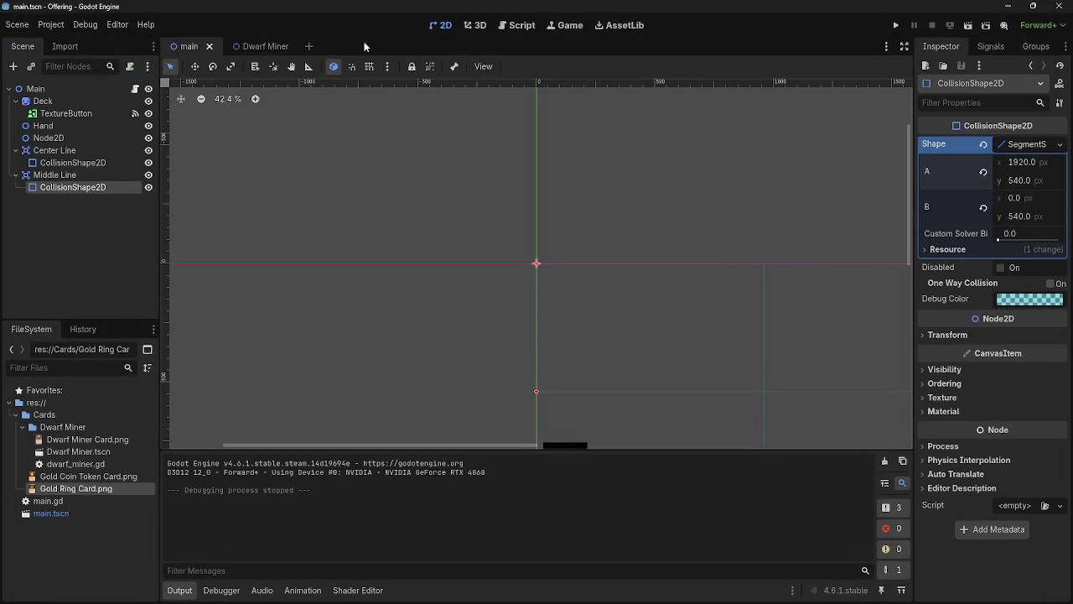
{"action": "left_click", "coordinate": [536, 25]}
{"action": "scroll", "coordinate": [455, 317], "scroll_direction": "up", "scroll_amount": 4}
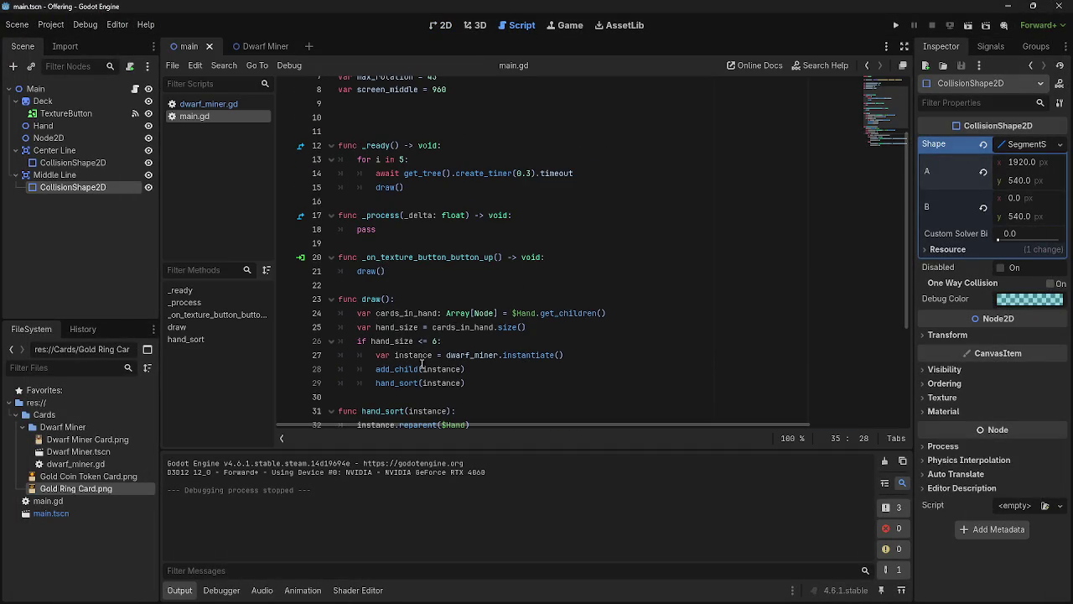
{"action": "left_click_drag", "start_coordinate": [470, 383], "coordinate": [339, 383]}
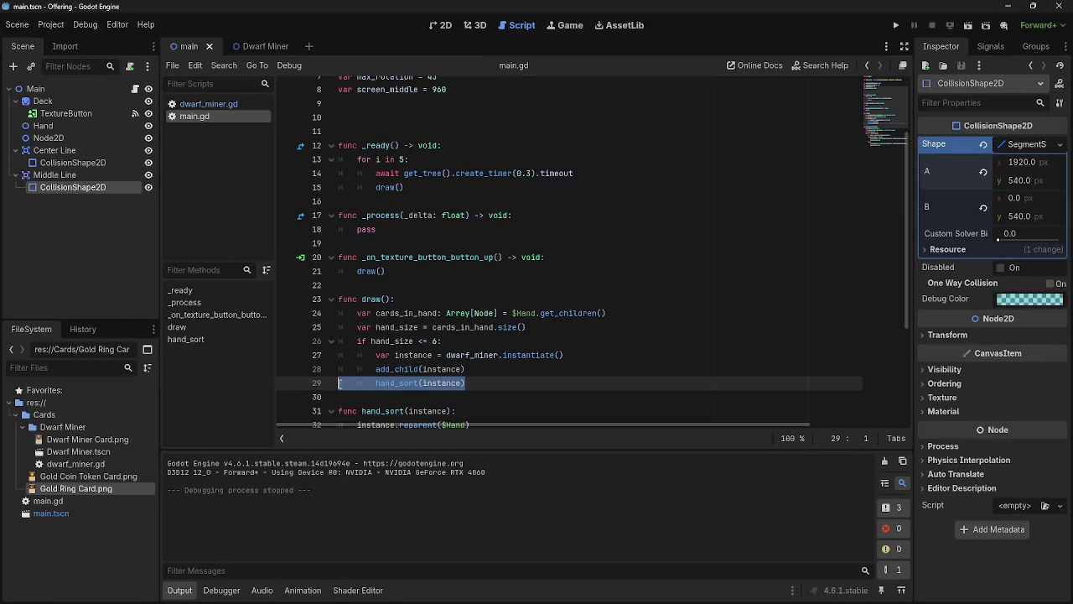
{"action": "left_click", "coordinate": [496, 394]}
{"action": "scroll", "coordinate": [503, 377], "scroll_direction": "down", "scroll_amount": 4}
{"action": "key", "text": "F5"}
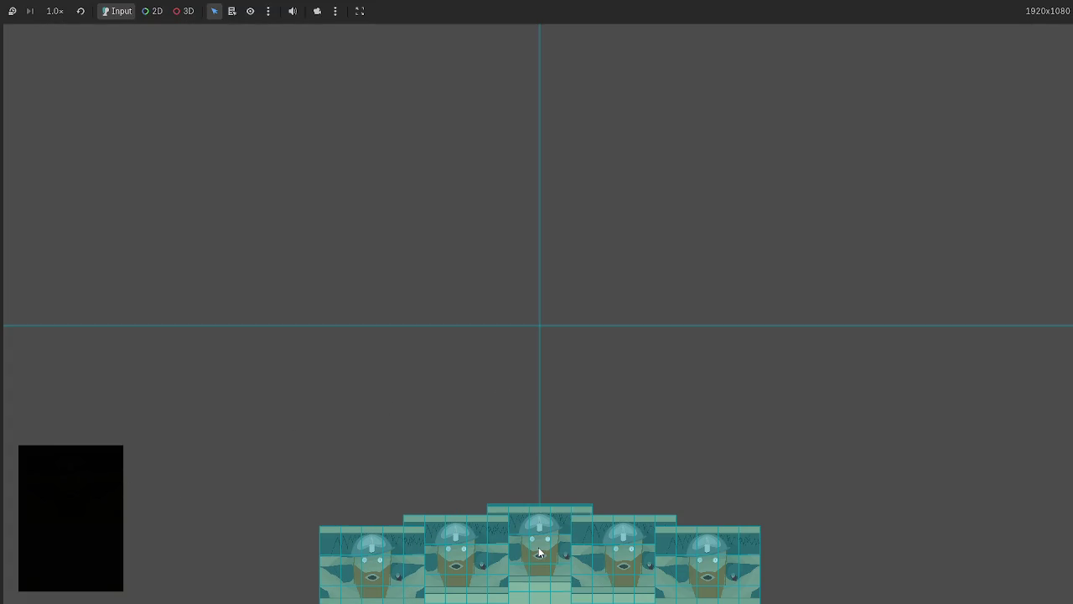
{"action": "left_click_drag", "start_coordinate": [541, 557], "coordinate": [528, 352]}
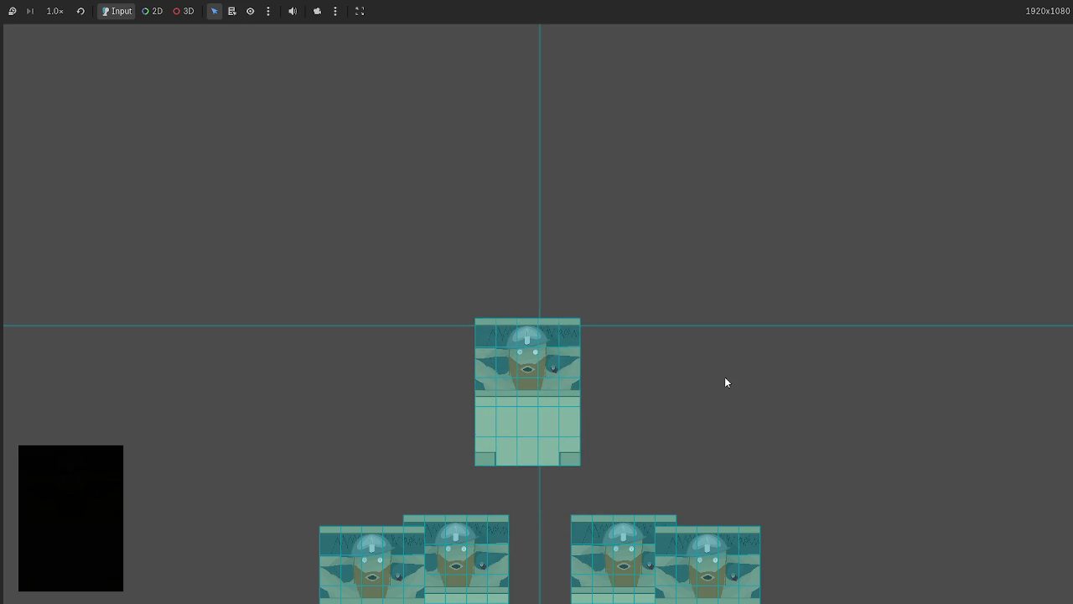
{"action": "key", "text": "F8"}
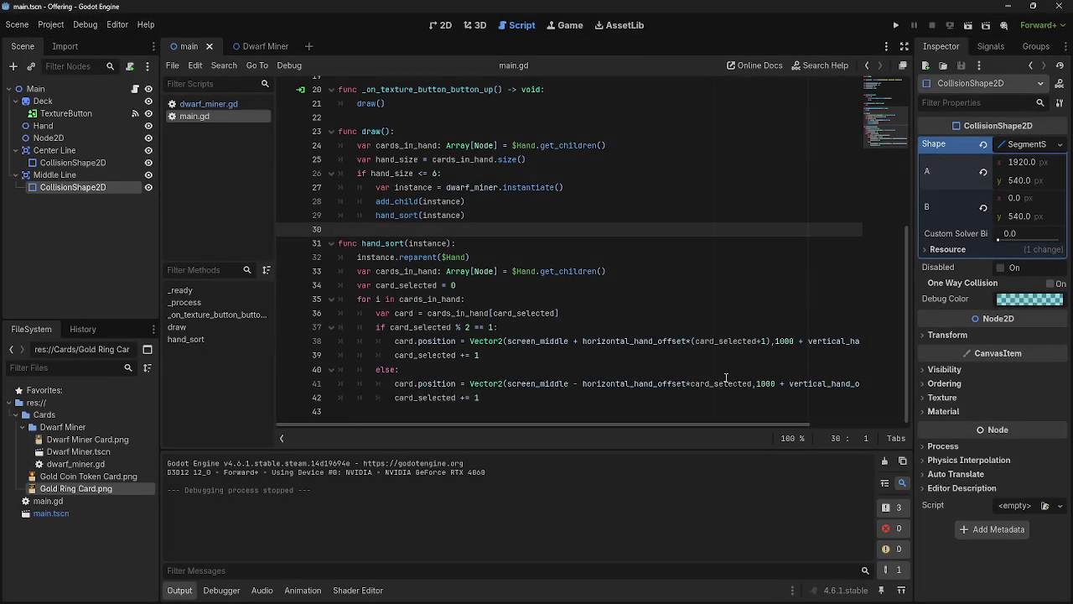
{"action": "left_click", "coordinate": [436, 28]}
{"action": "scroll", "coordinate": [458, 163], "scroll_direction": "down", "scroll_amount": 5}
{"action": "scroll", "coordinate": [640, 108], "scroll_direction": "right", "scroll_amount": 5}
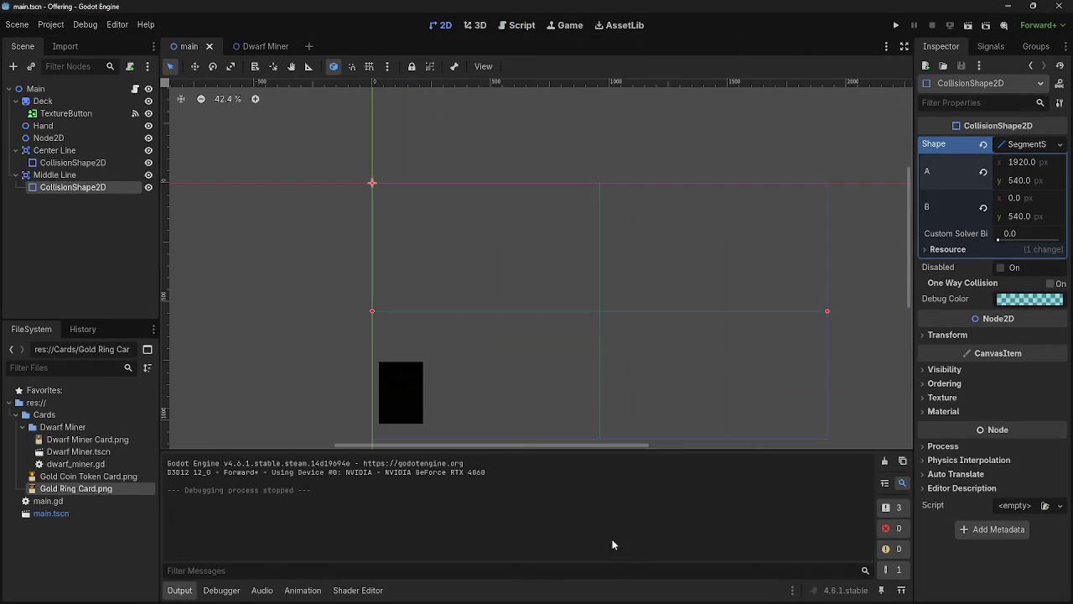
{"action": "left_click", "coordinate": [15, 174]}
Step: Collapse the line branches in the scene tree and add an Area2D child under Main
{"action": "left_click", "coordinate": [15, 150]}
{"action": "left_click", "coordinate": [15, 161]}
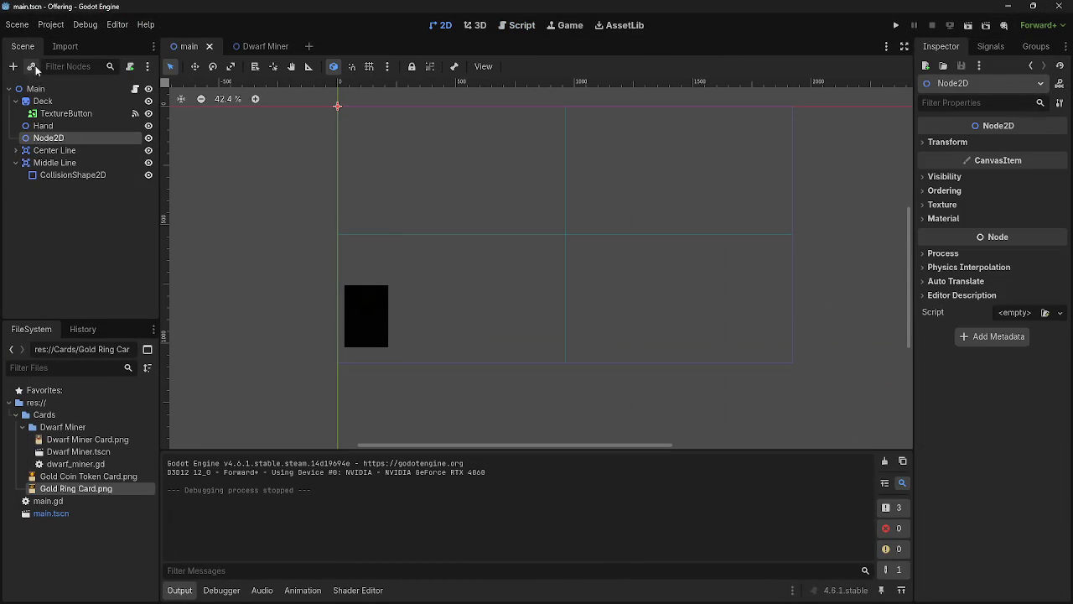
{"action": "left_click", "coordinate": [15, 161]}
{"action": "left_click", "coordinate": [35, 89]}
{"action": "left_click", "coordinate": [12, 66]}
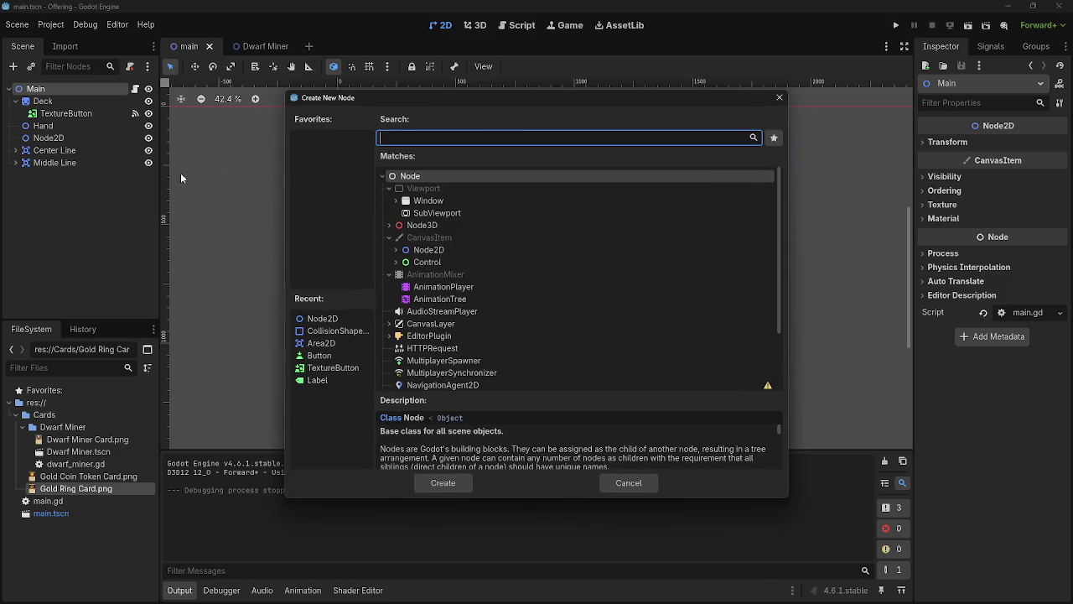
{"action": "left_click", "coordinate": [445, 250]}
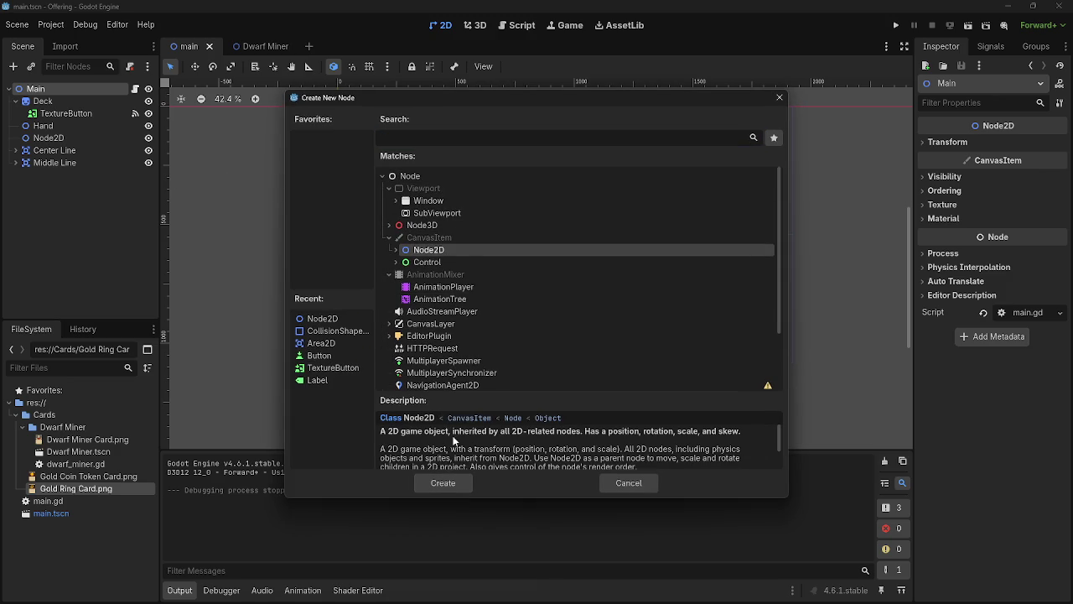
{"action": "type", "text": "area"}
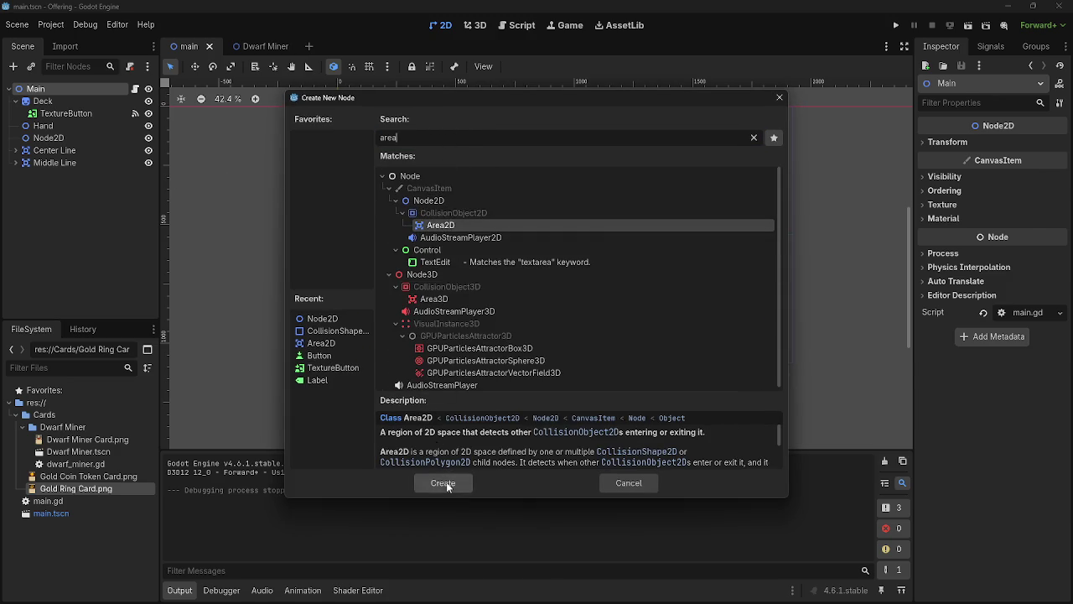
{"action": "left_click", "coordinate": [443, 483]}
Step: Add a CollisionShape2D under the new Area2D
{"action": "left_click", "coordinate": [12, 66]}
{"action": "type", "text": "coll"}
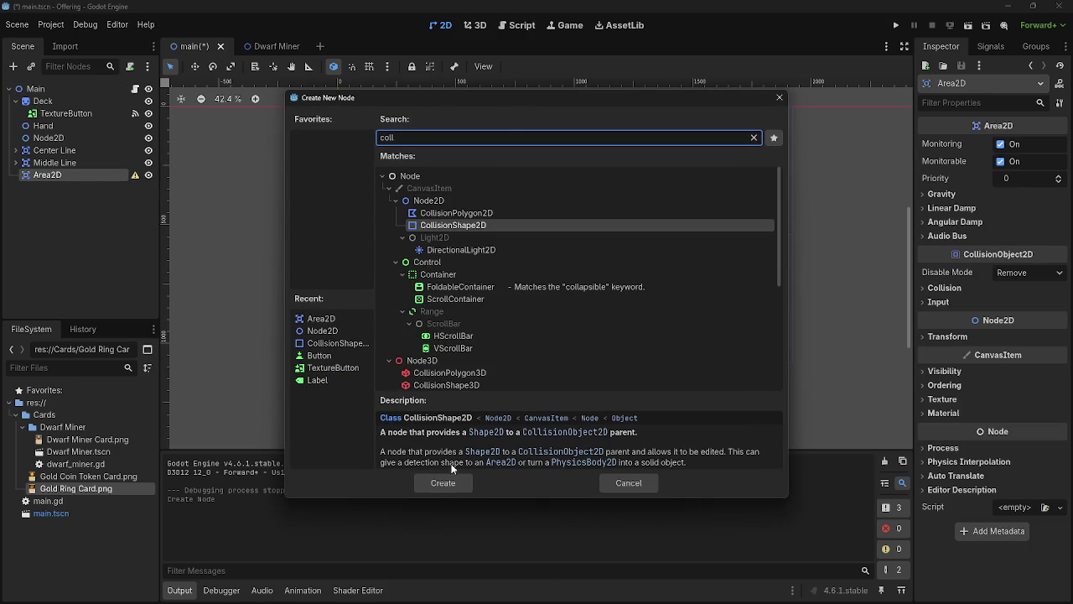
{"action": "left_click", "coordinate": [443, 483]}
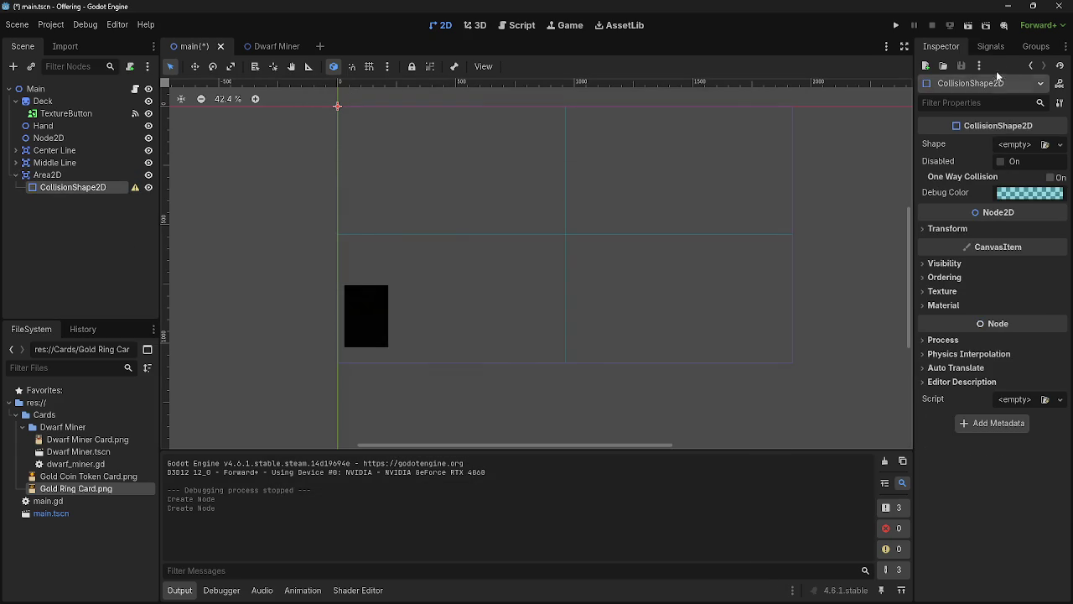
Step: Connect the Area2D's input_event signal to a new _on_area_2d_input_event handler in main.gd
{"action": "left_click", "coordinate": [990, 47]}
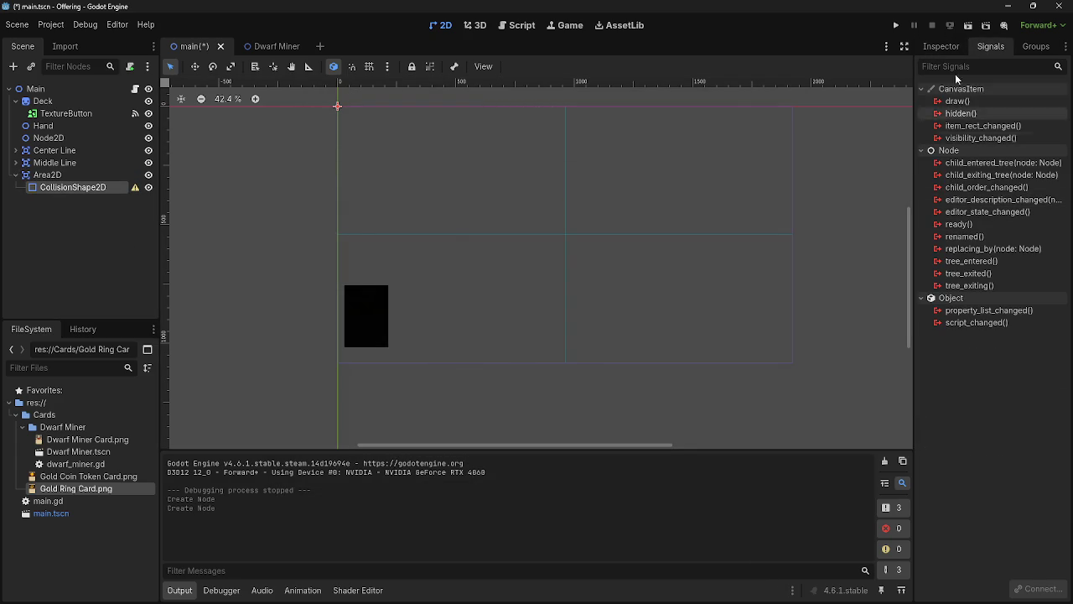
{"action": "left_click", "coordinate": [74, 175]}
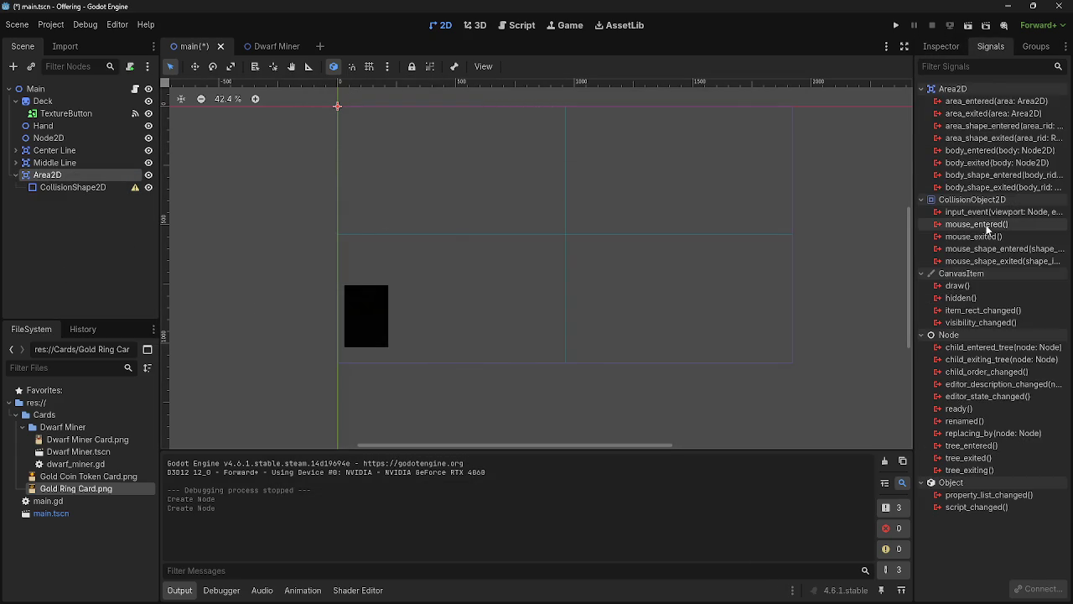
{"action": "mouse_move", "coordinate": [990, 237]}
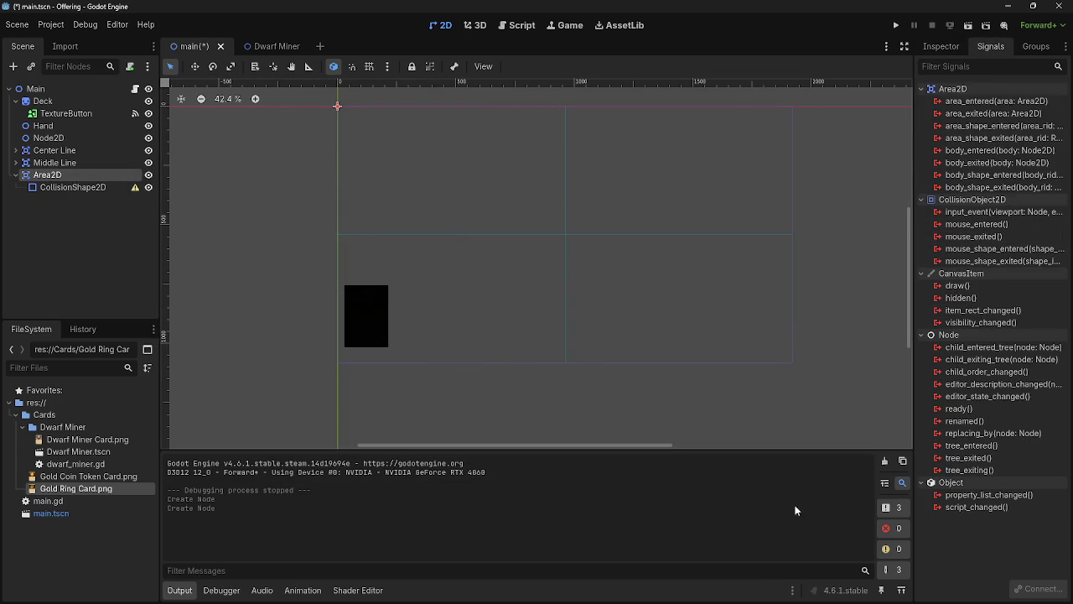
{"action": "double_click", "coordinate": [989, 212]}
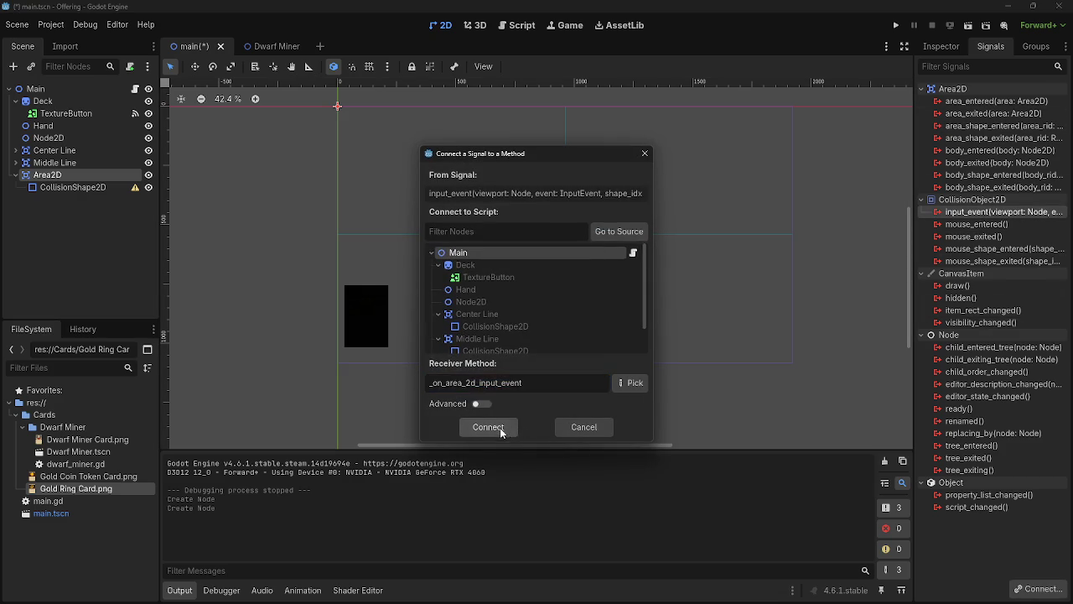
{"action": "left_click", "coordinate": [499, 428]}
{"action": "scroll", "coordinate": [530, 337], "scroll_direction": "up", "scroll_amount": 3}
{"action": "scroll", "coordinate": [530, 336], "scroll_direction": "up", "scroll_amount": 3}
{"action": "scroll", "coordinate": [503, 344], "scroll_direction": "down", "scroll_amount": 6}
{"action": "left_click", "coordinate": [464, 361]}
Step: Tidy the blank line above the new handler and review dwarf_miner.gd's input code
{"action": "key", "text": "BackSpace"}
{"action": "left_click", "coordinate": [550, 382]}
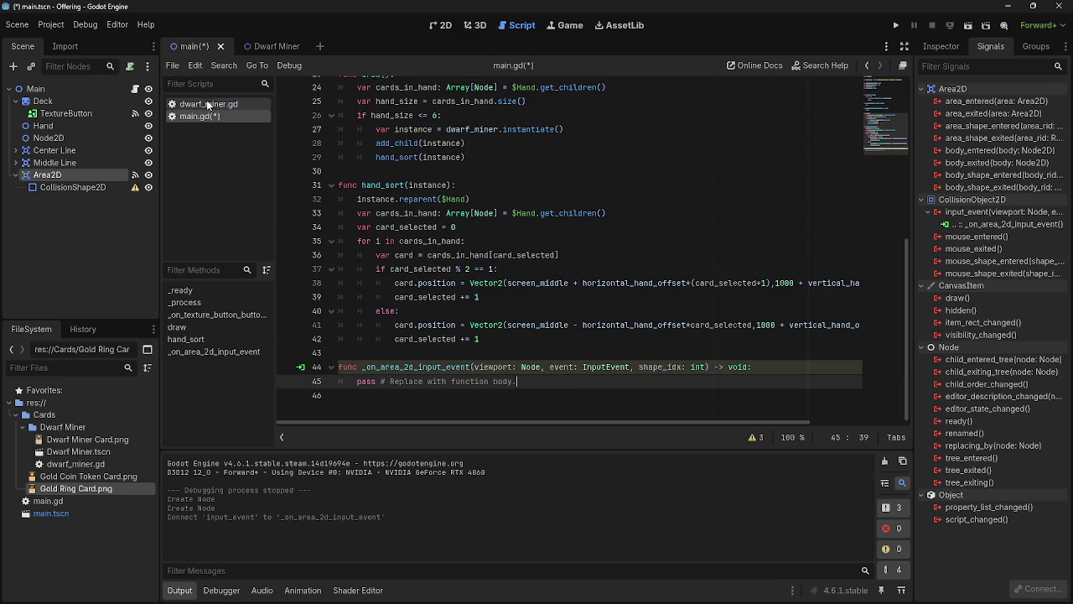
{"action": "left_click", "coordinate": [201, 103]}
{"action": "scroll", "coordinate": [497, 290], "scroll_direction": "down", "scroll_amount": 6}
{"action": "scroll", "coordinate": [496, 289], "scroll_direction": "down", "scroll_amount": 1}
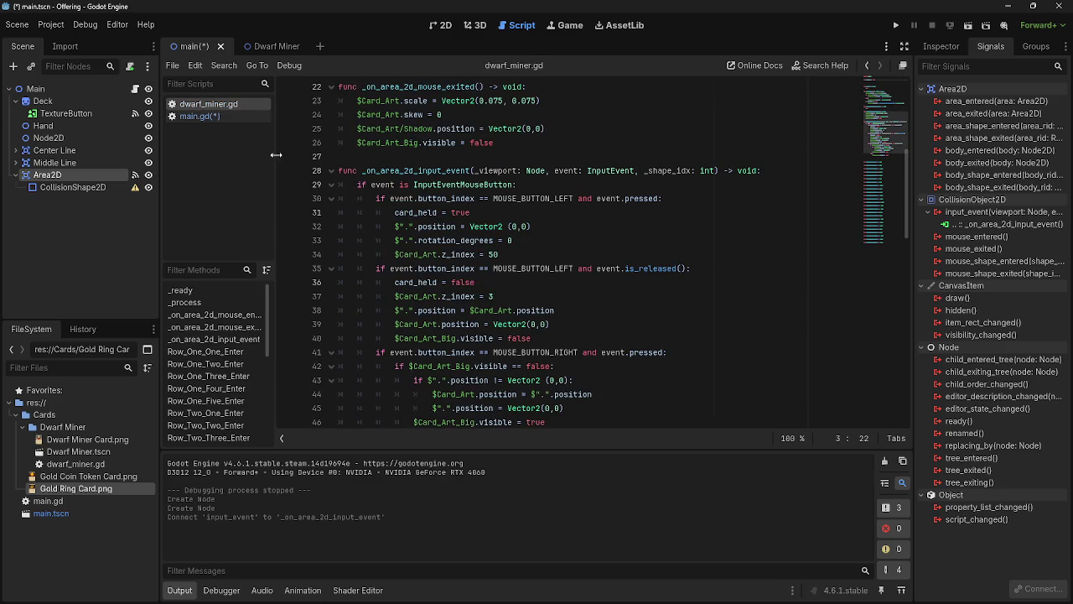
{"action": "left_click", "coordinate": [209, 121]}
Step: Replace the handler's pass with 'if event is InputEventMouseButton:' and a pass body
{"action": "left_click_drag", "start_coordinate": [545, 395], "coordinate": [359, 396]}
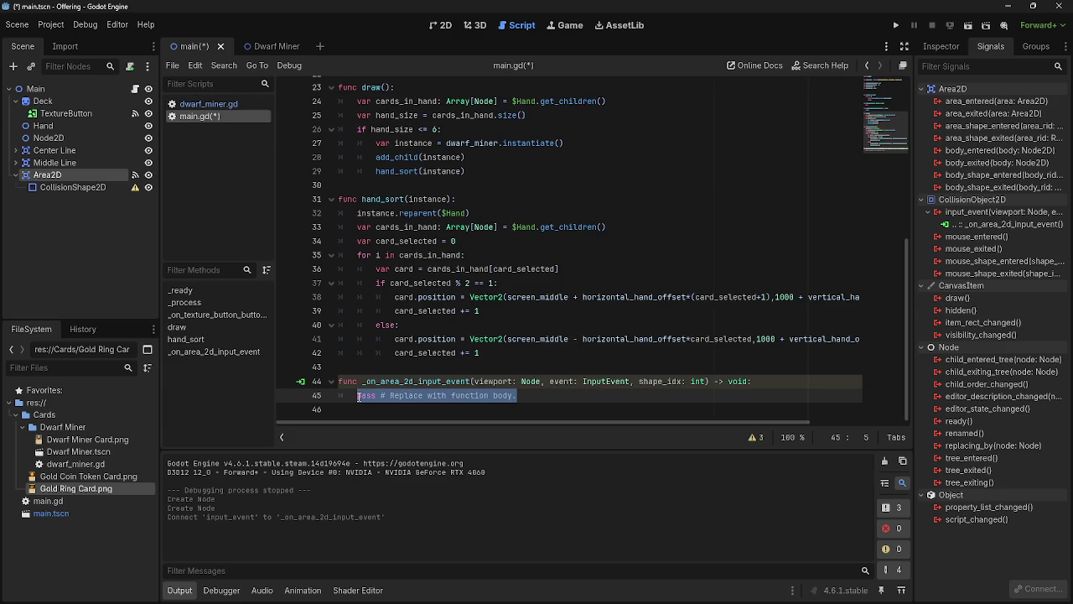
{"action": "type", "text": "if event is "}
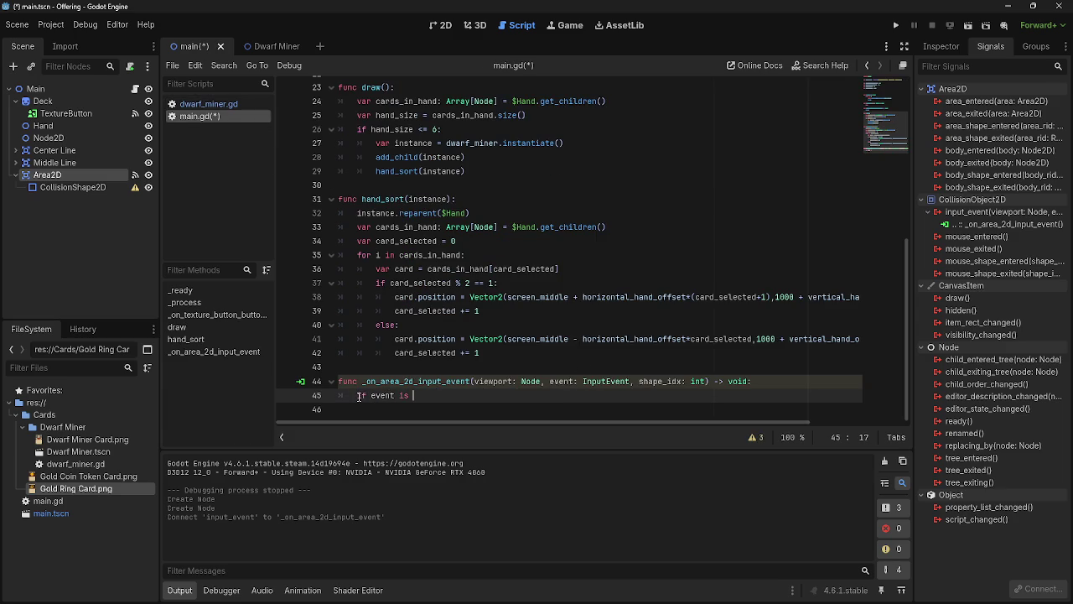
{"action": "type", "text": "inputevenet"}
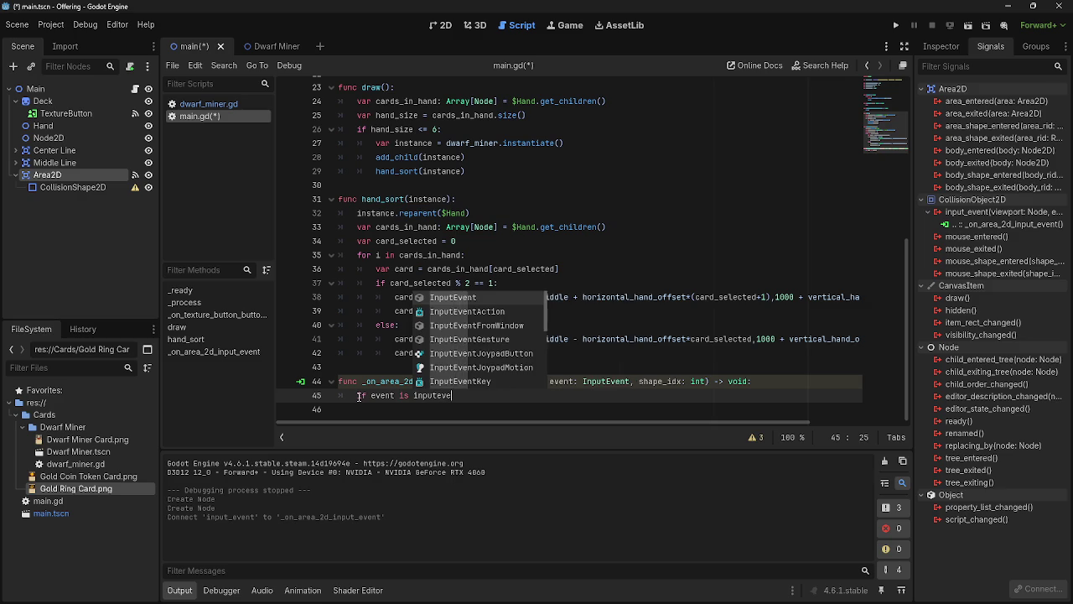
{"action": "key", "text": "BackSpace"}
{"action": "key", "text": "BackSpace"}
{"action": "type", "text": "tmouse"}
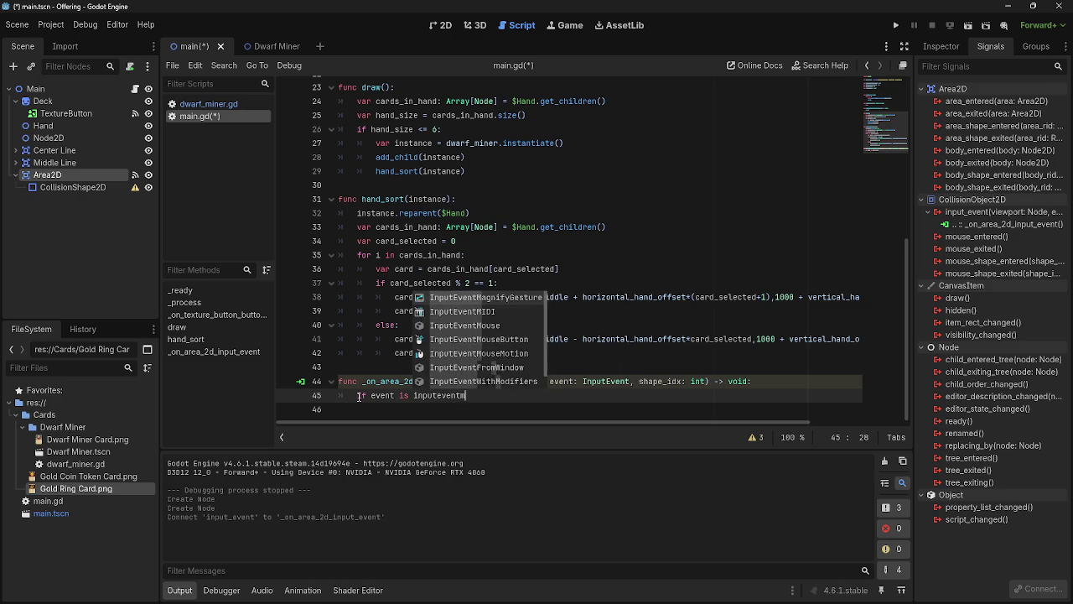
{"action": "key", "text": "Down"}
{"action": "key", "text": "Return"}
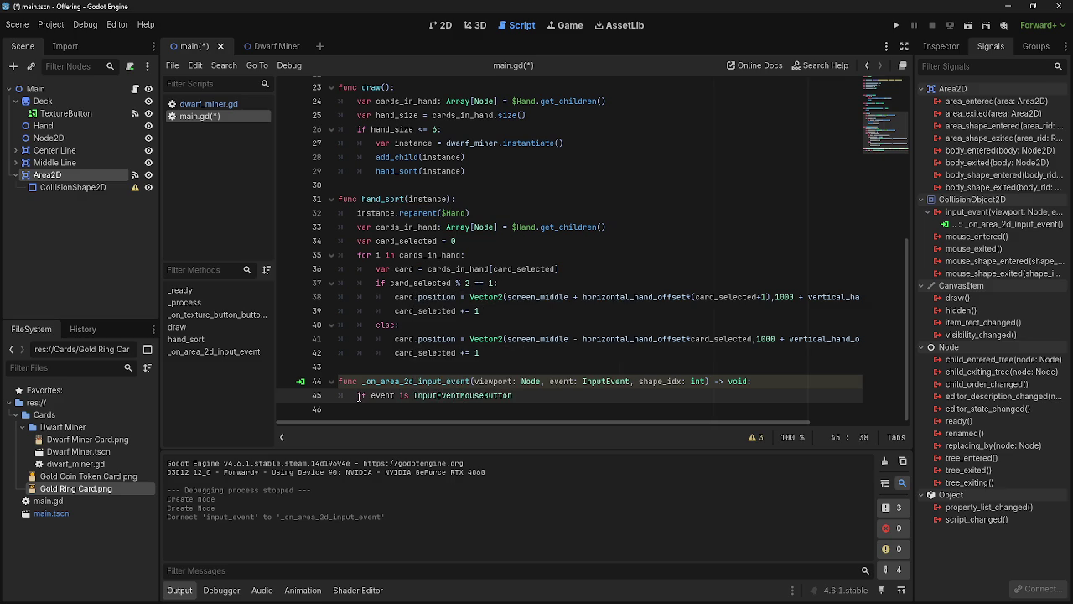
{"action": "type", "text": ":"}
{"action": "key", "text": "Return"}
{"action": "type", "text": "pass"}
Step: Copy the idea of dwarf_miner.gd's left-release check and start rewriting main.gd's condition
{"action": "left_click", "coordinate": [201, 104]}
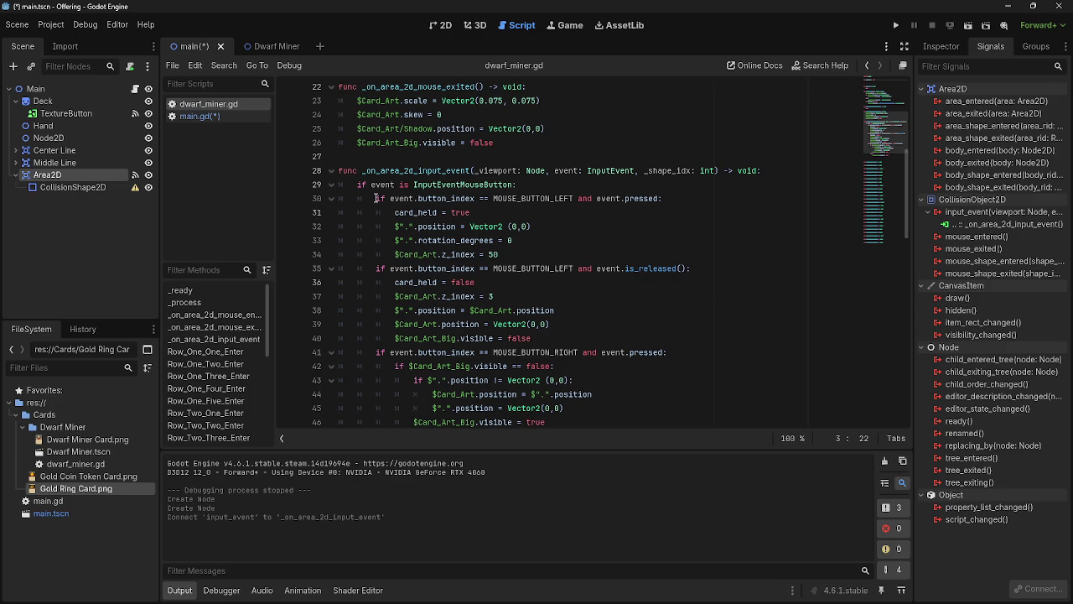
{"action": "left_click_drag", "start_coordinate": [376, 269], "coordinate": [696, 268]}
{"action": "left_click", "coordinate": [696, 268]}
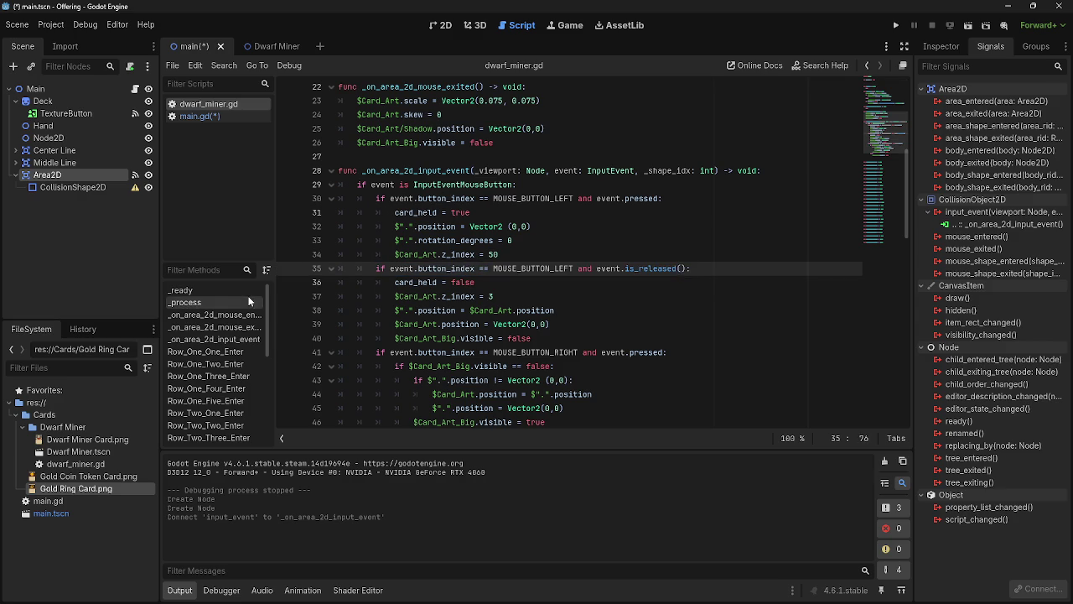
{"action": "left_click_drag", "start_coordinate": [494, 269], "coordinate": [691, 268]}
{"action": "left_click", "coordinate": [200, 116]}
{"action": "scroll", "coordinate": [533, 352], "scroll_direction": "down", "scroll_amount": 1}
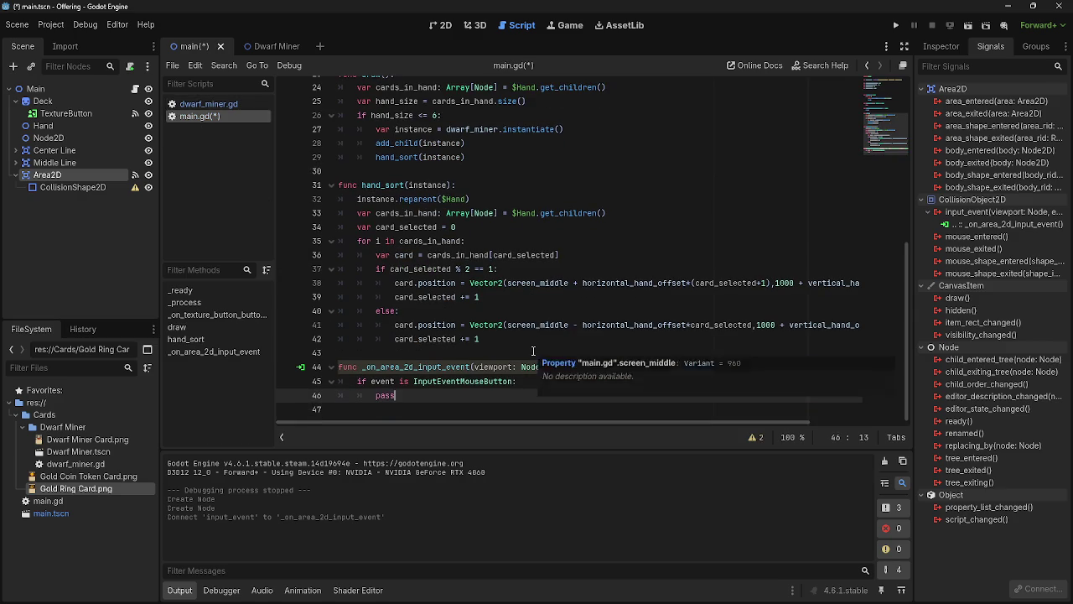
{"action": "key", "text": "BackSpace"}
{"action": "type", "text": "if event is mo"}
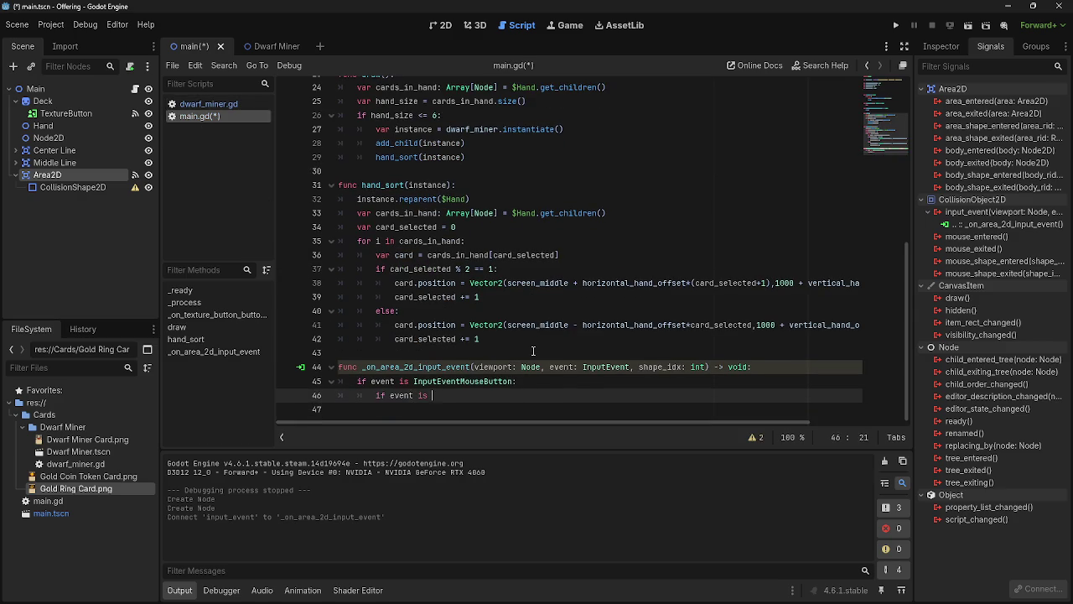
{"action": "type", "text": "usebuttonleft"}
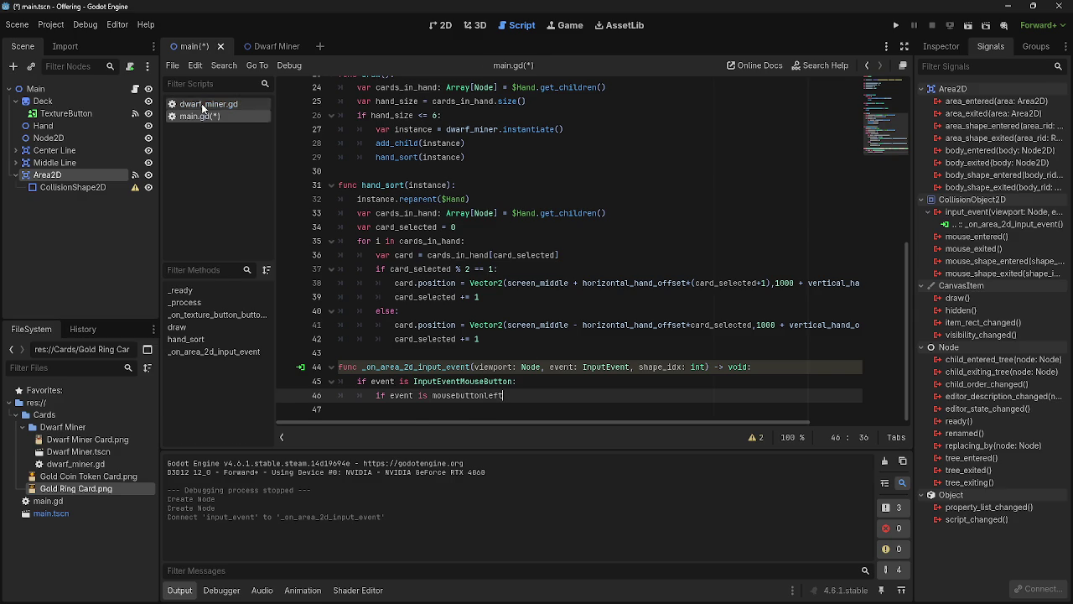
Step: Make the condition 'event.button_index == MOUSE_BUTTON_LEFT and event.released()' with a pass body
{"action": "left_click", "coordinate": [201, 103]}
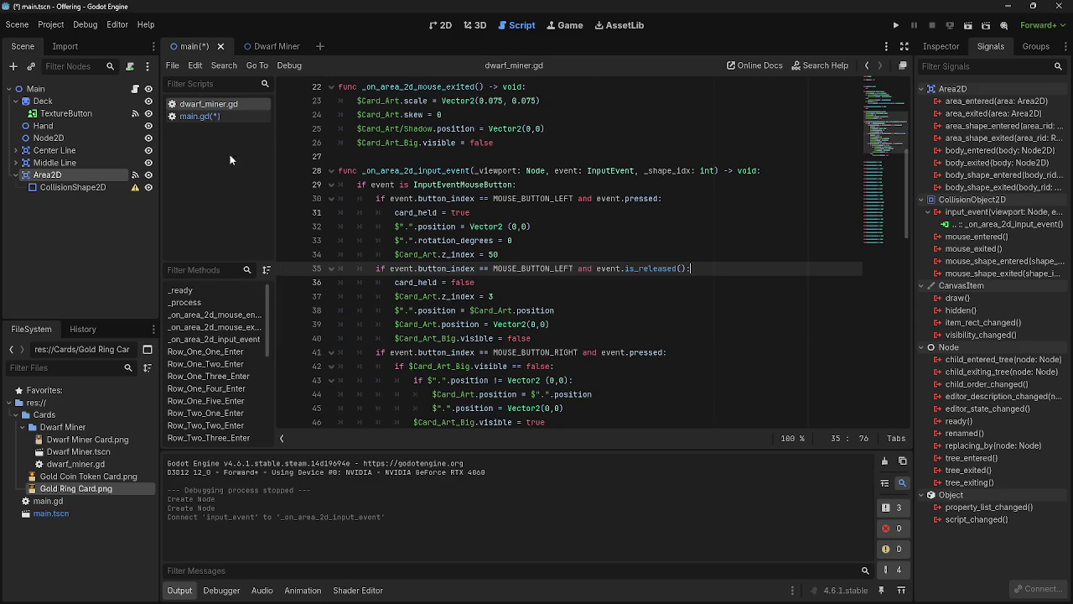
{"action": "key", "text": "alt+Left"}
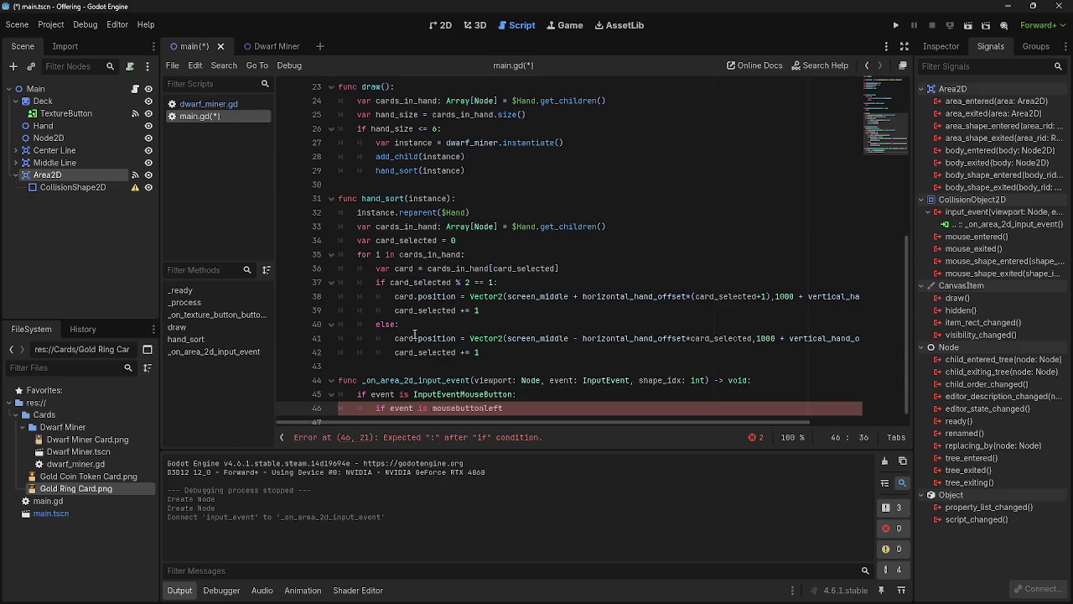
{"action": "key", "text": "ctrl+BackSpace"}
{"action": "key", "text": "ctrl+BackSpace"}
{"action": "type", "text": ".b"}
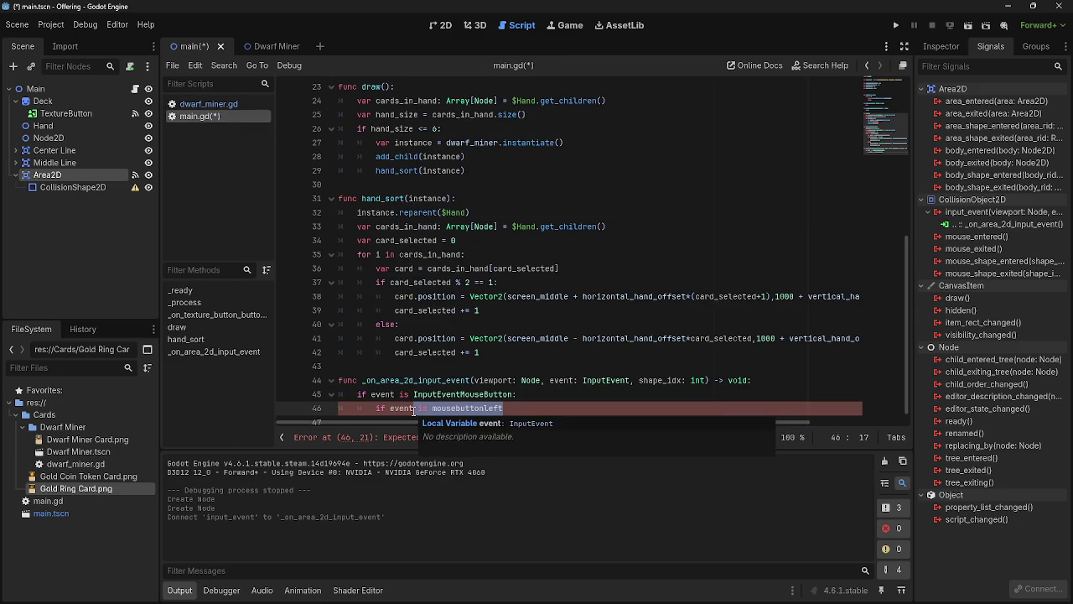
{"action": "type", "text": "utto"}
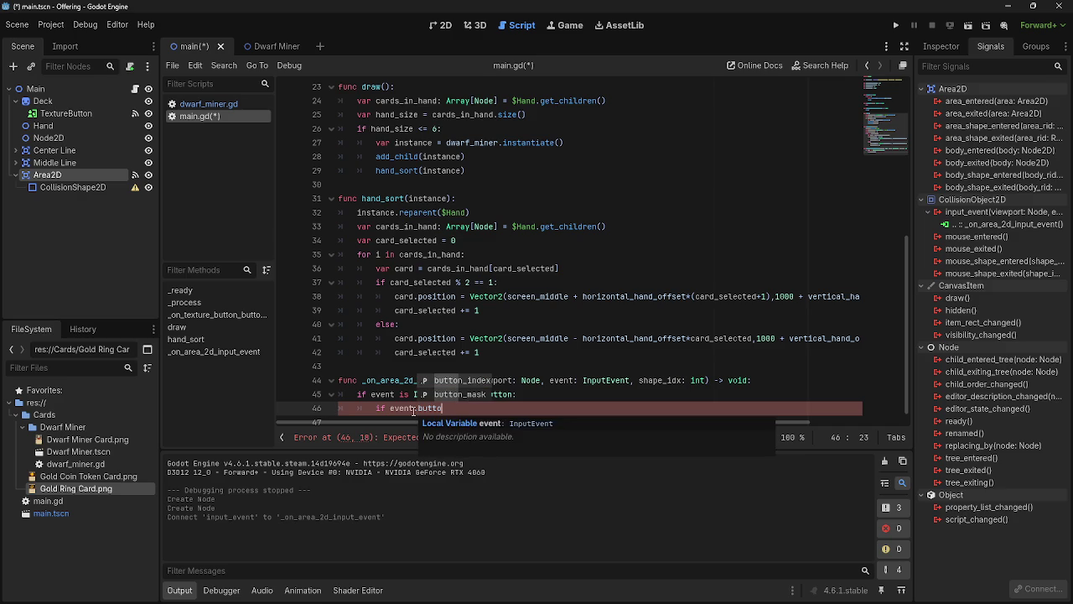
{"action": "type", "text": "n_index == MOUSE"}
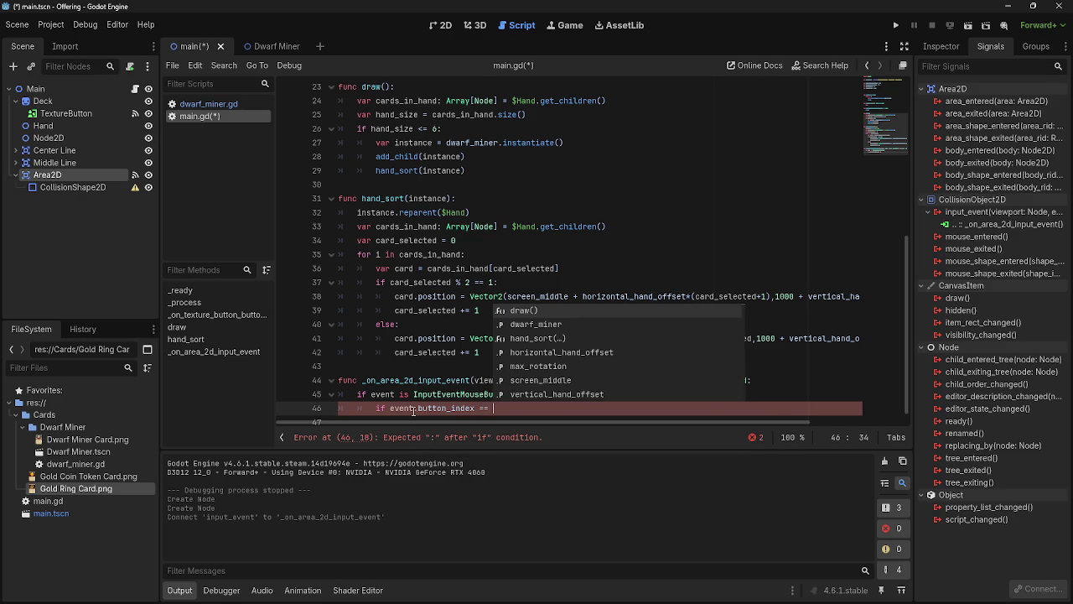
{"action": "key", "text": "Return"}
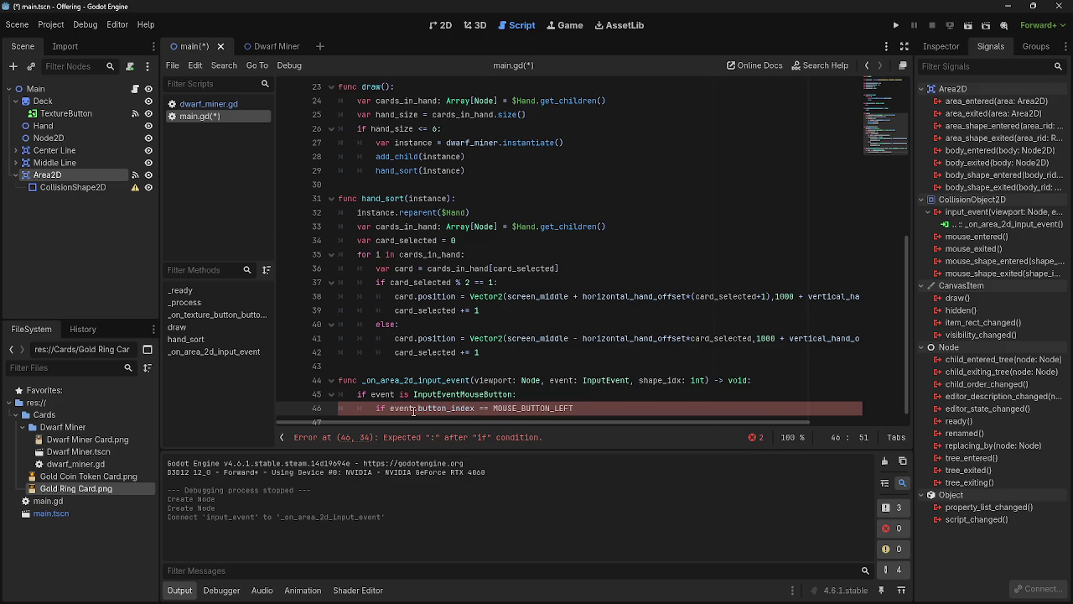
{"action": "type", "text": " and "}
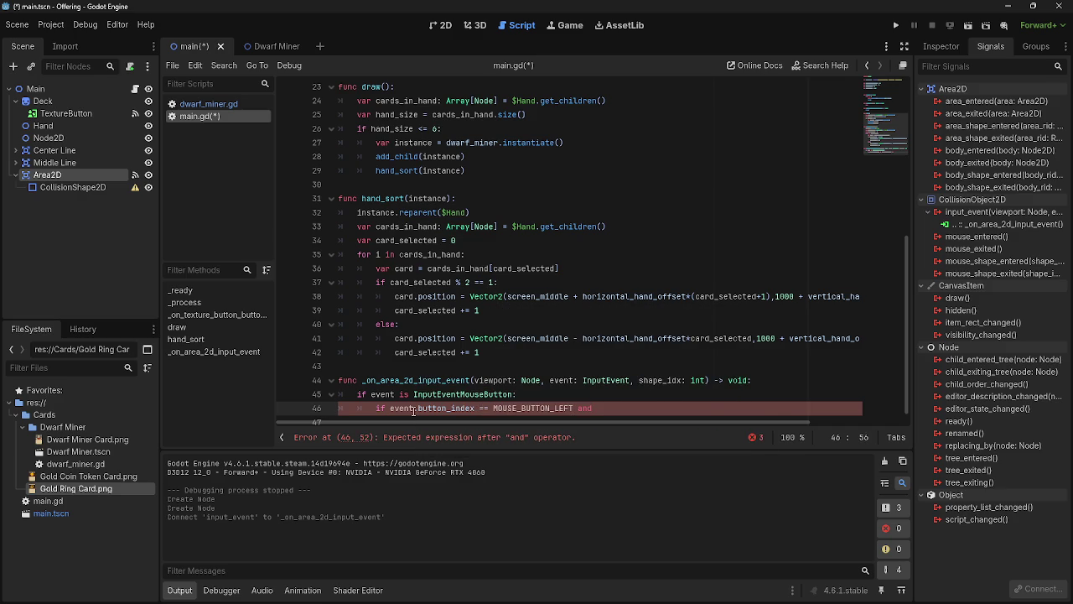
{"action": "type", "text": "event.released"}
{"action": "type", "text": "():"}
{"action": "key", "text": "Return"}
{"action": "type", "text": "pass"}
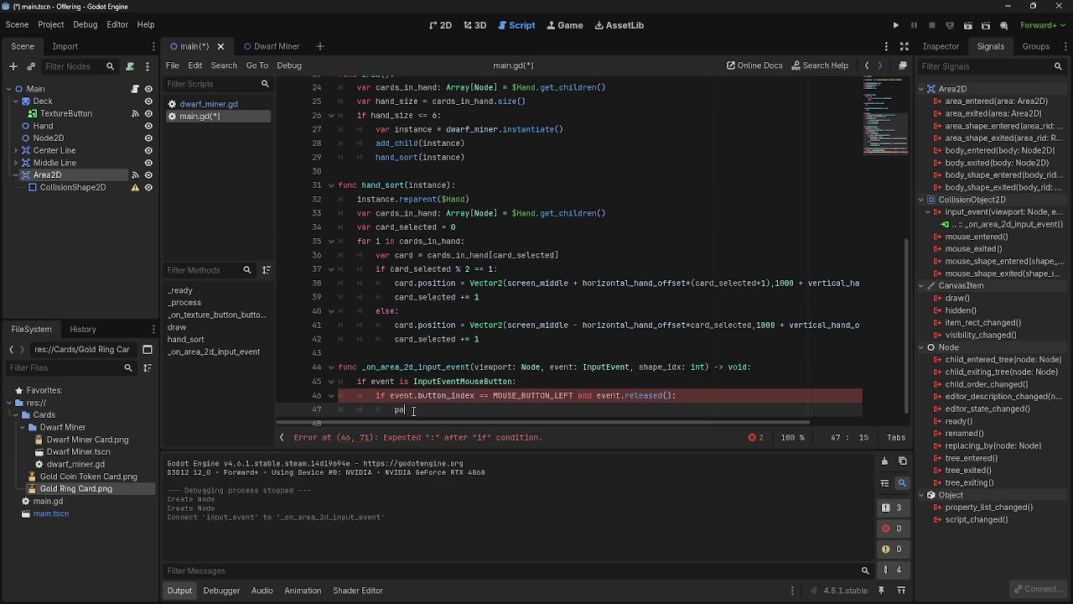
Step: Replace the pass under the condition with print("egg")
{"action": "left_click", "coordinate": [208, 104]}
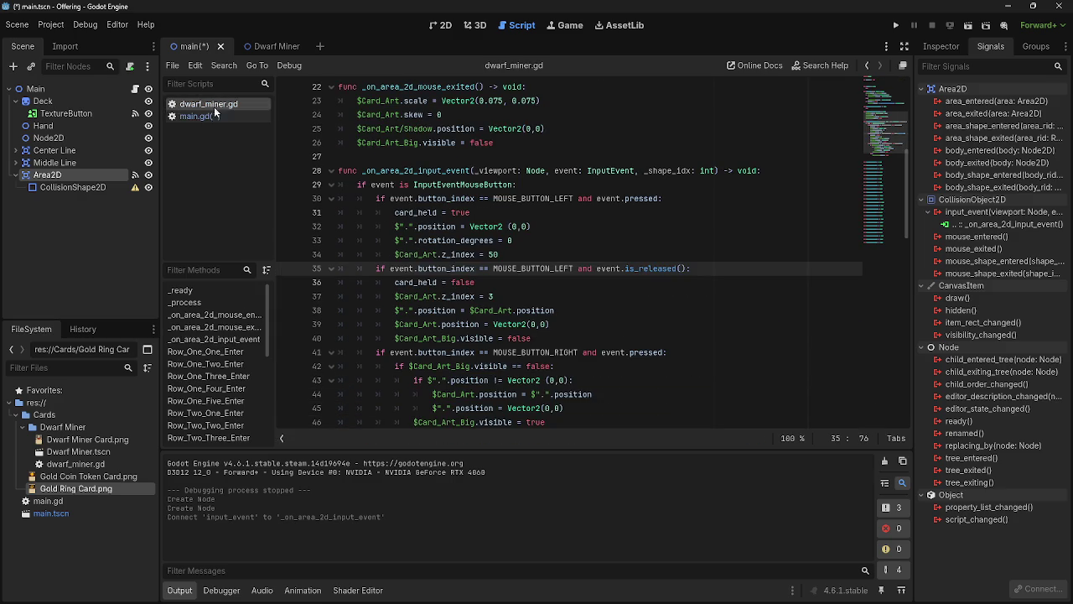
{"action": "left_click", "coordinate": [200, 116]}
{"action": "scroll", "coordinate": [509, 387], "scroll_direction": "down", "scroll_amount": 1}
{"action": "left_click_drag", "start_coordinate": [427, 394], "coordinate": [388, 397]}
{"action": "type", "text": "print"}
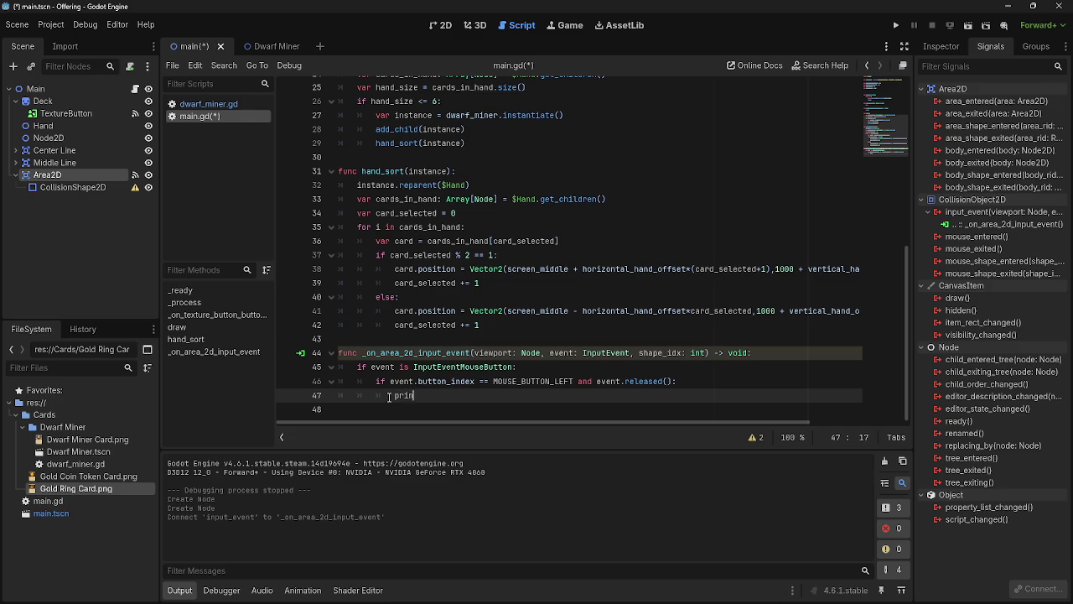
{"action": "key", "text": "BackSpace"}
{"action": "type", "text": "("}
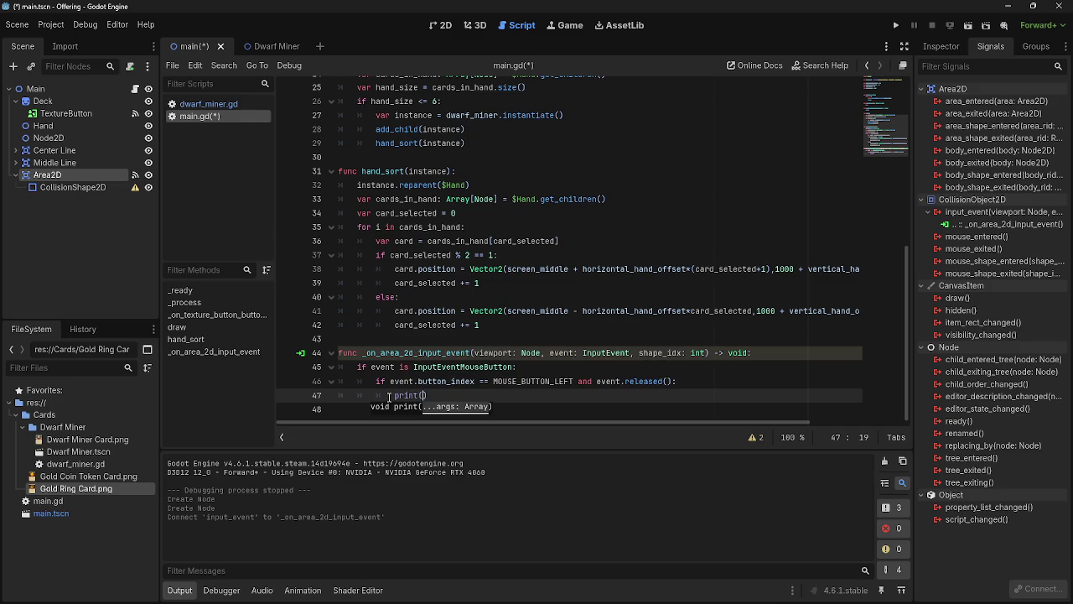
{"action": "type", "text": "\"egg"}
{"action": "key", "text": "End"}
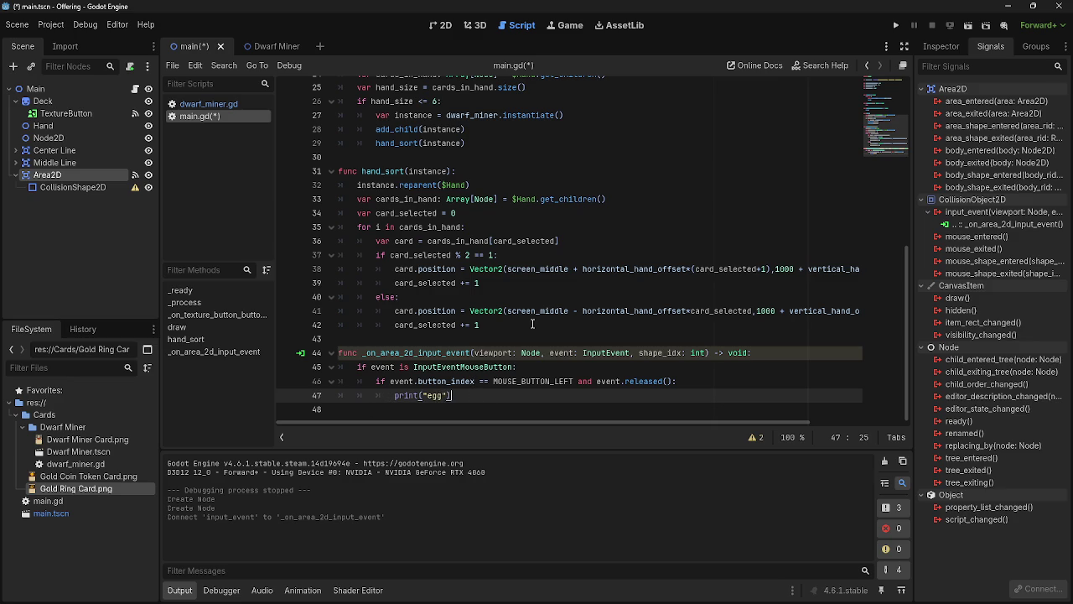
{"action": "right_click", "coordinate": [450, 311]}
{"action": "left_click", "coordinate": [486, 286]}
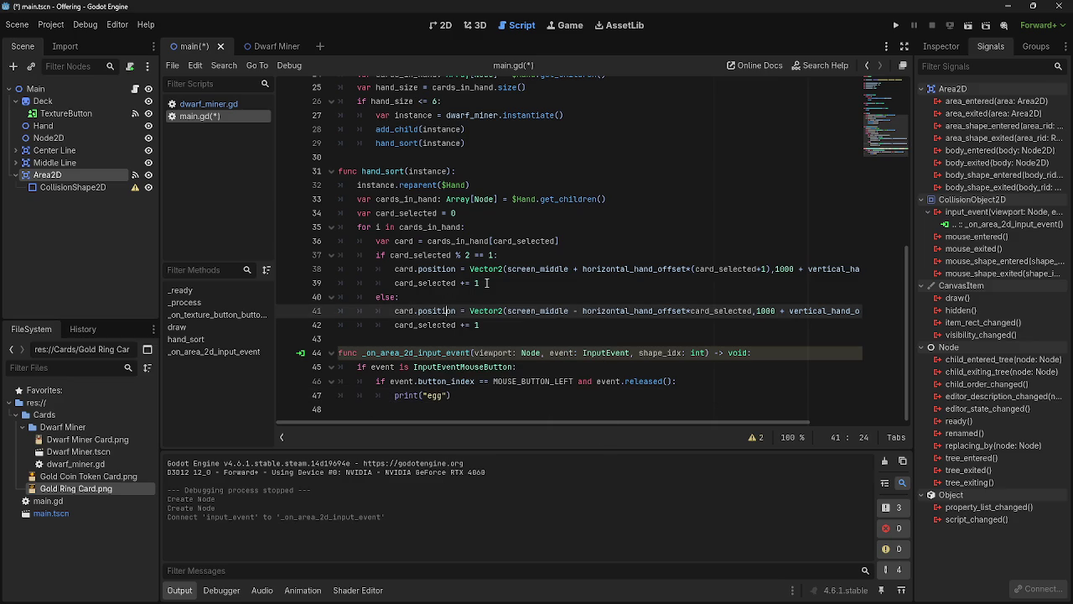
Step: Select the CollisionShape2D node and go to the 2D scene view
{"action": "left_click", "coordinate": [188, 103]}
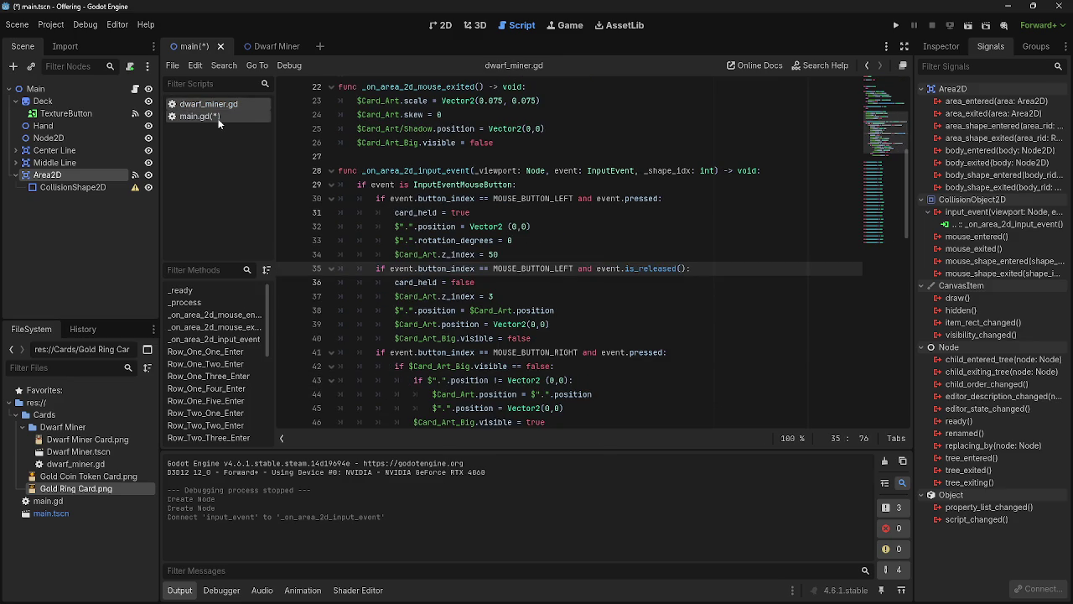
{"action": "left_click", "coordinate": [218, 121]}
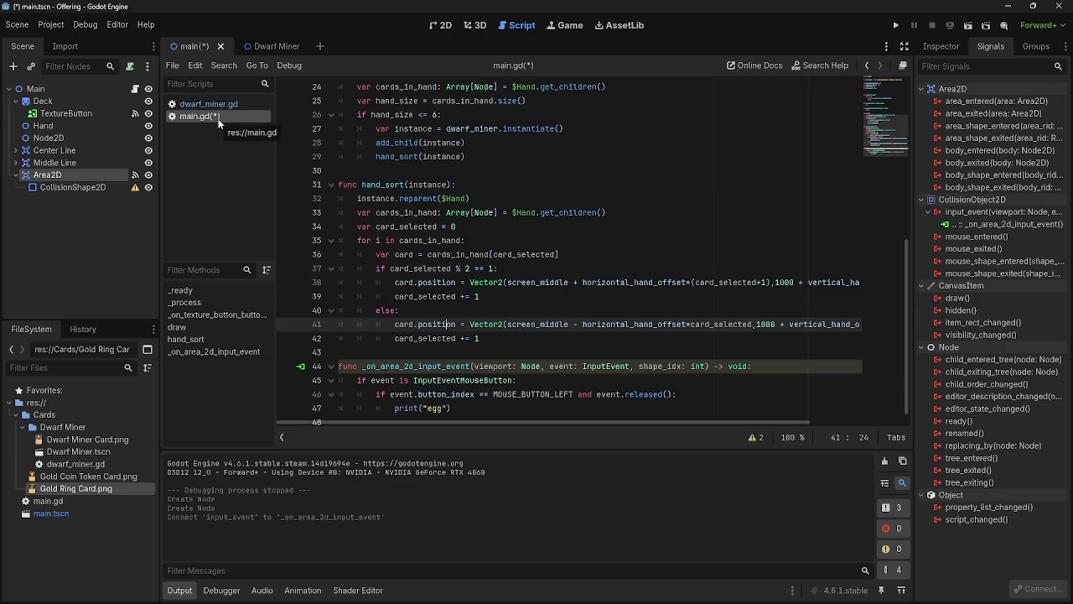
{"action": "left_click", "coordinate": [84, 187]}
{"action": "left_click", "coordinate": [441, 32]}
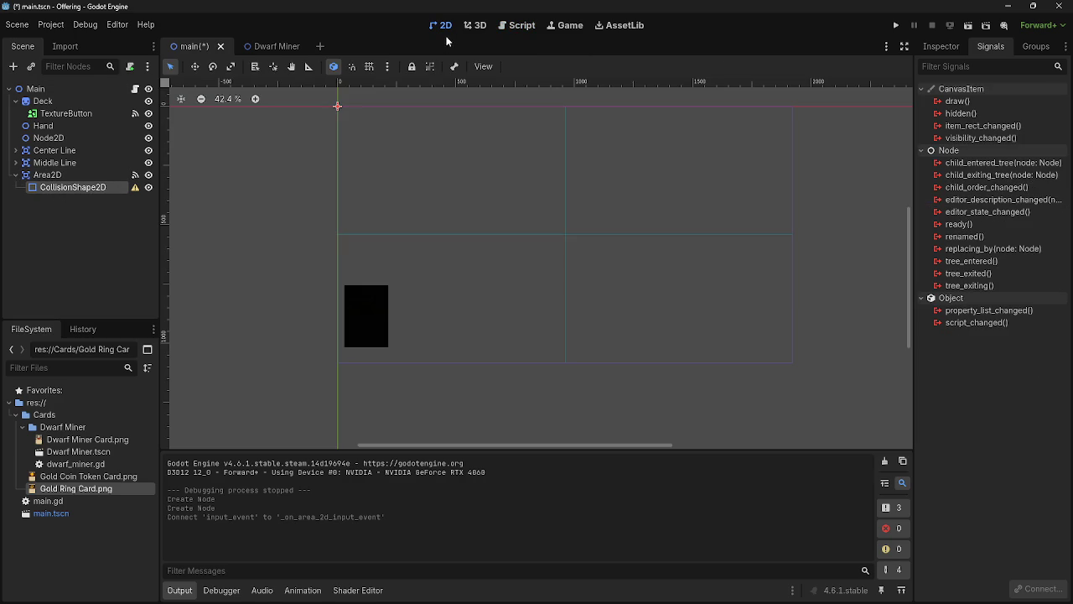
Step: Give the CollisionShape2D a new RectangleShape2D and slightly increase its width
{"action": "left_click", "coordinate": [941, 46]}
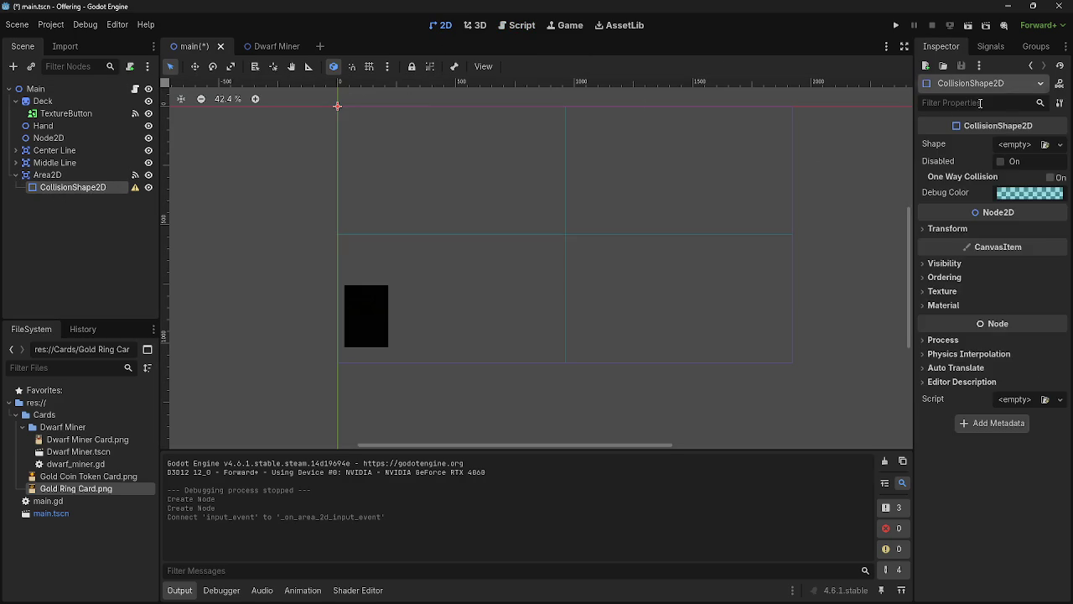
{"action": "left_click", "coordinate": [1024, 146]}
{"action": "left_click", "coordinate": [989, 228]}
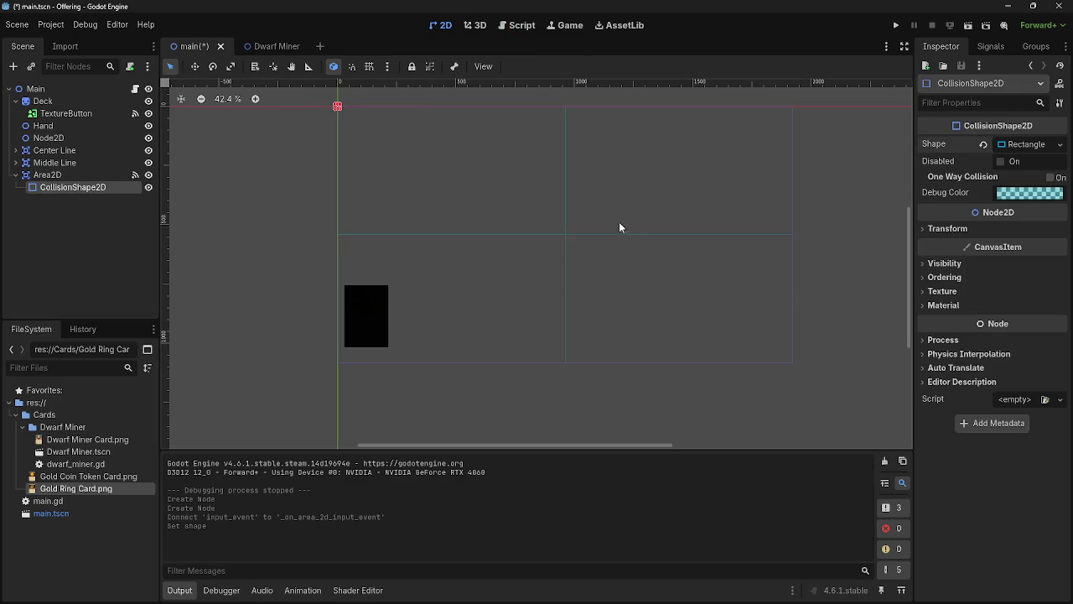
{"action": "left_click", "coordinate": [1036, 147]}
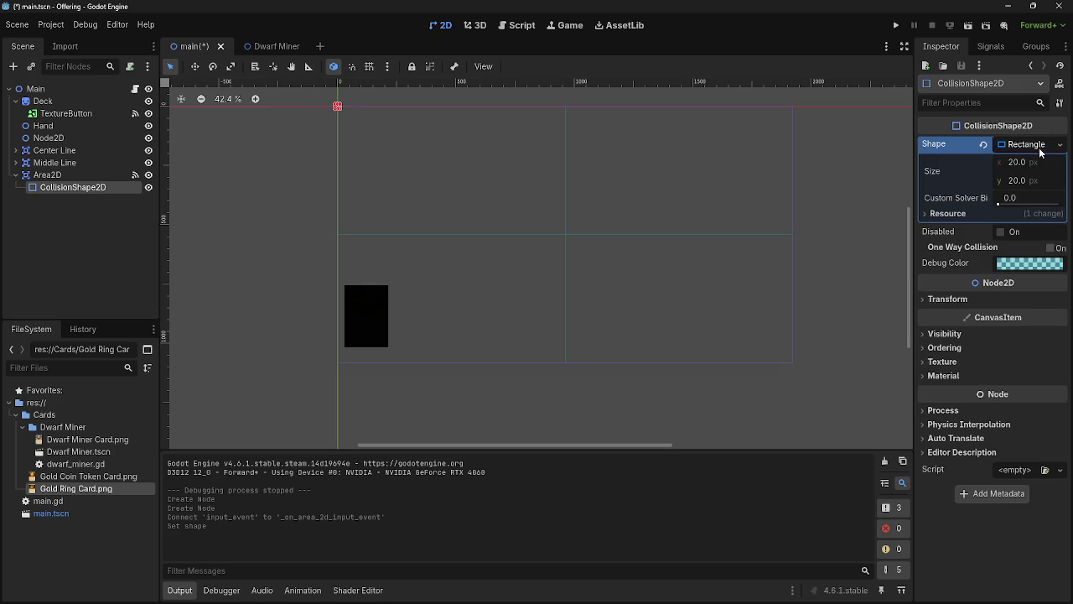
{"action": "left_click", "coordinate": [981, 214]}
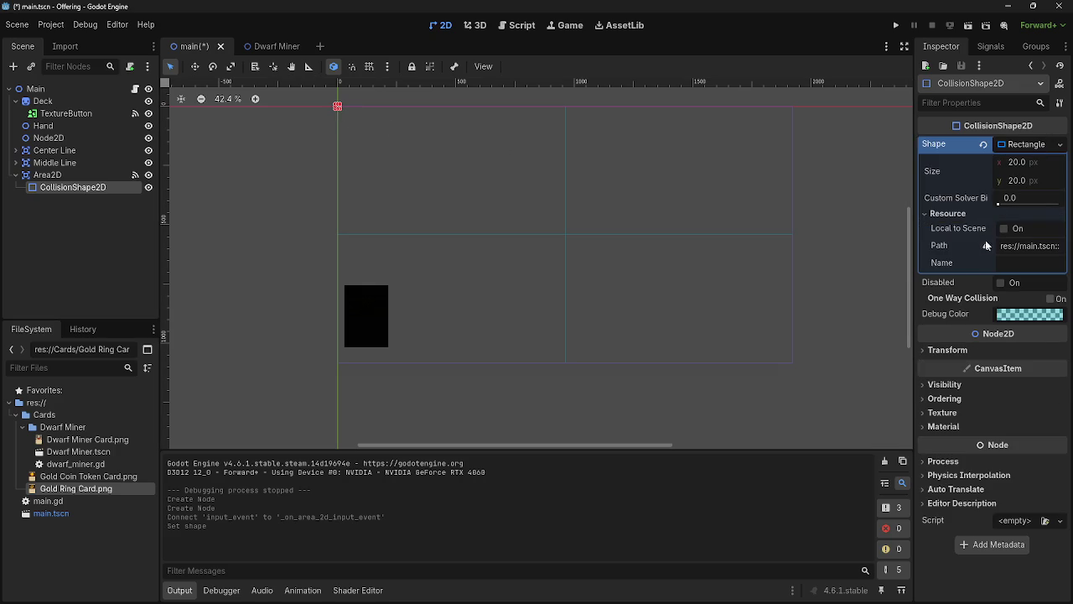
{"action": "left_click", "coordinate": [981, 214]}
{"action": "left_click_drag", "start_coordinate": [1016, 161], "coordinate": [1048, 162]}
Step: Resize the rectangle to about 391 px wide, make it taller, and align its top-left corner
{"action": "mouse_move", "coordinate": [340, 107]}
{"action": "left_mouse_down"}
{"action": "mouse_move", "coordinate": [399, 157]}
{"action": "mouse_move", "coordinate": [427, 109]}
{"action": "mouse_move", "coordinate": [382, 162]}
{"action": "mouse_move", "coordinate": [382, 196]}
{"action": "left_mouse_up"}
{"action": "left_click_drag", "start_coordinate": [357, 134], "coordinate": [357, 255]}
{"action": "scroll", "coordinate": [325, 209], "scroll_direction": "up", "scroll_amount": 15}
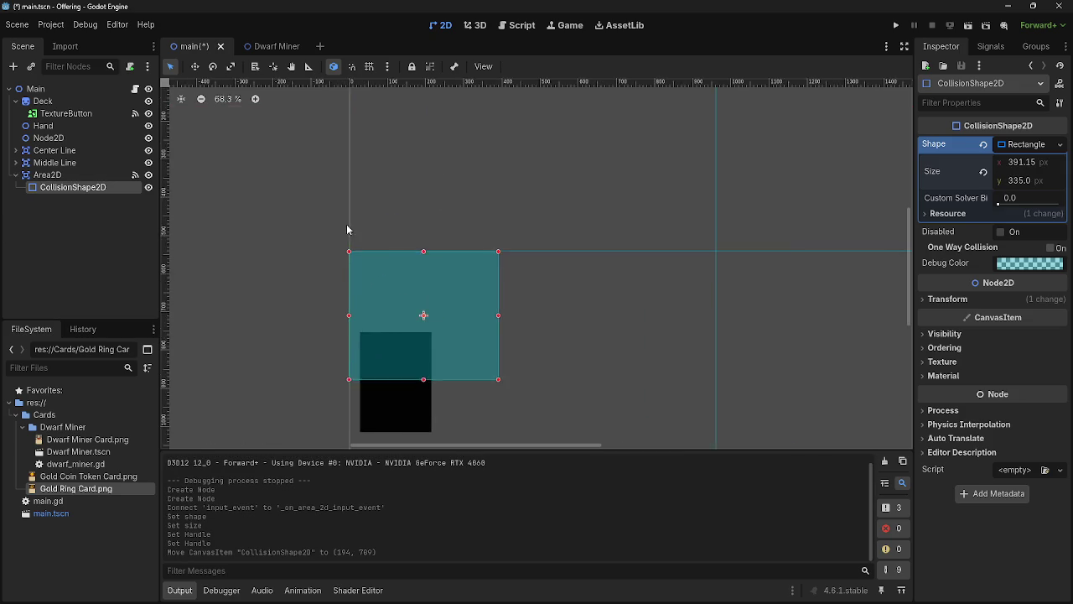
{"action": "scroll", "coordinate": [366, 324], "scroll_direction": "up", "scroll_amount": 1}
{"action": "mouse_move", "coordinate": [367, 335]}
{"action": "left_mouse_down"}
{"action": "mouse_move", "coordinate": [388, 411]}
{"action": "mouse_move", "coordinate": [337, 386]}
{"action": "mouse_move", "coordinate": [352, 382]}
{"action": "left_mouse_up"}
{"action": "scroll", "coordinate": [226, 341], "scroll_direction": "down", "scroll_amount": 7}
{"action": "left_click_drag", "start_coordinate": [299, 379], "coordinate": [299, 379]}
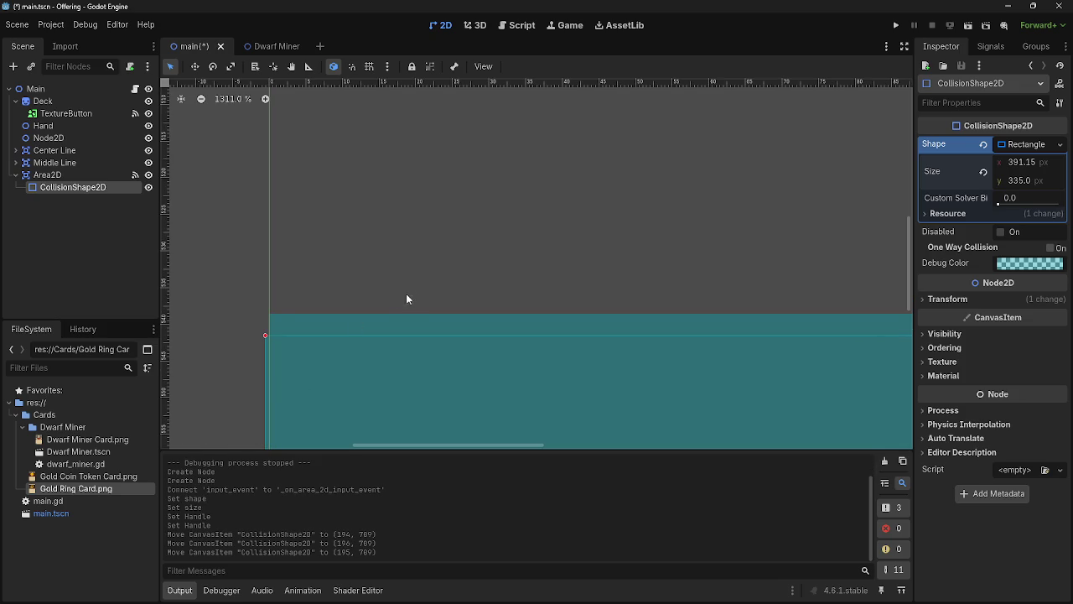
{"action": "scroll", "coordinate": [399, 297], "scroll_direction": "down", "scroll_amount": 5}
{"action": "scroll", "coordinate": [548, 249], "scroll_direction": "right", "scroll_amount": 5}
{"action": "scroll", "coordinate": [608, 197], "scroll_direction": "up", "scroll_amount": 5}
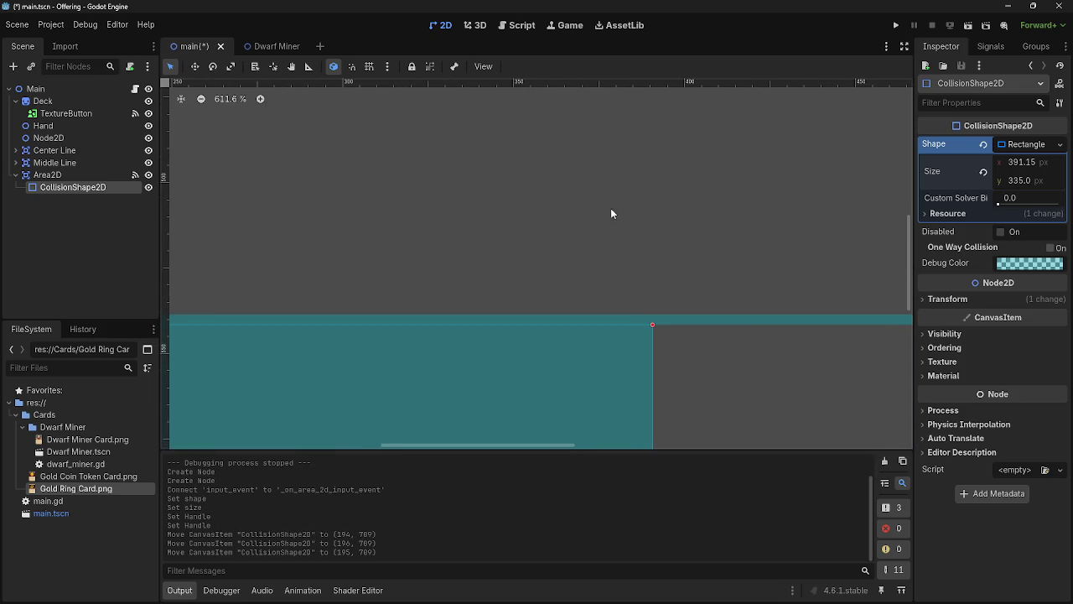
{"action": "left_click_drag", "start_coordinate": [616, 362], "coordinate": [613, 351]}
{"action": "scroll", "coordinate": [667, 323], "scroll_direction": "down", "scroll_amount": 10}
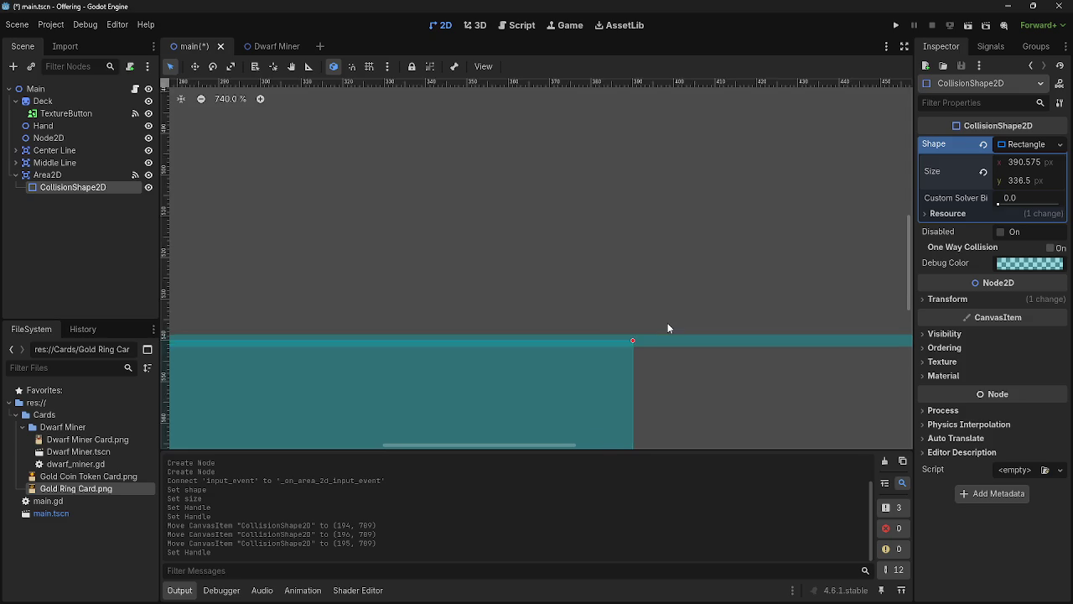
{"action": "scroll", "coordinate": [311, 302], "scroll_direction": "down", "scroll_amount": 2}
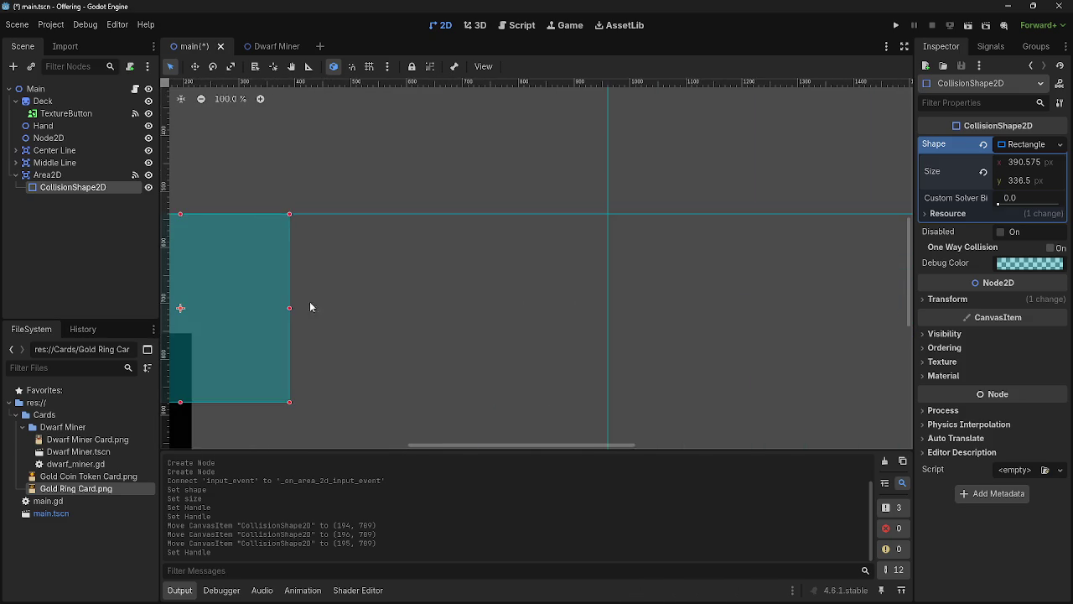
Step: Stretch the rectangle to about 1926 px wide, then trim its right edge to about 1920
{"action": "left_click_drag", "start_coordinate": [293, 310], "coordinate": [783, 314]}
{"action": "scroll", "coordinate": [645, 179], "scroll_direction": "right", "scroll_amount": 5}
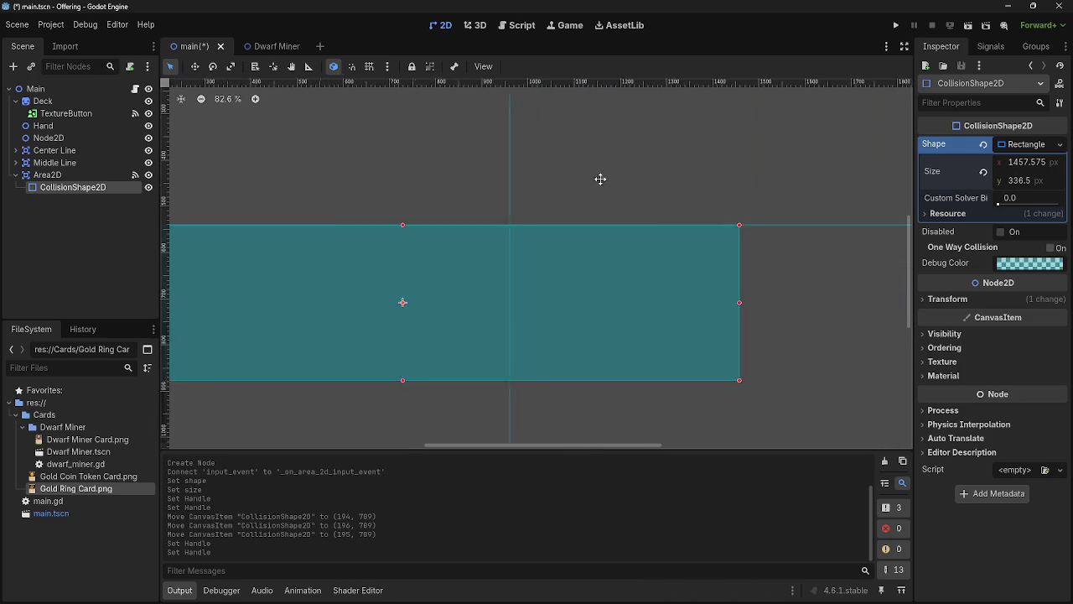
{"action": "left_click_drag", "start_coordinate": [309, 291], "coordinate": [522, 294]}
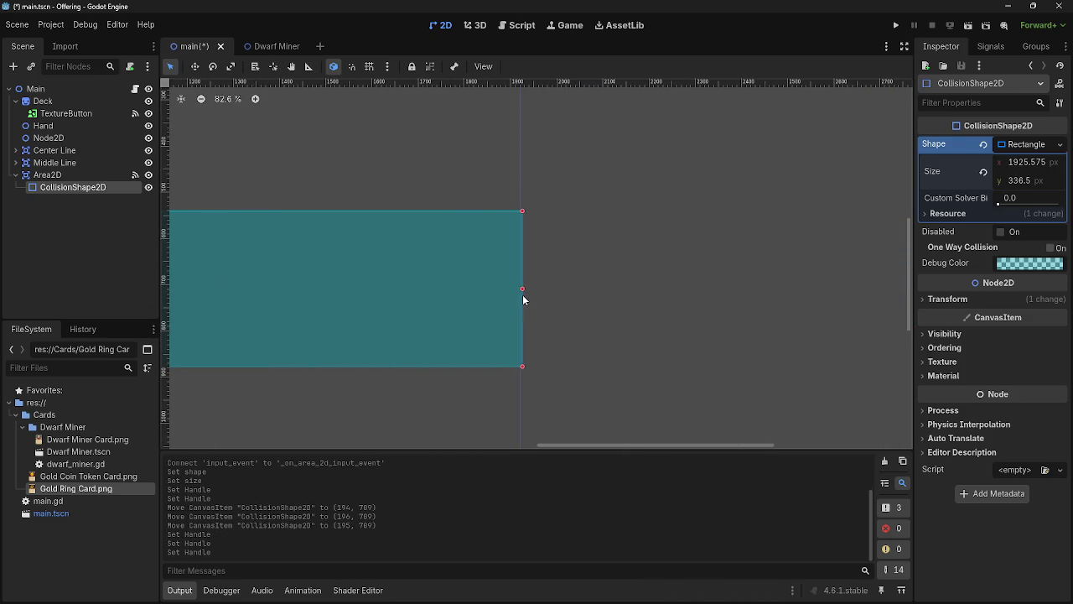
{"action": "scroll", "coordinate": [511, 185], "scroll_direction": "up", "scroll_amount": 9}
{"action": "scroll", "coordinate": [536, 260], "scroll_direction": "up", "scroll_amount": 5}
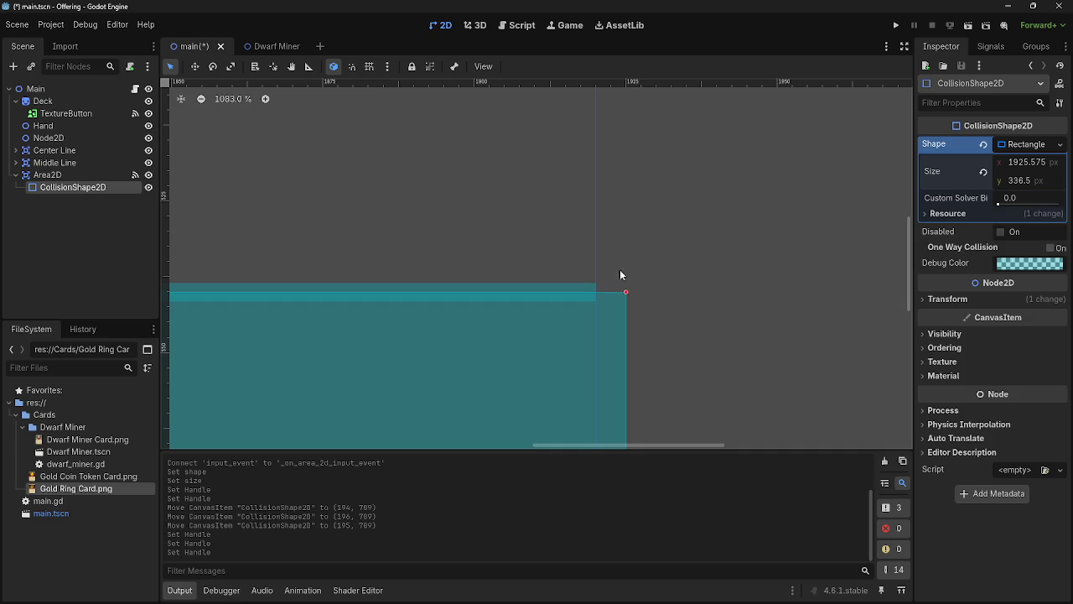
{"action": "left_click_drag", "start_coordinate": [622, 293], "coordinate": [596, 291]}
Step: Align the rectangle's left edge with the origin, raise its bottom edge, and test-run briefly
{"action": "left_click", "coordinate": [622, 294]}
{"action": "scroll", "coordinate": [505, 316], "scroll_direction": "down", "scroll_amount": 8}
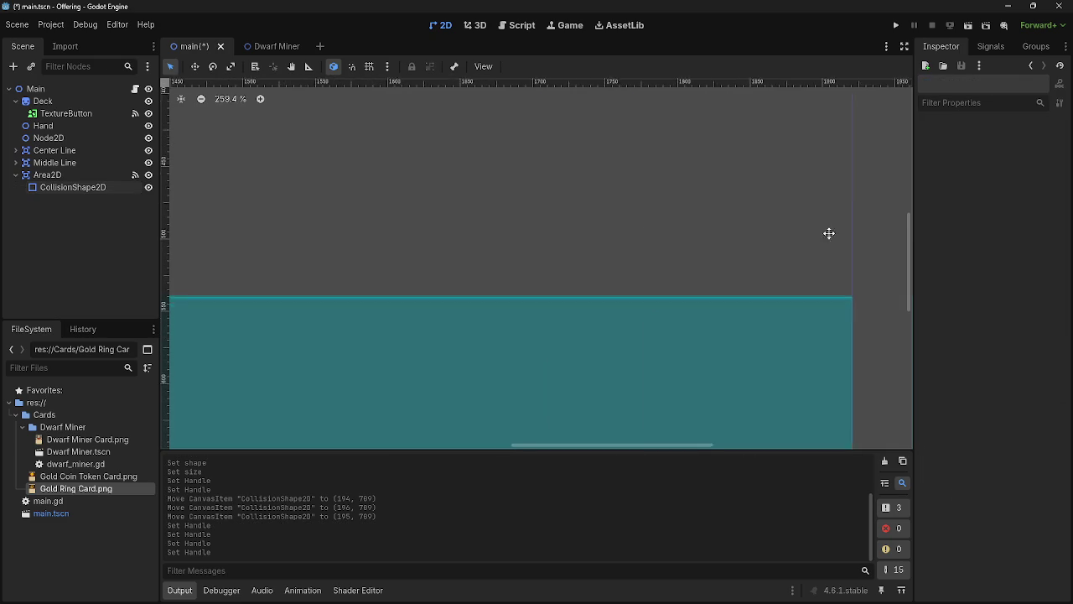
{"action": "scroll", "coordinate": [542, 234], "scroll_direction": "left", "scroll_amount": 15}
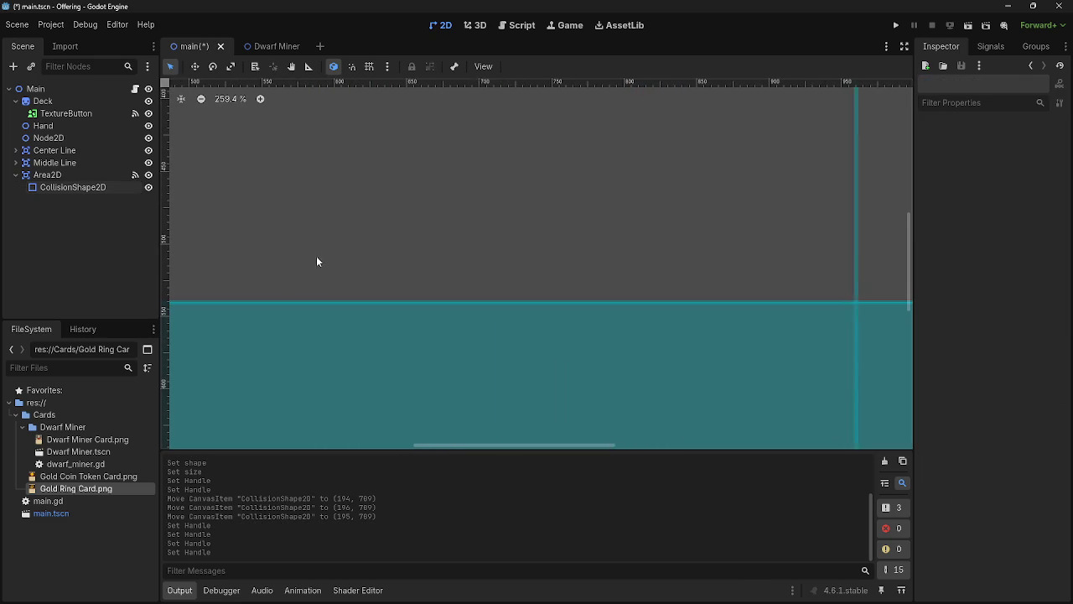
{"action": "scroll", "coordinate": [346, 245], "scroll_direction": "up", "scroll_amount": 5}
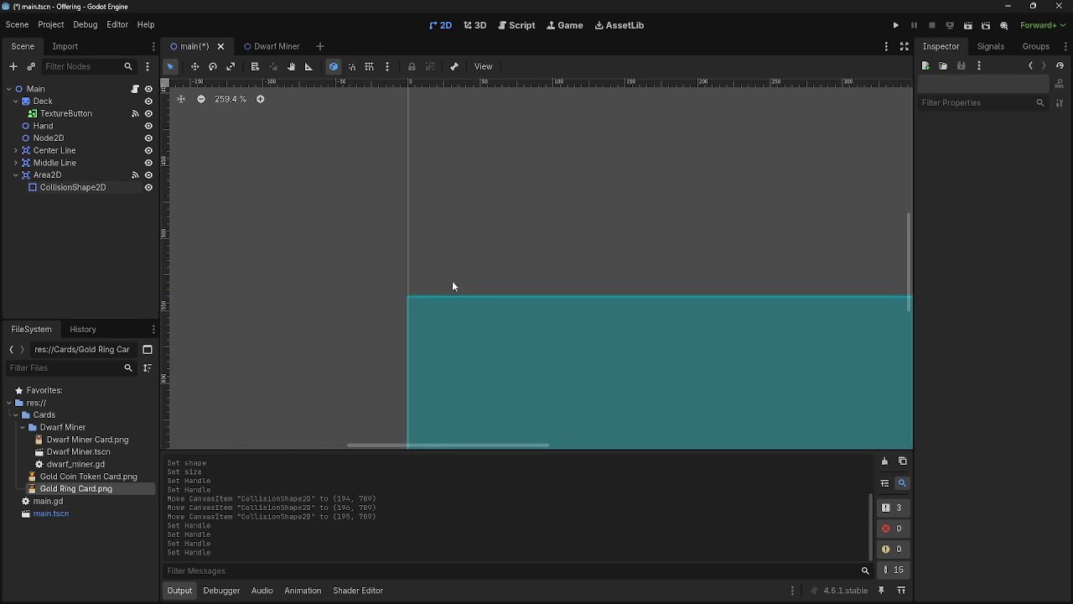
{"action": "scroll", "coordinate": [381, 269], "scroll_direction": "up", "scroll_amount": 8}
{"action": "left_click", "coordinate": [518, 352]}
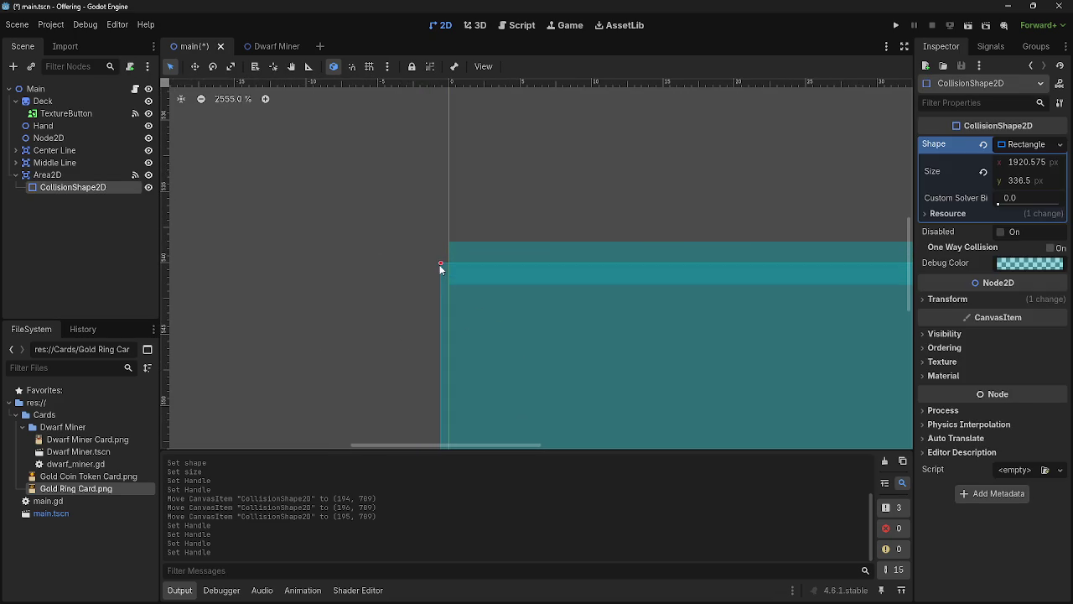
{"action": "left_click_drag", "start_coordinate": [443, 263], "coordinate": [449, 264]}
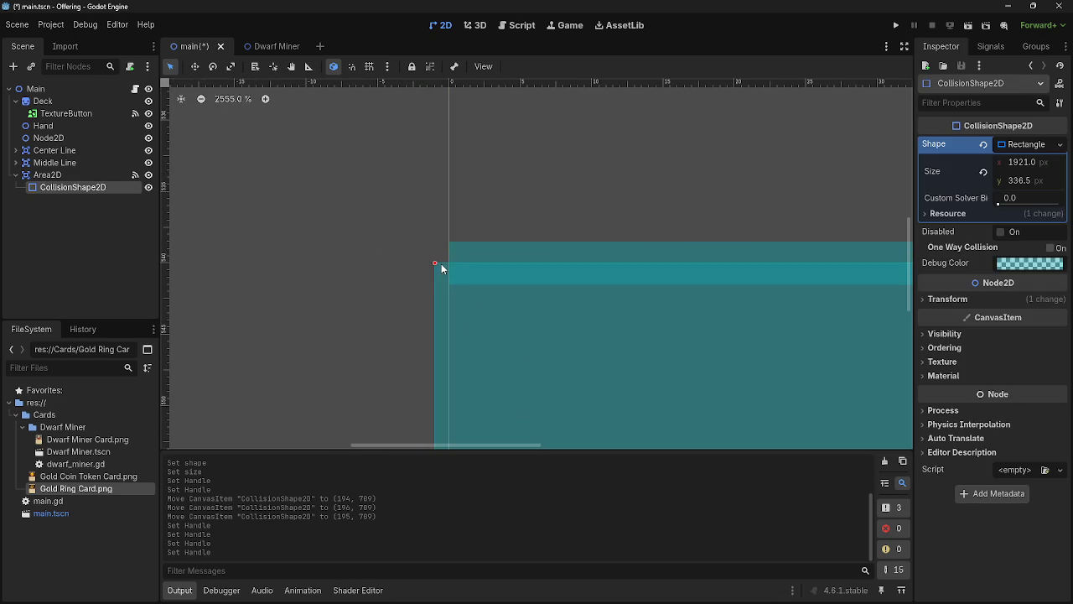
{"action": "scroll", "coordinate": [694, 249], "scroll_direction": "down", "scroll_amount": 10}
{"action": "scroll", "coordinate": [704, 249], "scroll_direction": "down", "scroll_amount": 10}
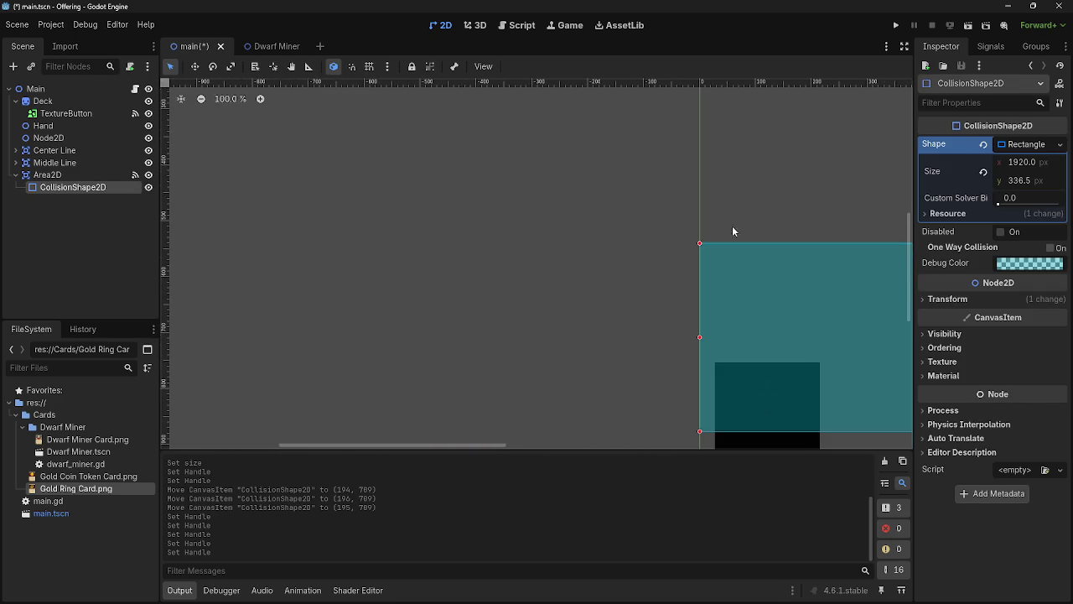
{"action": "scroll", "coordinate": [487, 228], "scroll_direction": "down", "scroll_amount": 3}
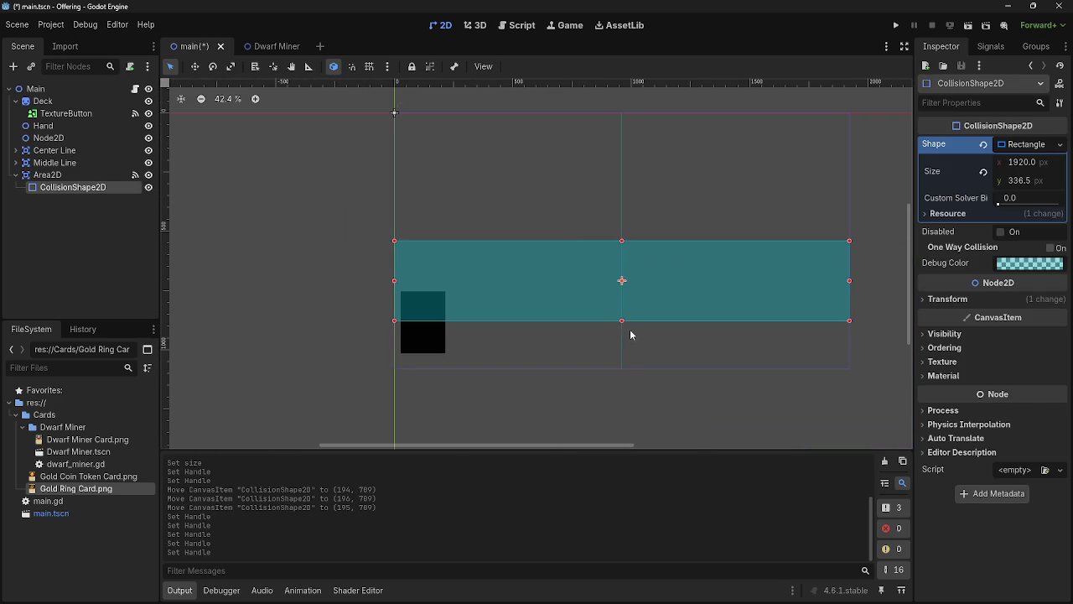
{"action": "mouse_move", "coordinate": [623, 324]}
{"action": "left_mouse_down"}
{"action": "mouse_move", "coordinate": [623, 383]}
{"action": "mouse_move", "coordinate": [622, 291]}
{"action": "left_mouse_up"}
{"action": "left_click", "coordinate": [895, 26]}
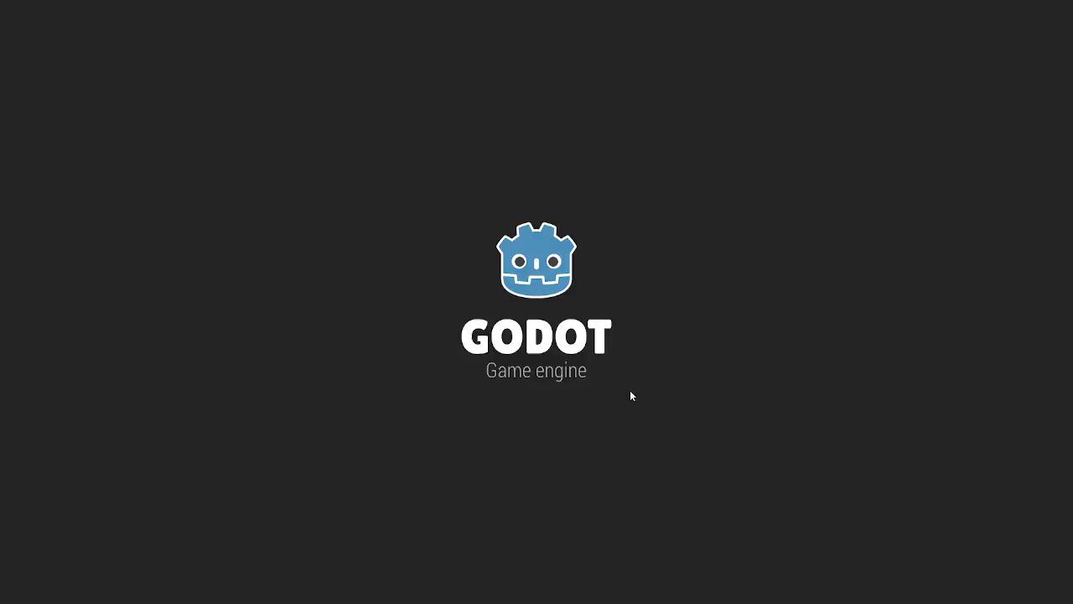
{"action": "key", "text": "F8"}
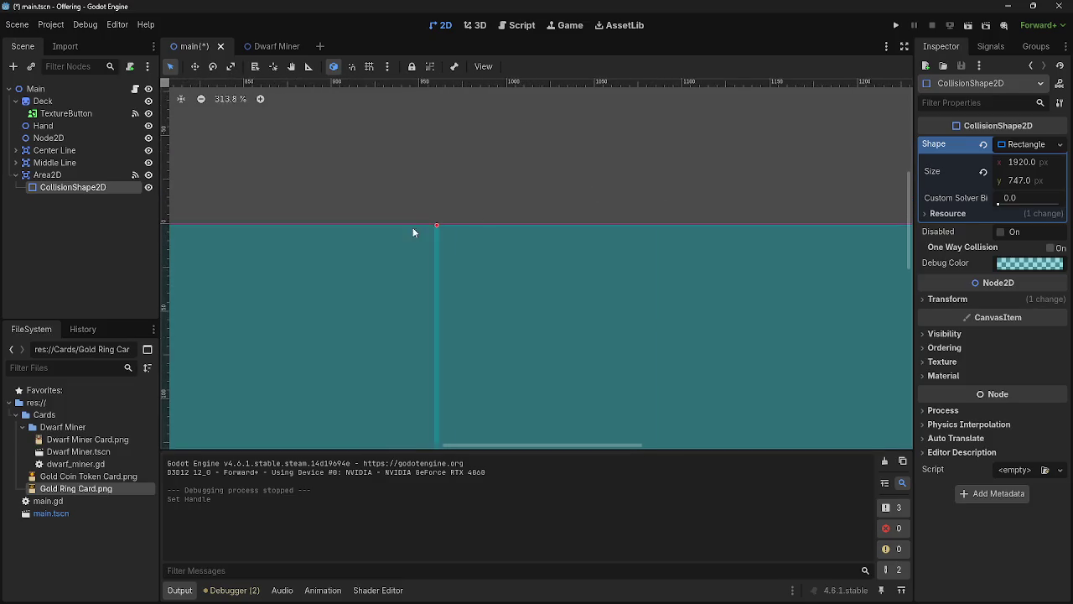
Step: Set the rectangle's Size y to 750 in the Inspector and run the project
{"action": "scroll", "coordinate": [469, 205], "scroll_direction": "up", "scroll_amount": 4}
{"action": "left_click_drag", "start_coordinate": [453, 243], "coordinate": [454, 239]}
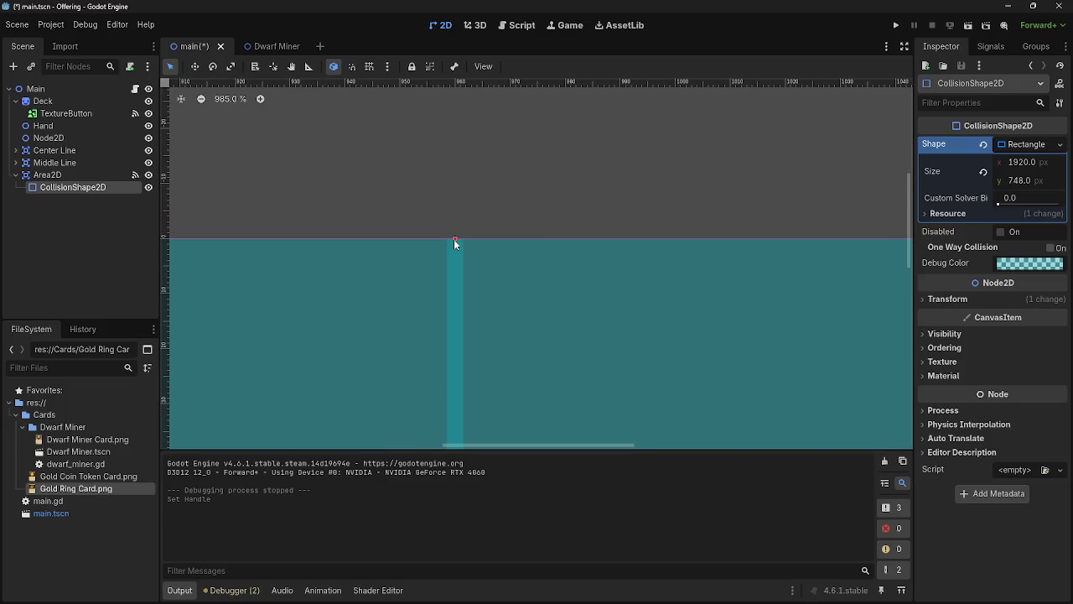
{"action": "scroll", "coordinate": [547, 224], "scroll_direction": "down", "scroll_amount": 20}
{"action": "scroll", "coordinate": [547, 224], "scroll_direction": "down", "scroll_amount": 8}
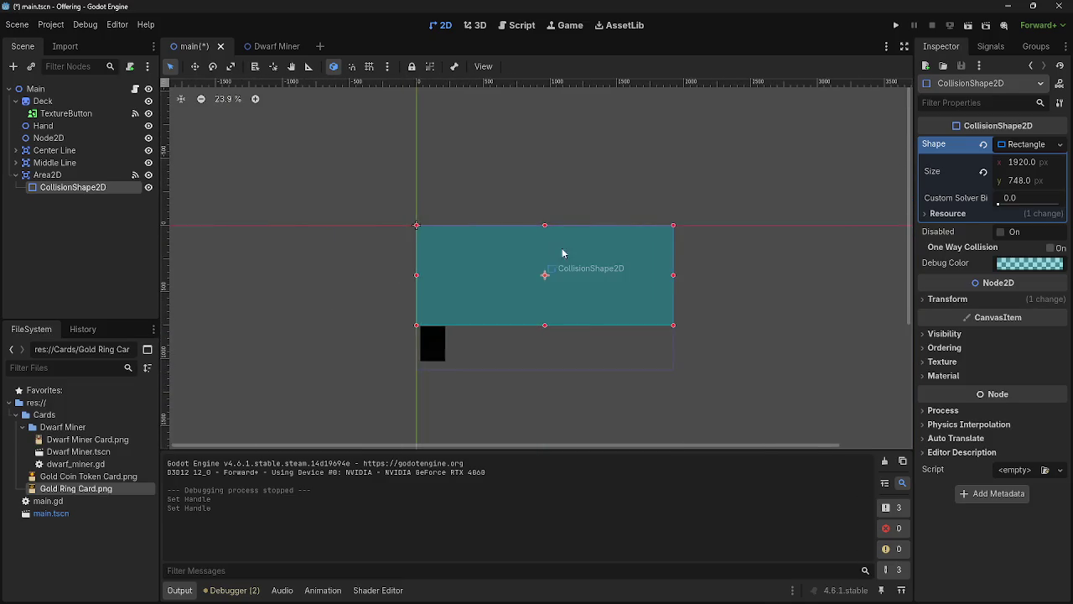
{"action": "scroll", "coordinate": [542, 366], "scroll_direction": "up", "scroll_amount": 6}
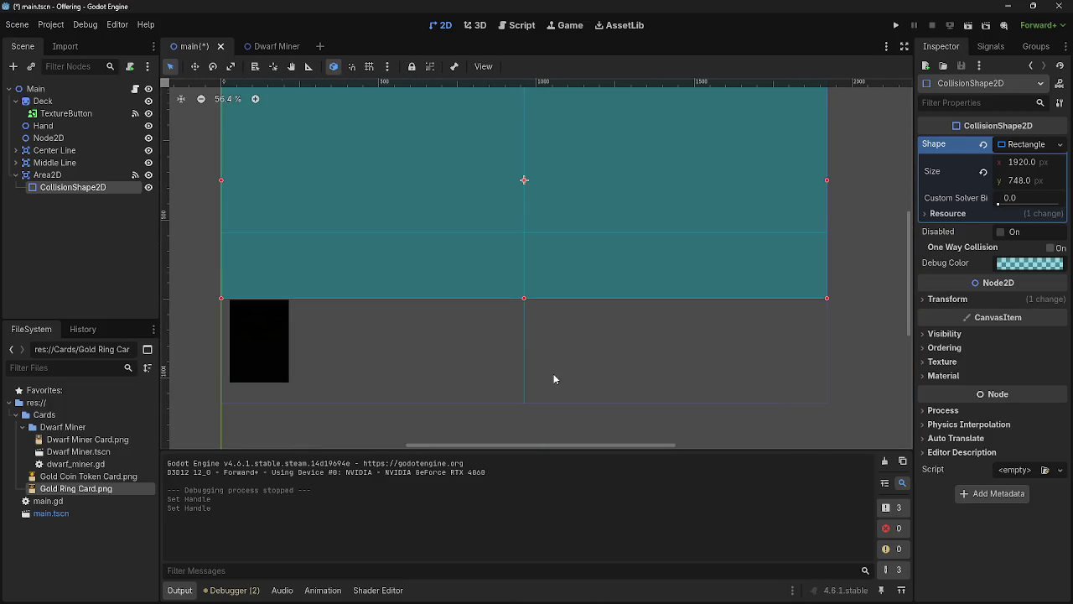
{"action": "scroll", "coordinate": [555, 374], "scroll_direction": "down", "scroll_amount": 3}
{"action": "left_click", "coordinate": [1023, 181]}
{"action": "type", "text": "750"}
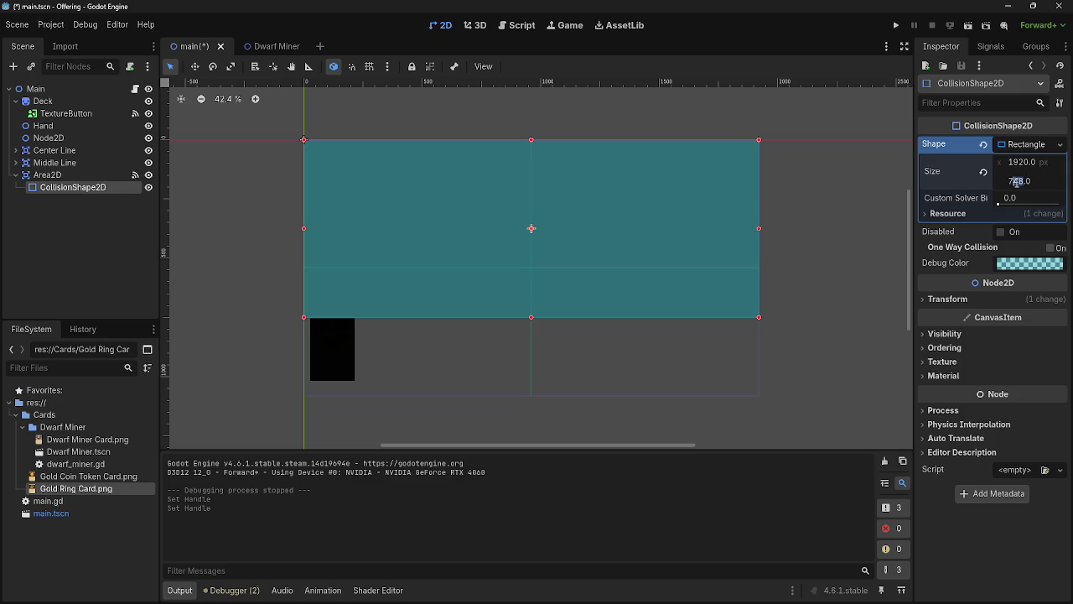
{"action": "key", "text": "Return"}
{"action": "left_click", "coordinate": [896, 26]}
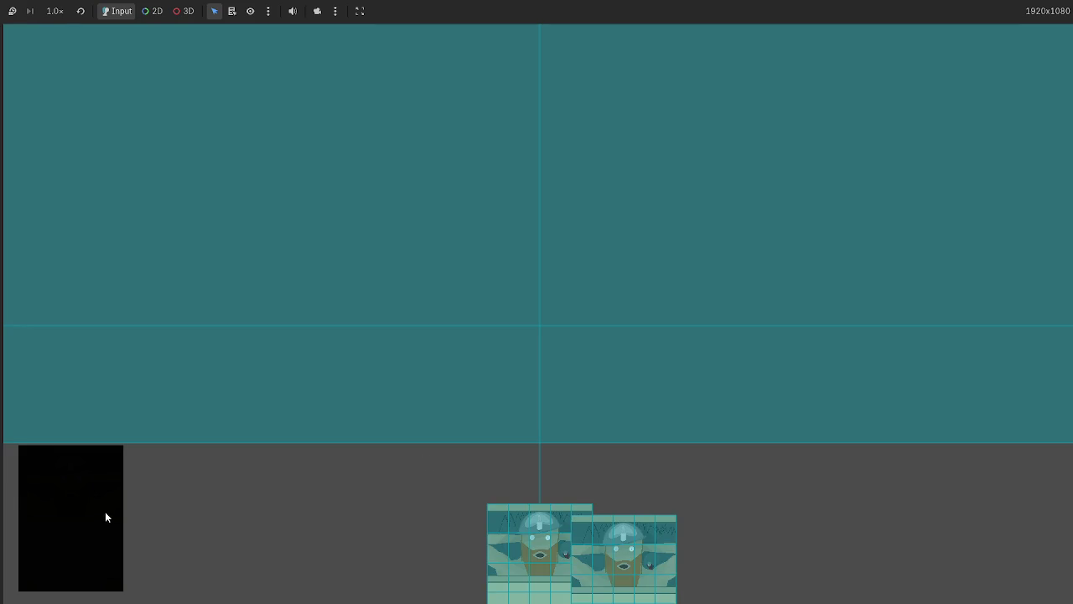
Step: Drag a card in the running game, then check dwarf_miner.gd's release call
{"action": "mouse_move", "coordinate": [507, 509]}
{"action": "left_mouse_down"}
{"action": "mouse_move", "coordinate": [509, 377]}
{"action": "mouse_move", "coordinate": [470, 254]}
{"action": "left_mouse_up"}
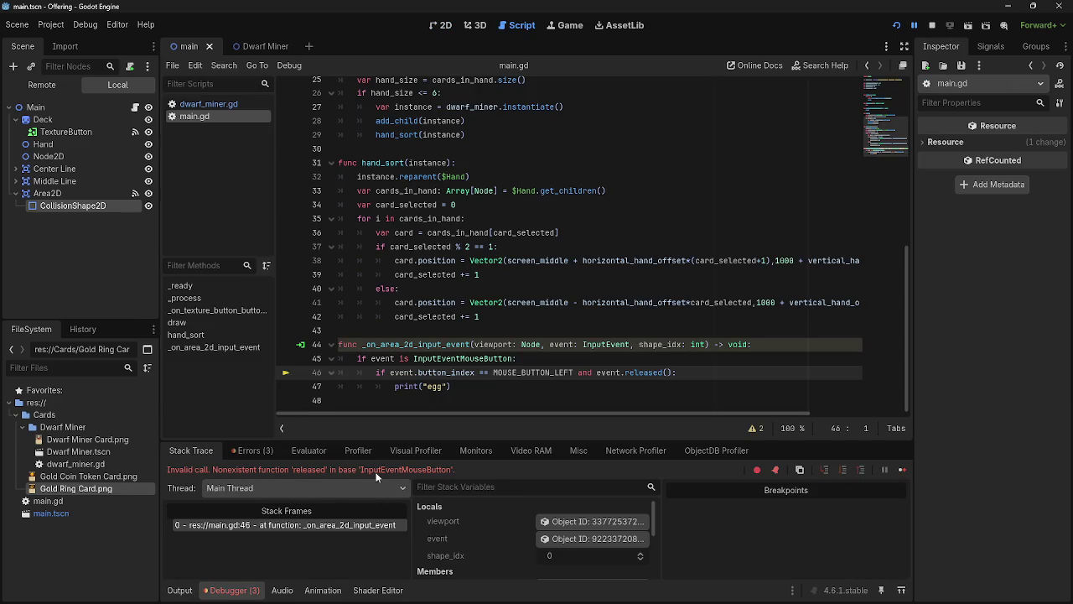
{"action": "left_click", "coordinate": [210, 103]}
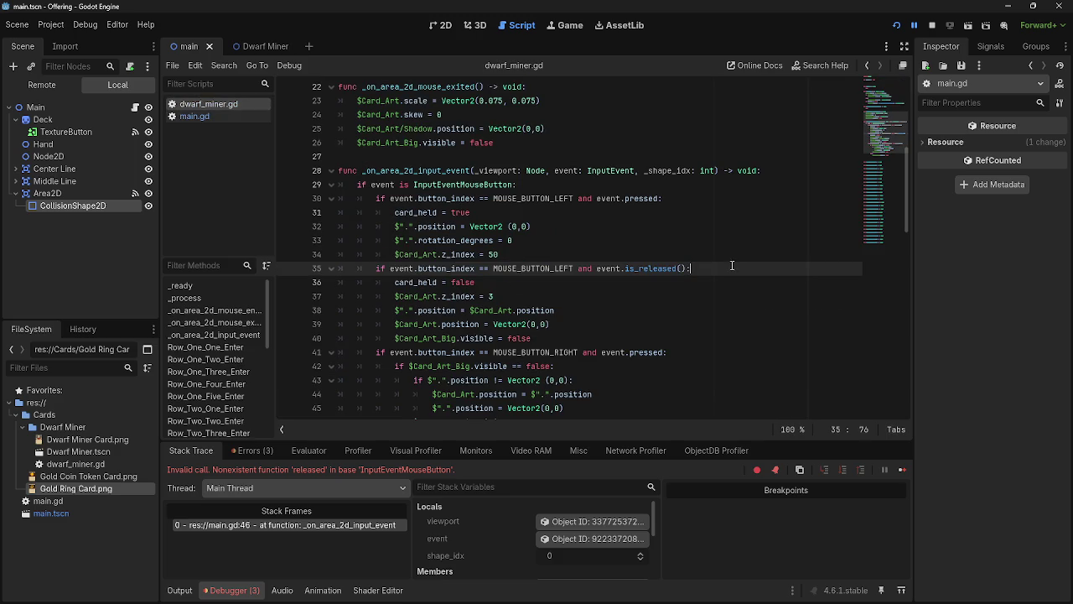
{"action": "left_click", "coordinate": [217, 117]}
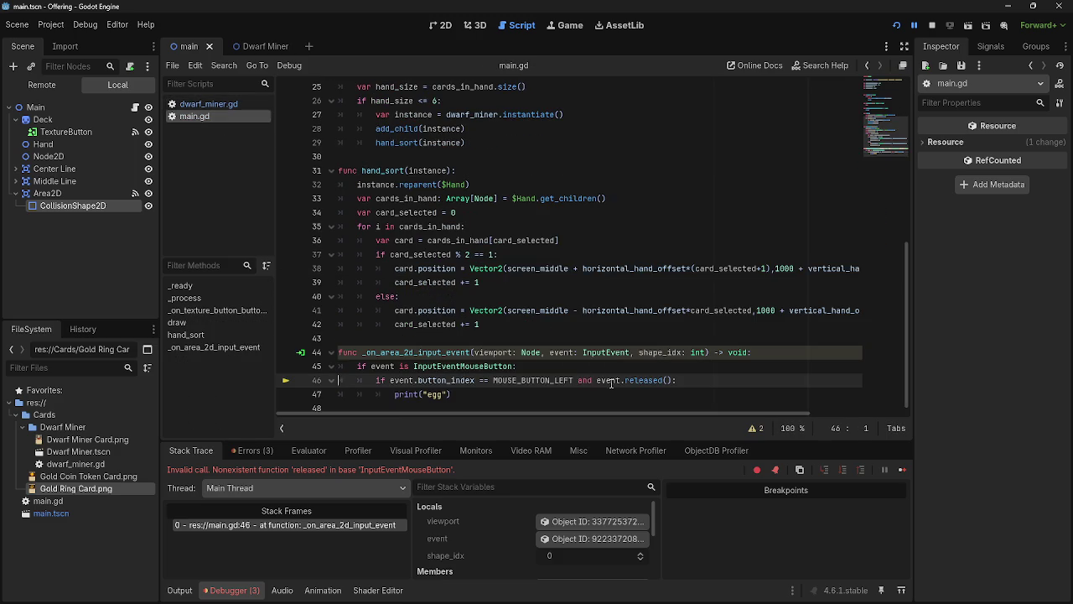
Step: Change event.released() to event.is_released() on line 46 and restart the game
{"action": "key", "text": "BackSpace"}
{"action": "type", "text": "is_"}
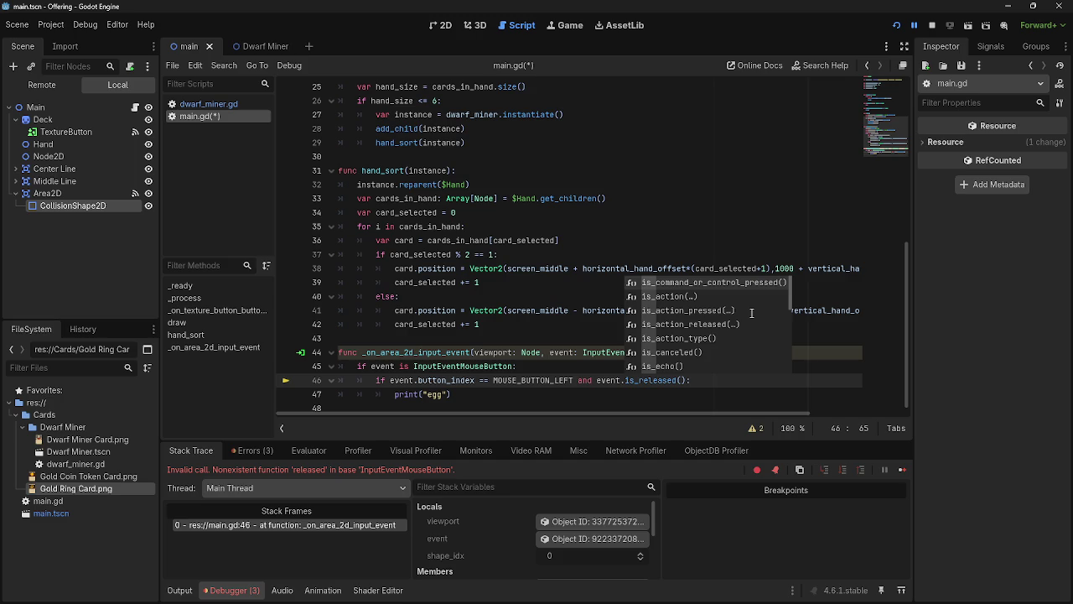
{"action": "left_click", "coordinate": [712, 382]}
{"action": "left_click", "coordinate": [893, 26]}
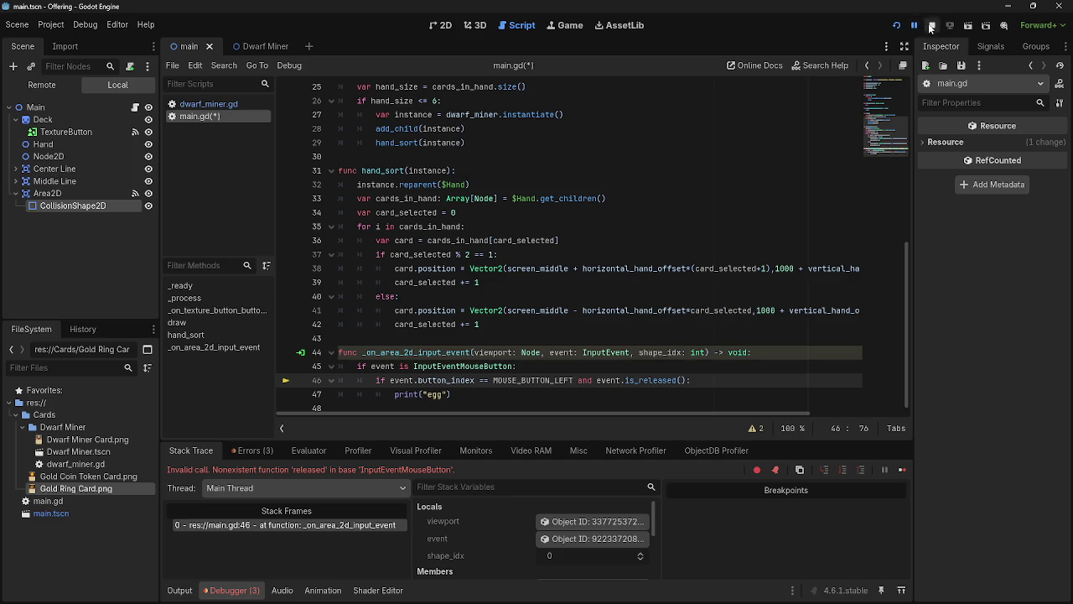
{"action": "left_click", "coordinate": [894, 26]}
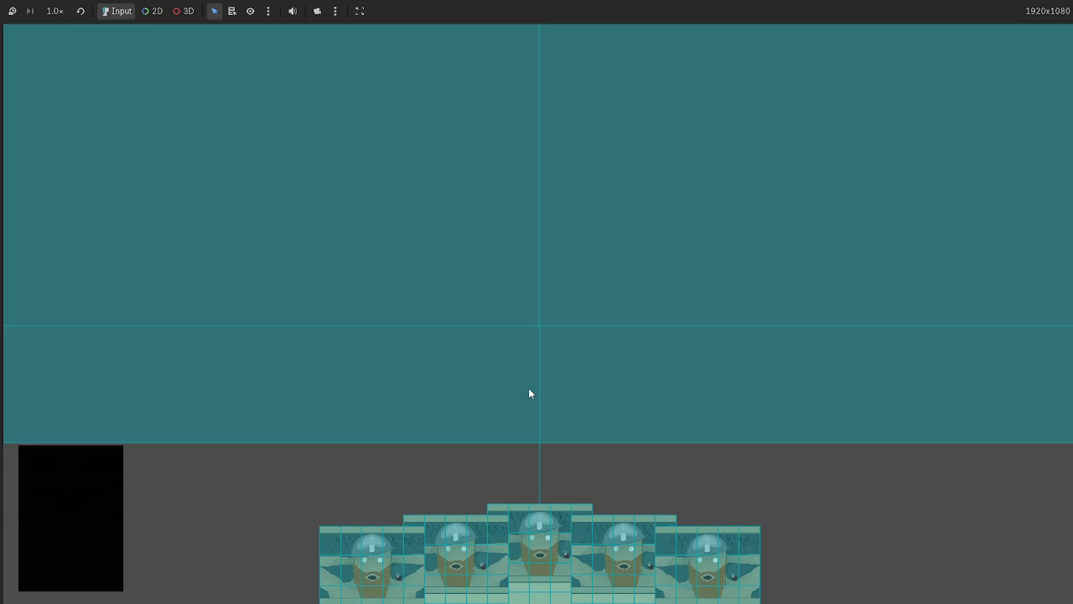
Step: Drop a card into the teal area, confirm "egg" appears in Output, and stop the game
{"action": "key", "text": "alt+Tab"}
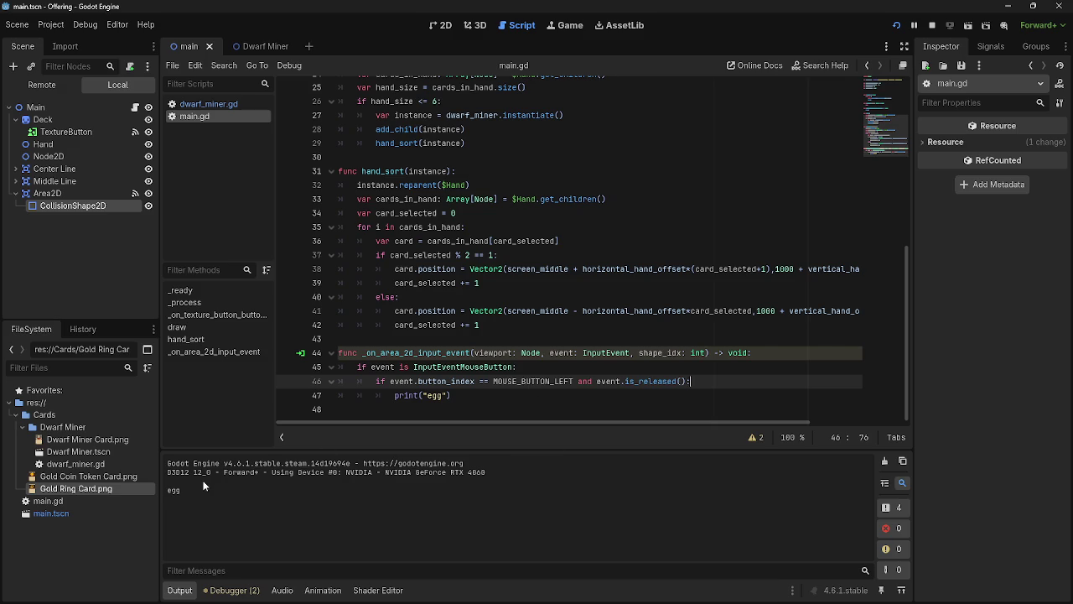
{"action": "key", "text": "alt+Tab"}
{"action": "mouse_move", "coordinate": [482, 515]}
{"action": "left_mouse_down"}
{"action": "mouse_move", "coordinate": [528, 283]}
{"action": "mouse_move", "coordinate": [456, 280]}
{"action": "left_mouse_up"}
{"action": "key", "text": "alt+Tab"}
{"action": "key", "text": "alt+Tab"}
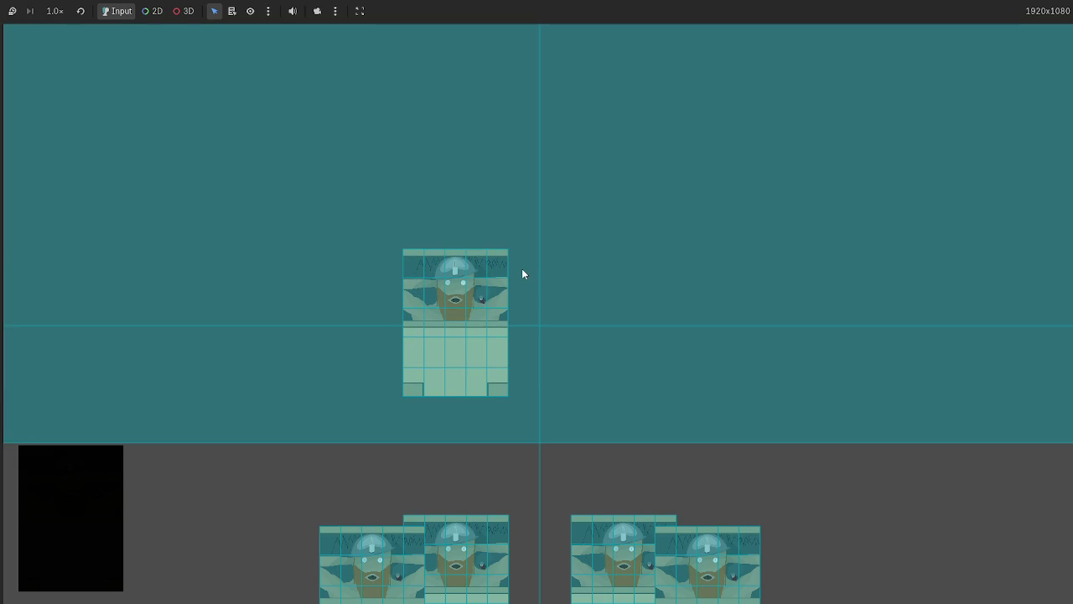
{"action": "key", "text": "F8"}
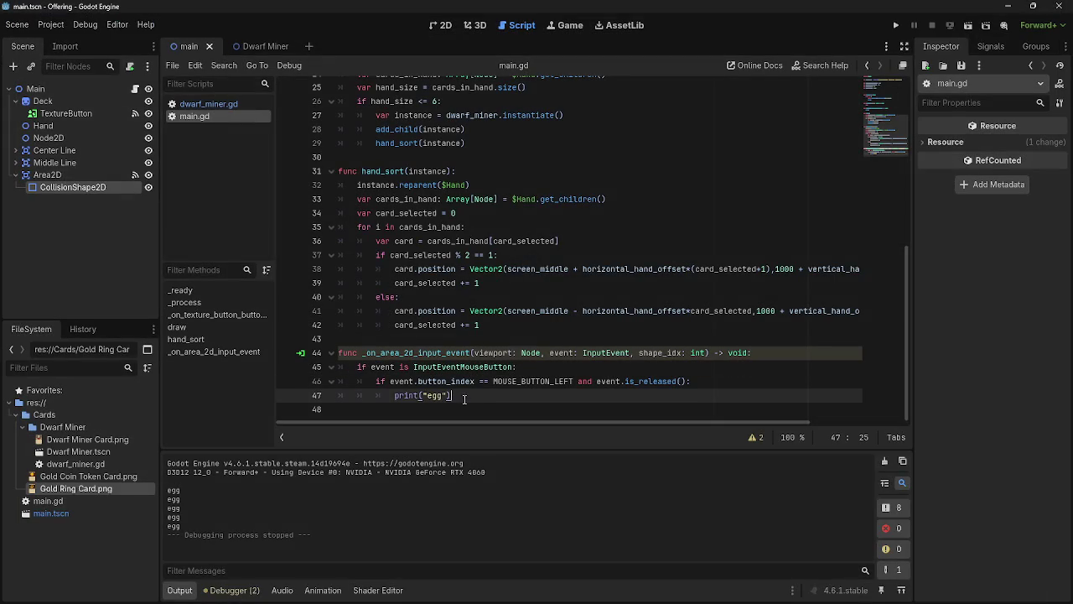
Step: Select the print("egg") line, then line 33's cards_in_hand declaration in hand_sort
{"action": "left_click_drag", "start_coordinate": [459, 396], "coordinate": [395, 396]}
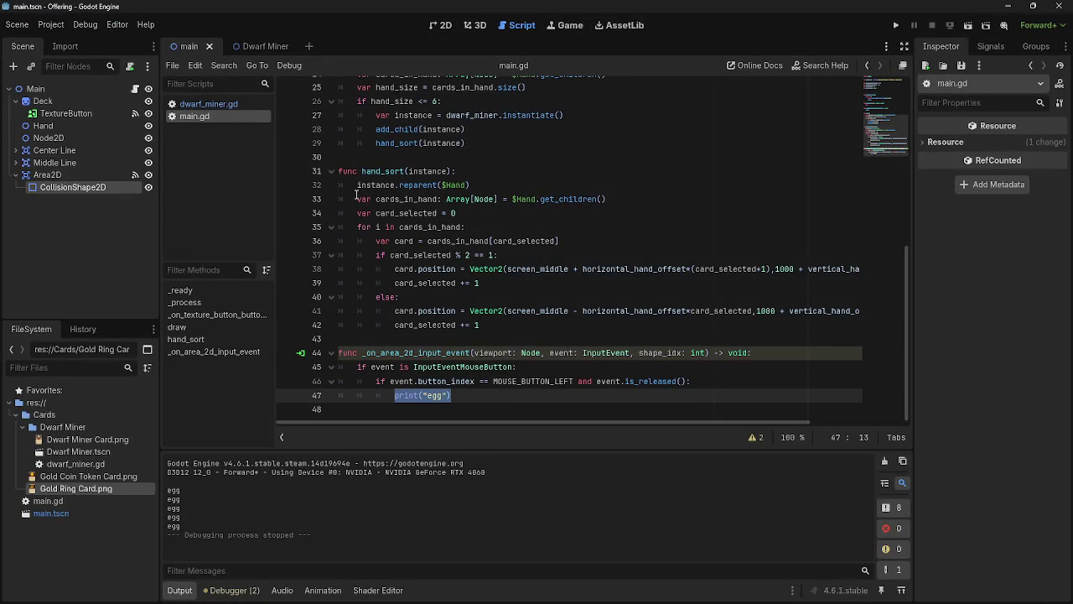
{"action": "left_click_drag", "start_coordinate": [355, 199], "coordinate": [611, 199]}
{"action": "left_click", "coordinate": [610, 199]}
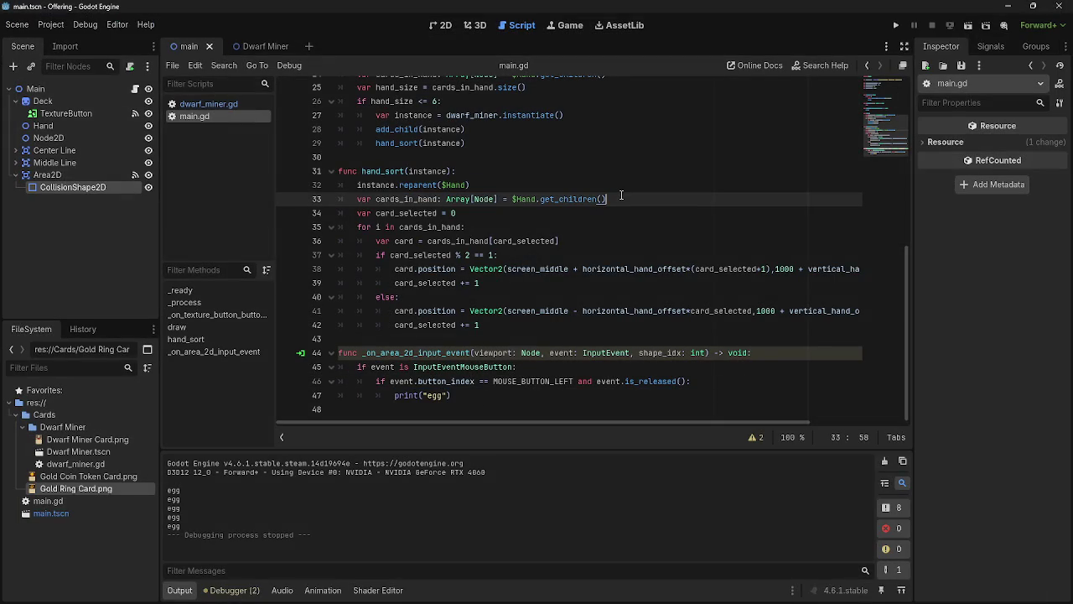
{"action": "left_click_drag", "start_coordinate": [357, 198], "coordinate": [605, 199]}
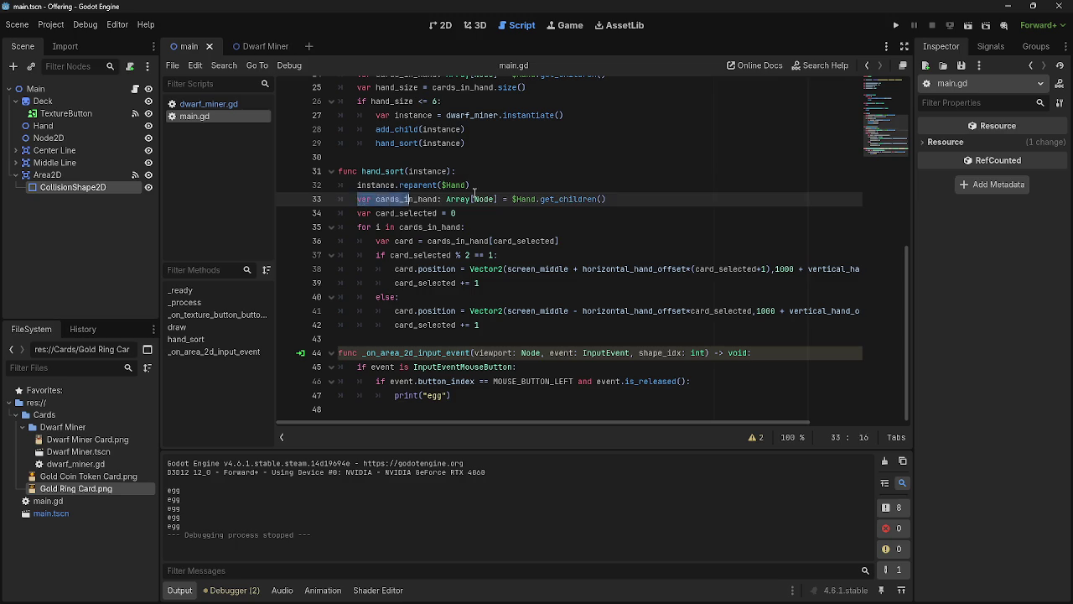
Step: Add a 'var card_held' declaration on the new line 5, below the dwarf_miner preload in main.gd
{"action": "left_click", "coordinate": [646, 195]}
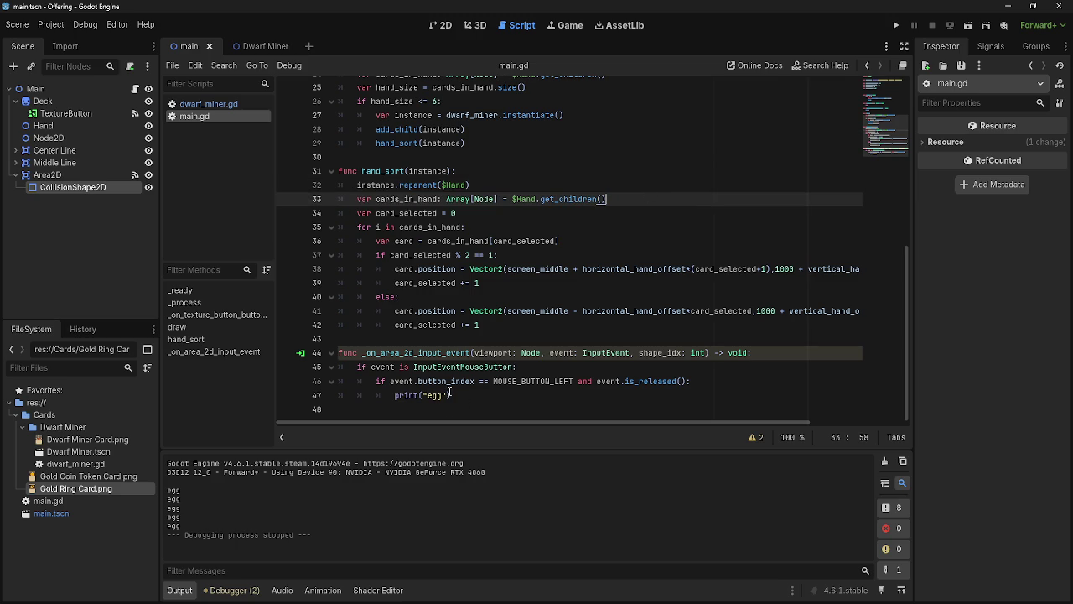
{"action": "scroll", "coordinate": [472, 403], "scroll_direction": "up", "scroll_amount": 8}
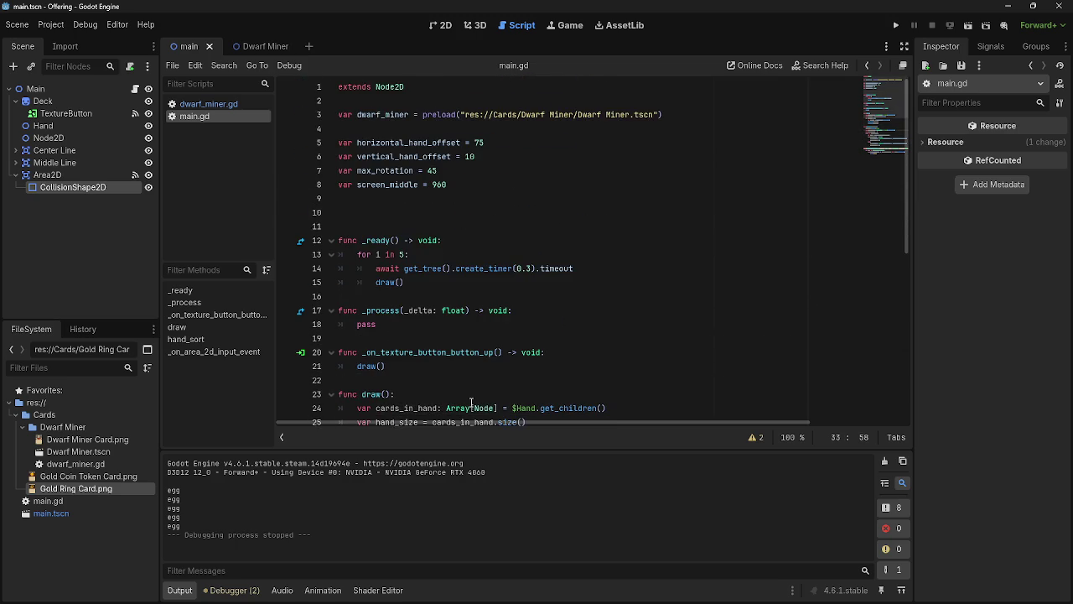
{"action": "scroll", "coordinate": [471, 402], "scroll_direction": "down", "scroll_amount": 6}
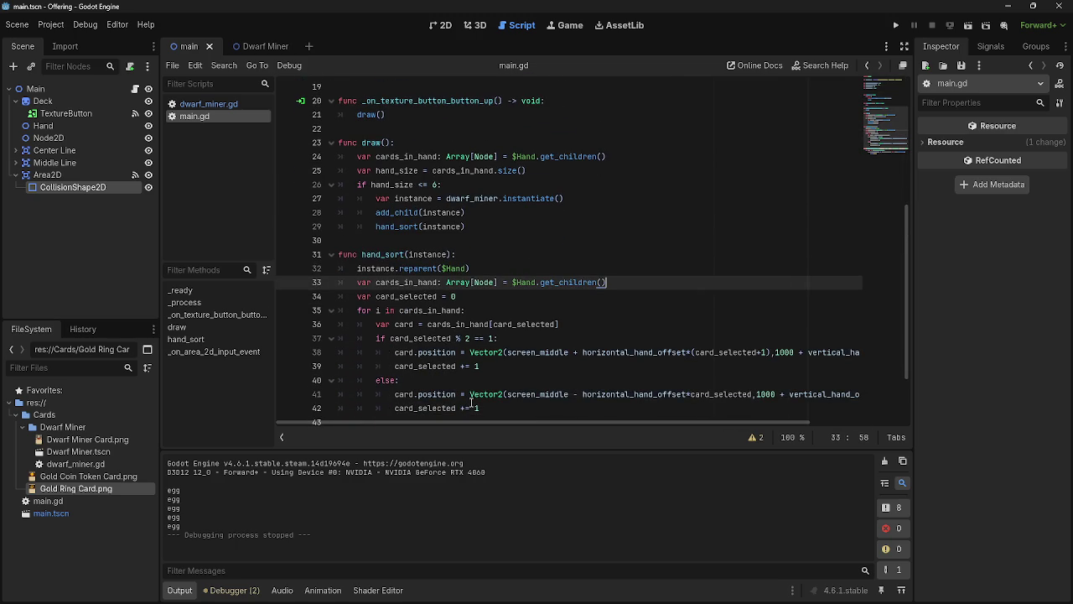
{"action": "scroll", "coordinate": [472, 402], "scroll_direction": "up", "scroll_amount": 6}
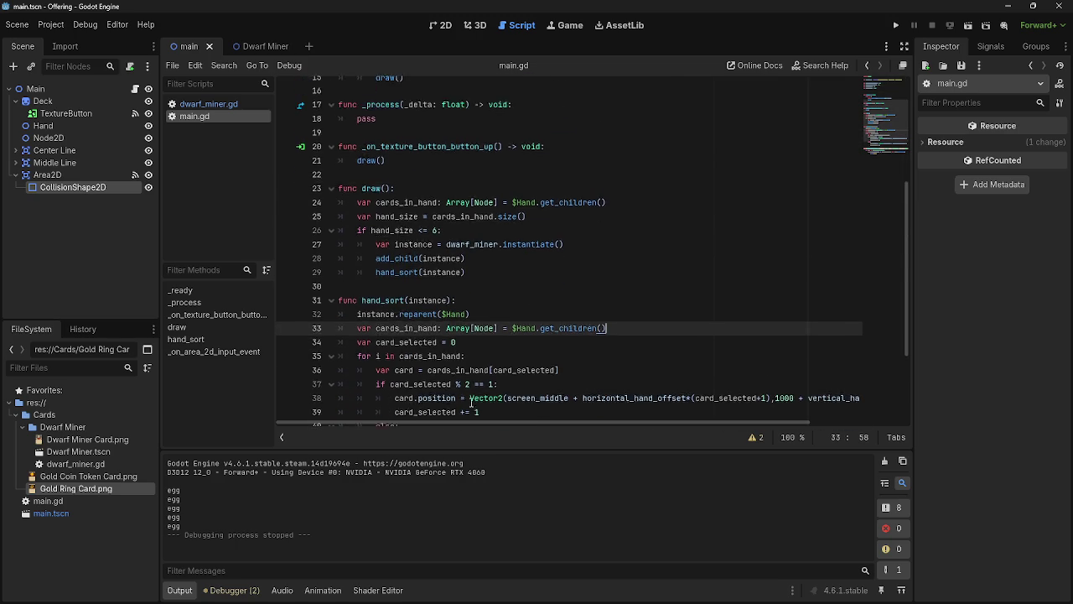
{"action": "left_click", "coordinate": [429, 130]}
{"action": "key", "text": "Return"}
{"action": "key", "text": "Return"}
{"action": "left_click", "coordinate": [429, 130]}
{"action": "left_click", "coordinate": [426, 137]}
{"action": "type", "text": "va"}
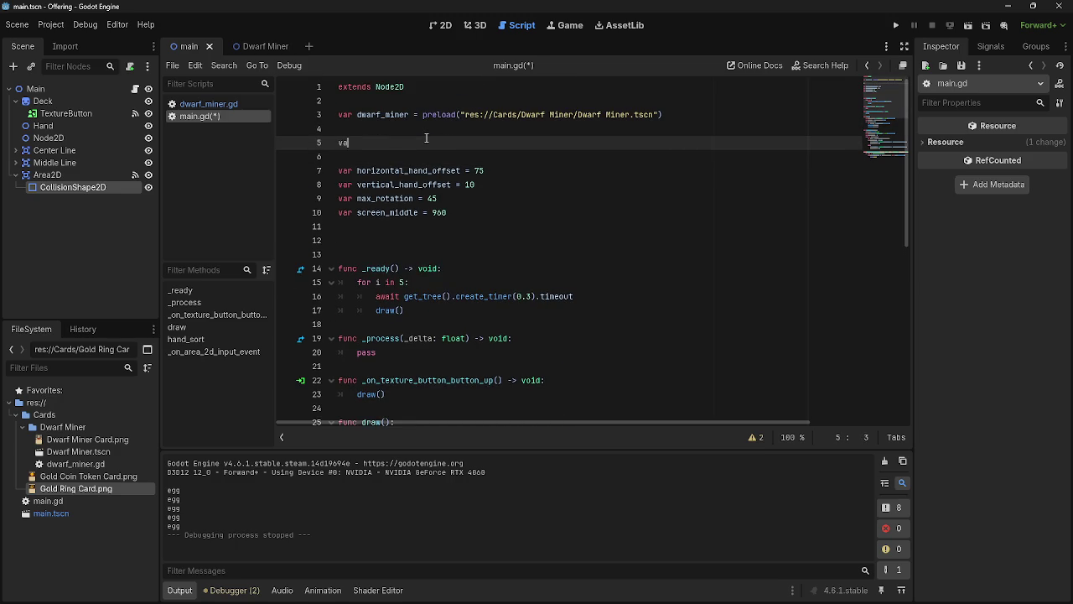
{"action": "type", "text": "r card"}
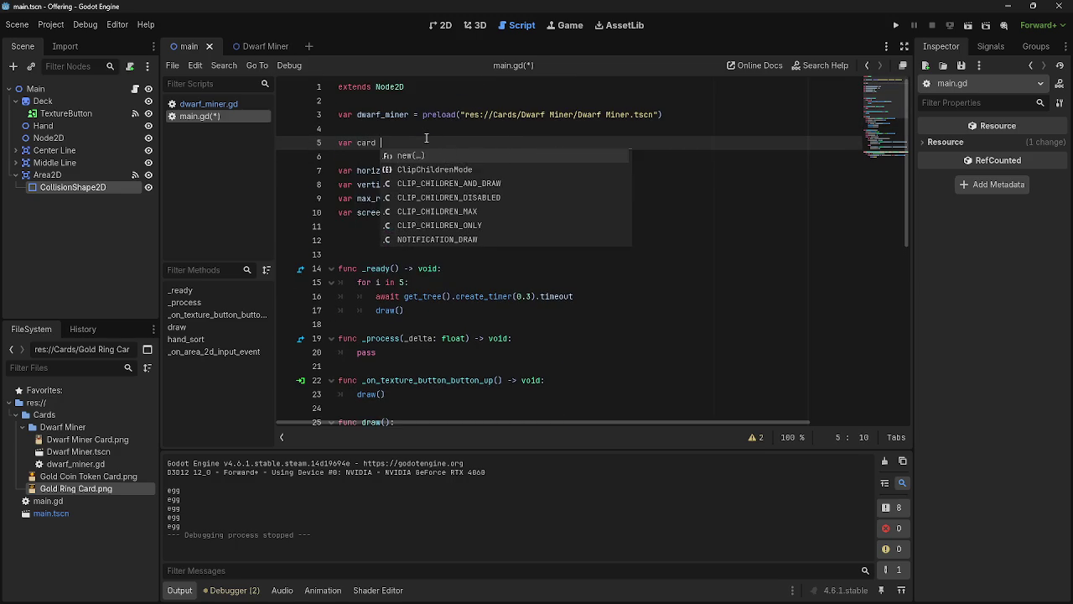
{"action": "type", "text": "_held"}
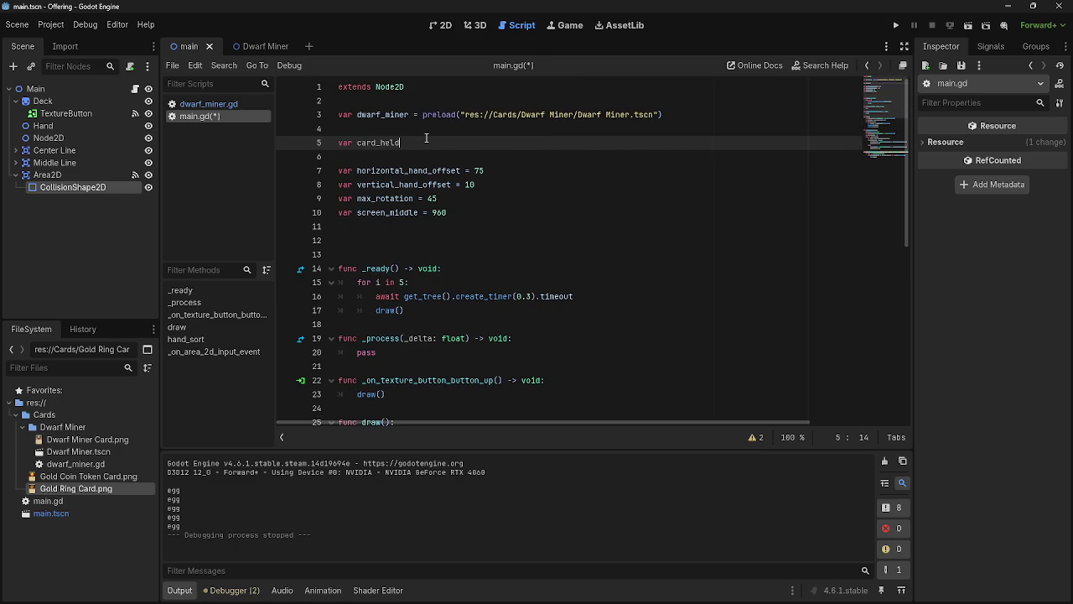
{"action": "left_click", "coordinate": [435, 154]}
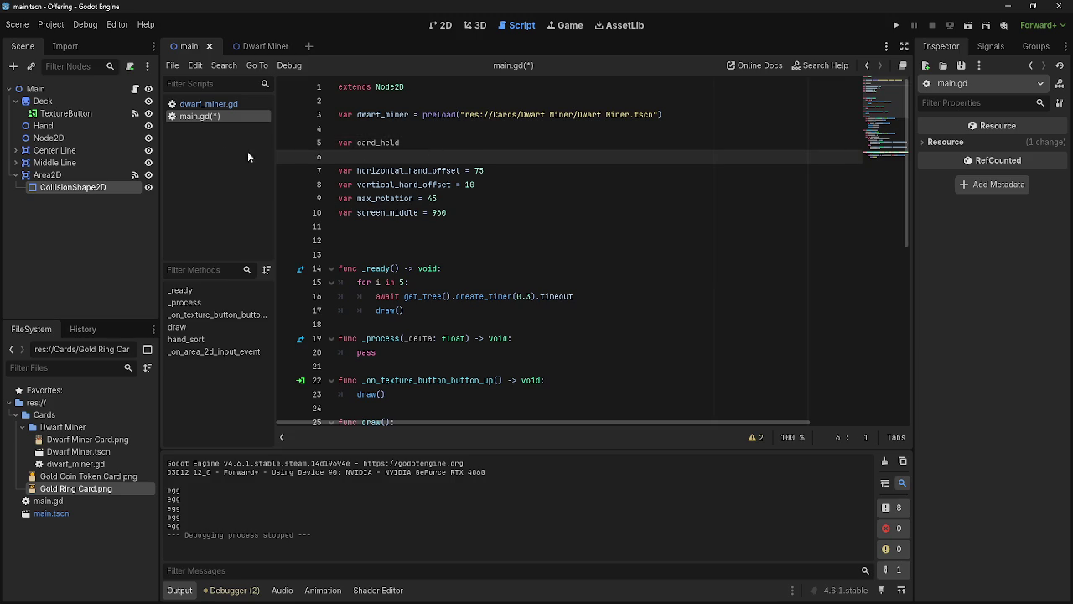
Step: Compare main.gd with dwarf_miner.gd and check the Signals list in the right dock
{"action": "left_click", "coordinate": [222, 105]}
{"action": "scroll", "coordinate": [356, 109], "scroll_direction": "up", "scroll_amount": 10}
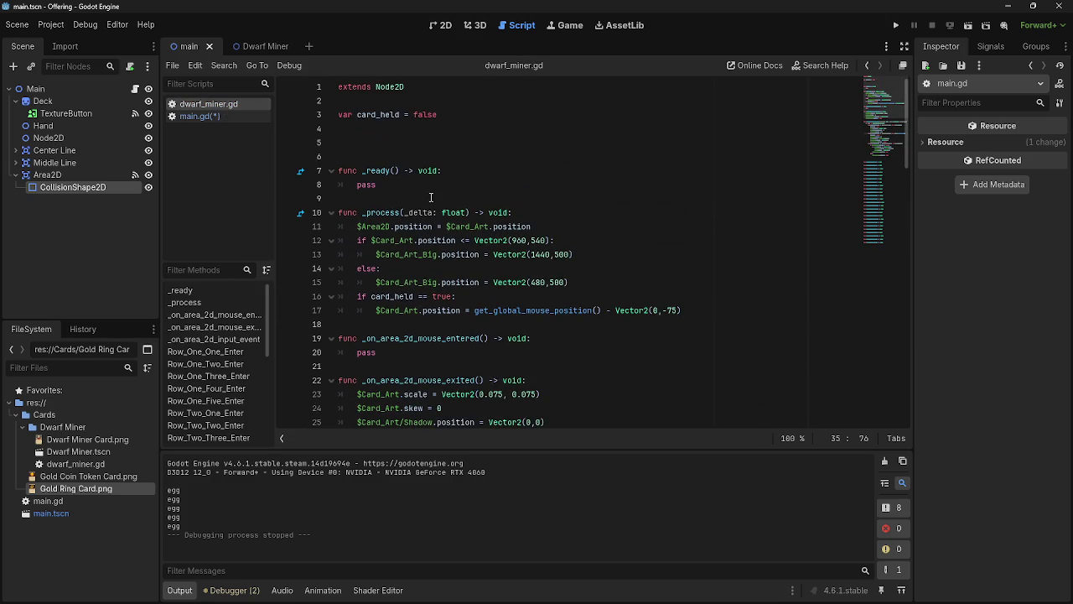
{"action": "left_click", "coordinate": [207, 118]}
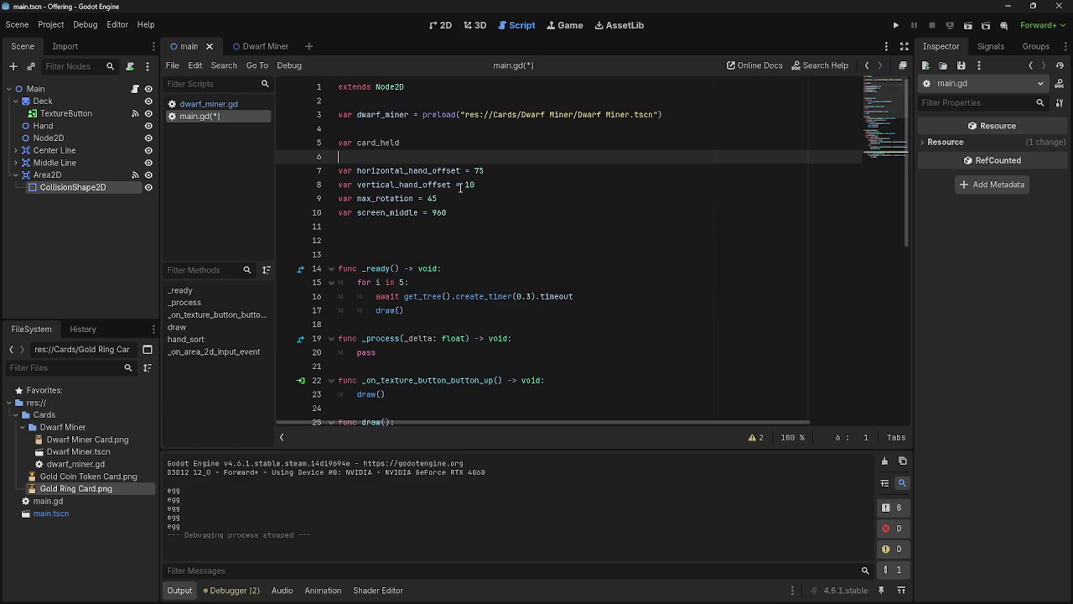
{"action": "left_click", "coordinate": [447, 141]}
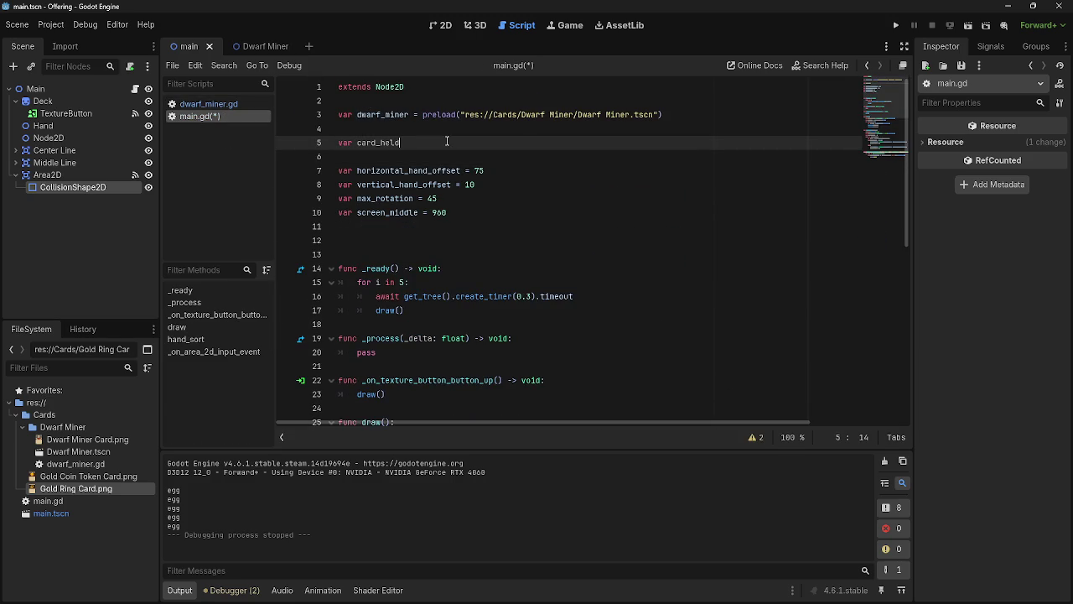
{"action": "scroll", "coordinate": [447, 141], "scroll_direction": "down", "scroll_amount": 8}
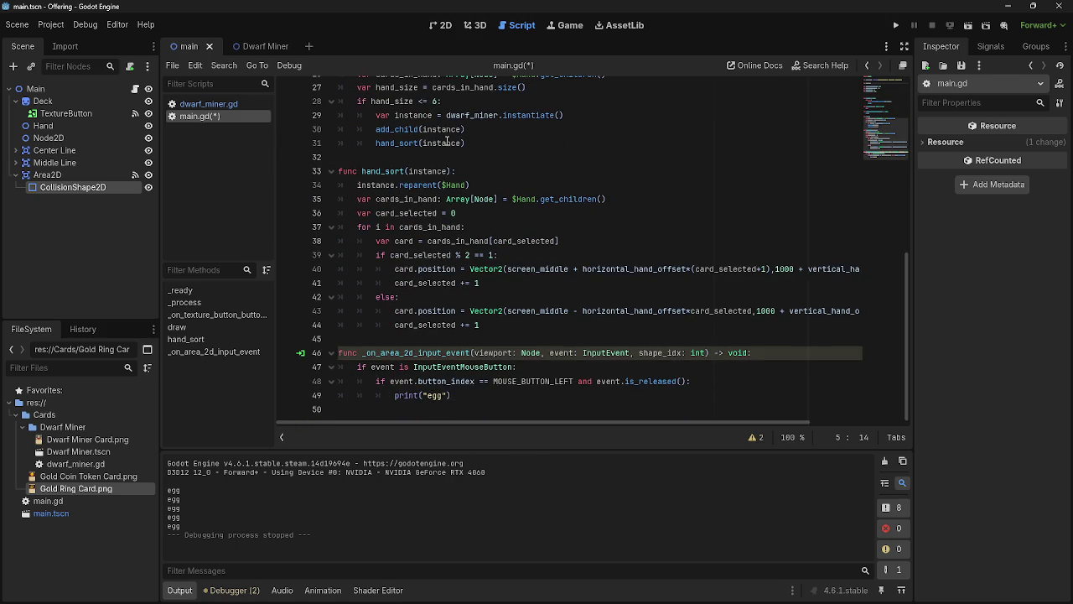
{"action": "scroll", "coordinate": [451, 216], "scroll_direction": "up", "scroll_amount": 5}
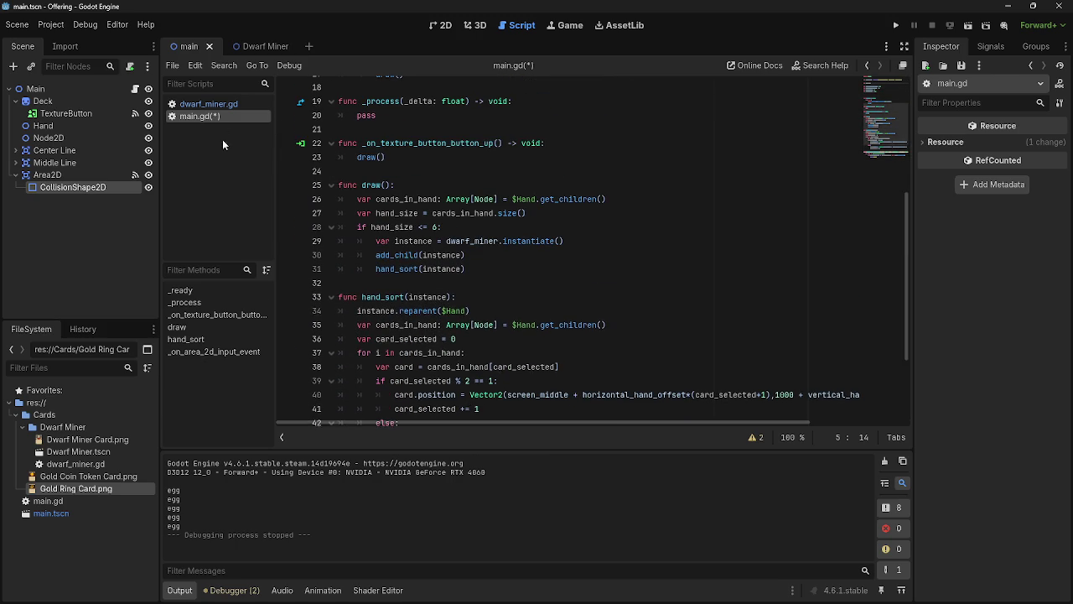
{"action": "left_click", "coordinate": [221, 104]}
{"action": "scroll", "coordinate": [489, 224], "scroll_direction": "down", "scroll_amount": 12}
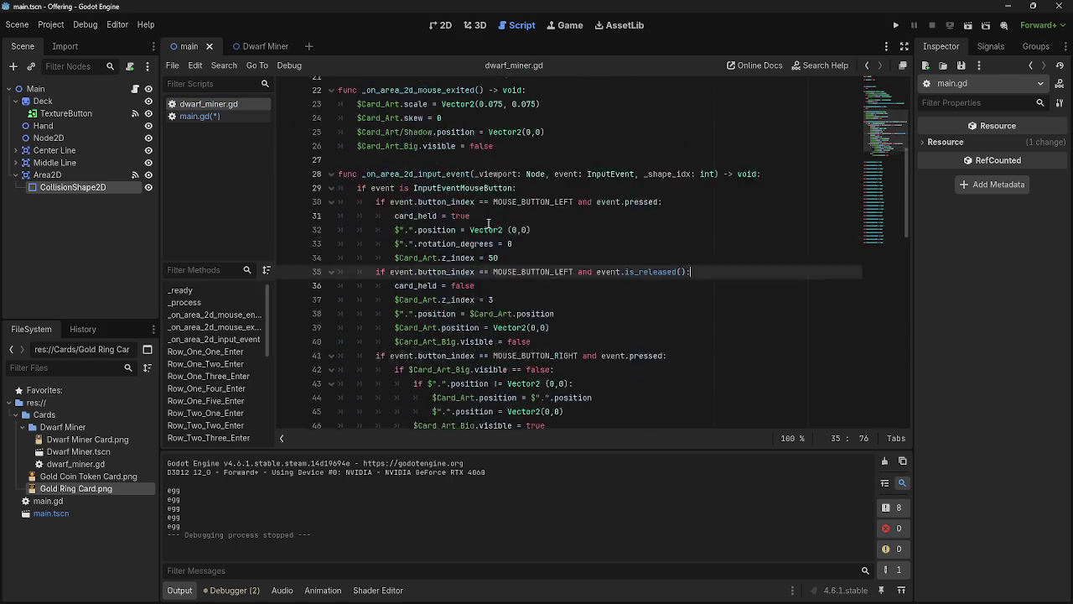
{"action": "scroll", "coordinate": [489, 225], "scroll_direction": "up", "scroll_amount": 12}
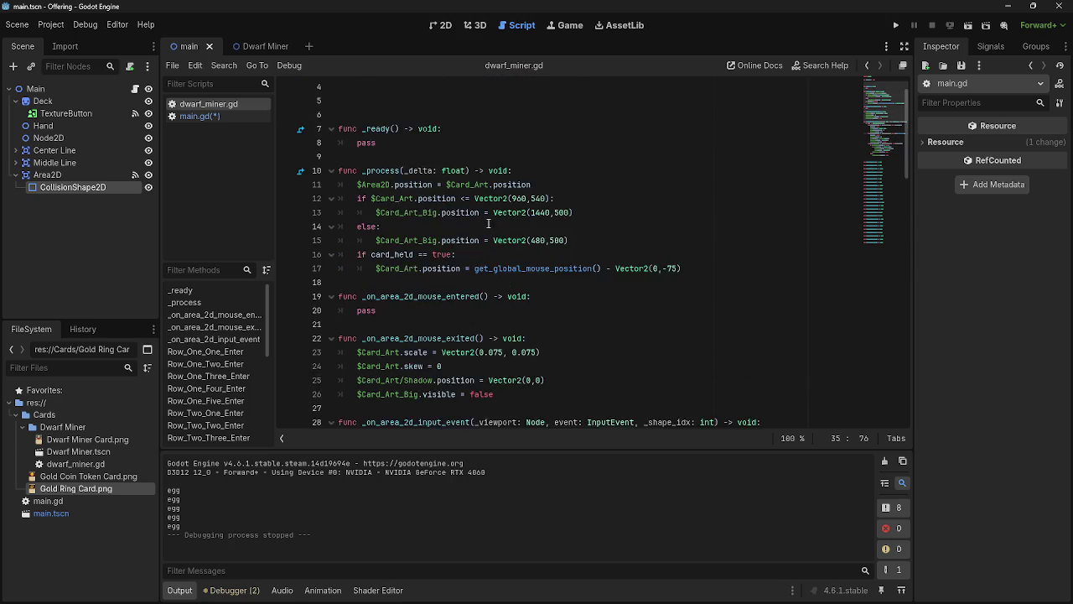
{"action": "left_click", "coordinate": [430, 148]}
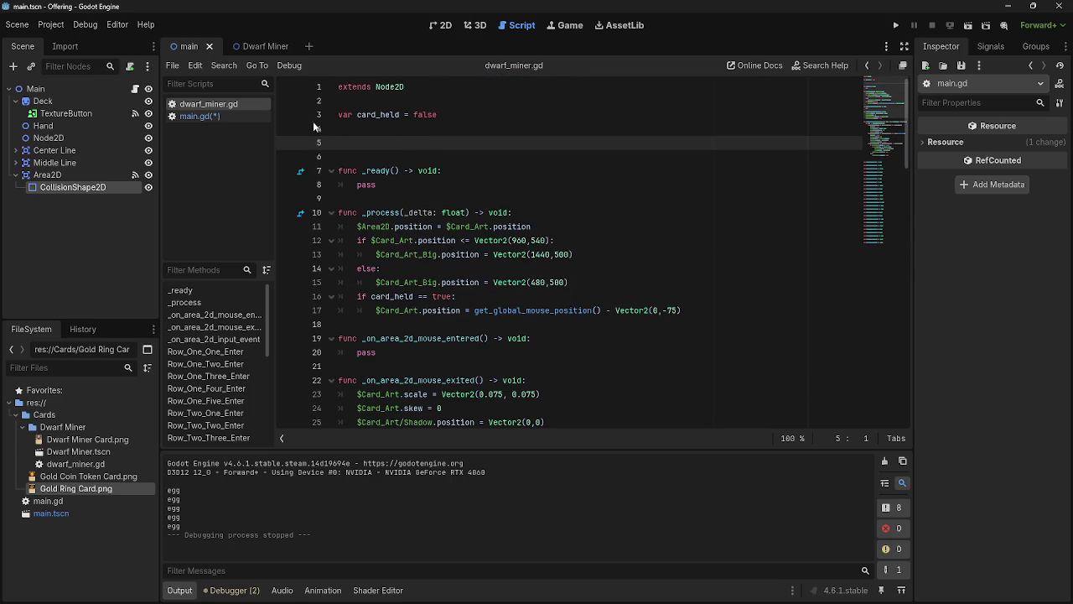
{"action": "left_click", "coordinate": [995, 52]}
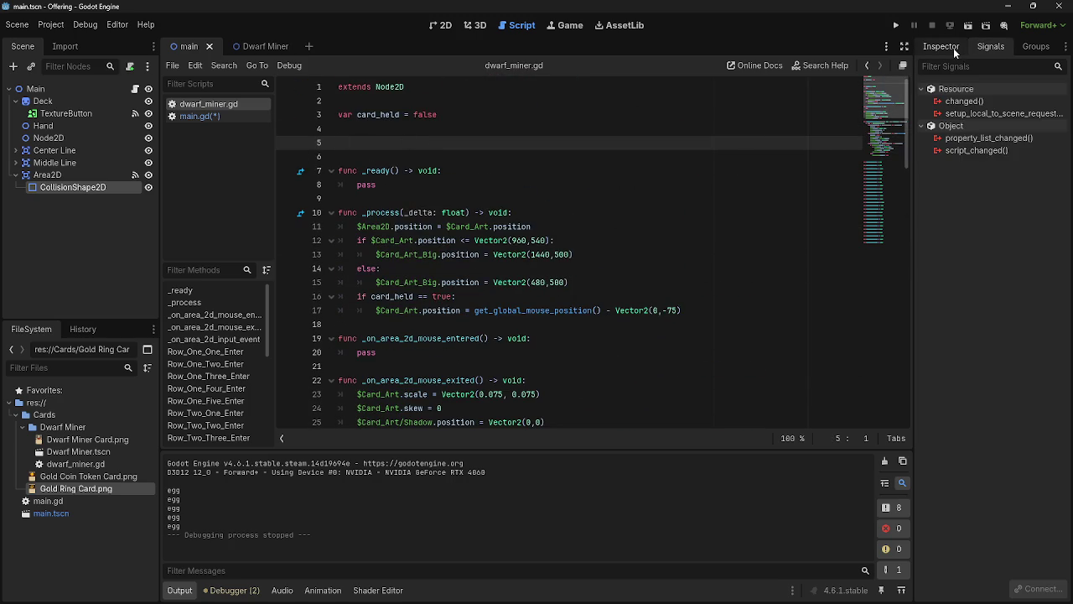
{"action": "left_click", "coordinate": [200, 116]}
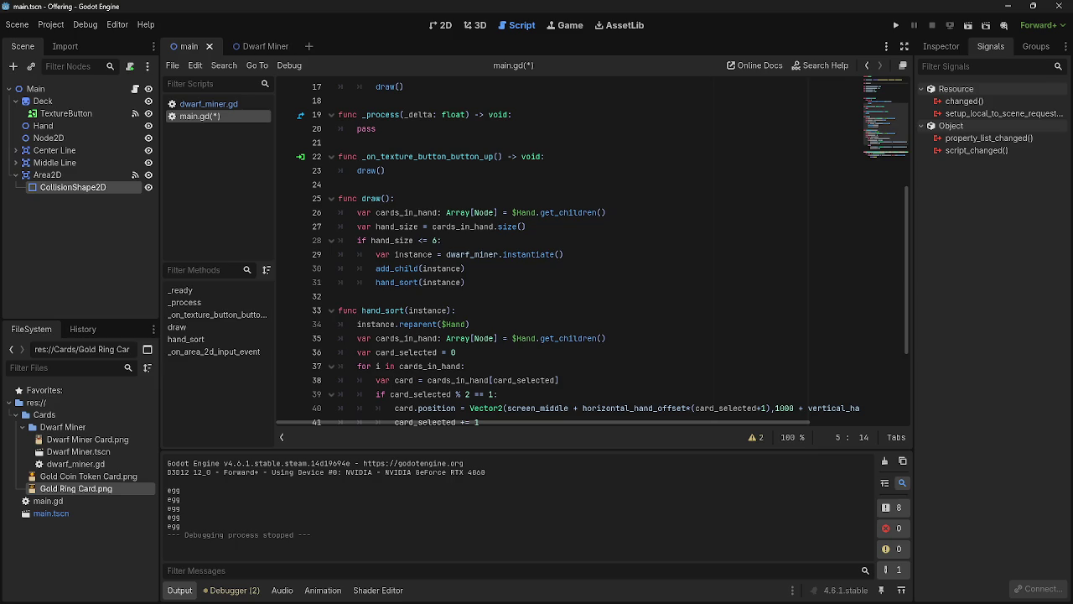
{"action": "key", "text": "alt+Tab"}
{"action": "left_click", "coordinate": [946, 46]}
Step: Run the project and drag the four hand cards up into the play area
{"action": "left_click", "coordinate": [989, 47]}
{"action": "mouse_move", "coordinate": [215, 592]}
{"action": "left_click", "coordinate": [896, 25]}
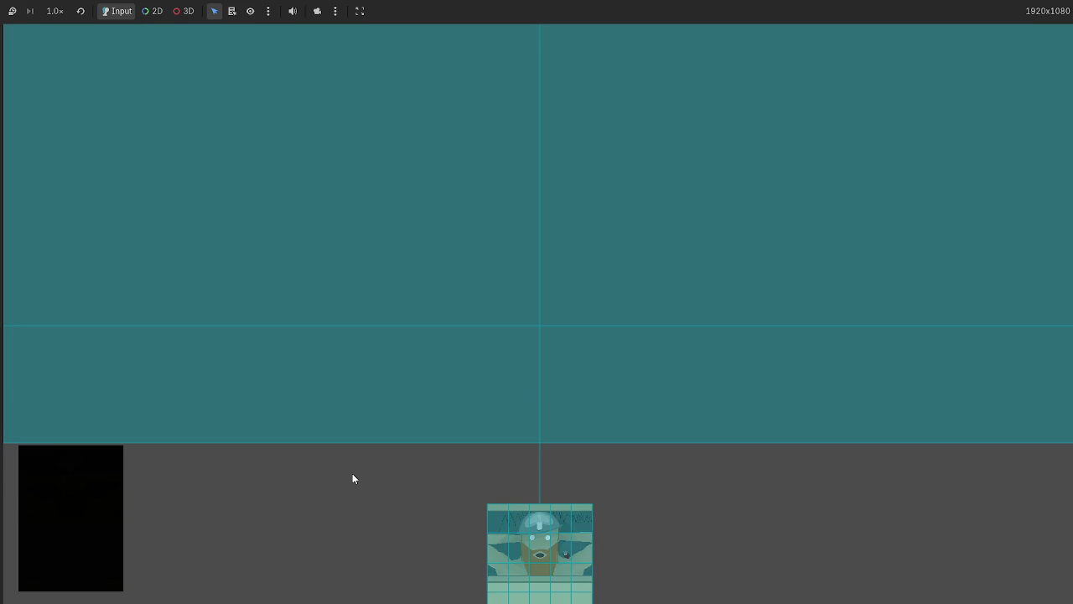
{"action": "left_click_drag", "start_coordinate": [604, 475], "coordinate": [499, 245]}
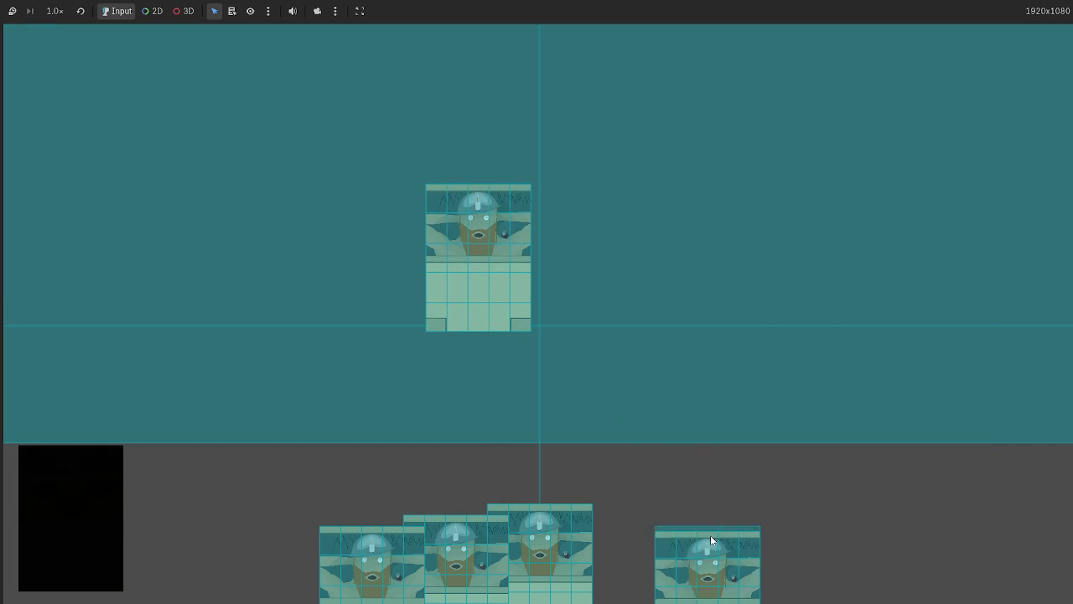
{"action": "left_click_drag", "start_coordinate": [540, 525], "coordinate": [306, 252]}
{"action": "mouse_move", "coordinate": [455, 541]}
{"action": "left_mouse_down"}
{"action": "mouse_move", "coordinate": [223, 238]}
{"action": "mouse_move", "coordinate": [228, 247]}
{"action": "left_mouse_up"}
{"action": "left_click_drag", "start_coordinate": [371, 554], "coordinate": [716, 269]}
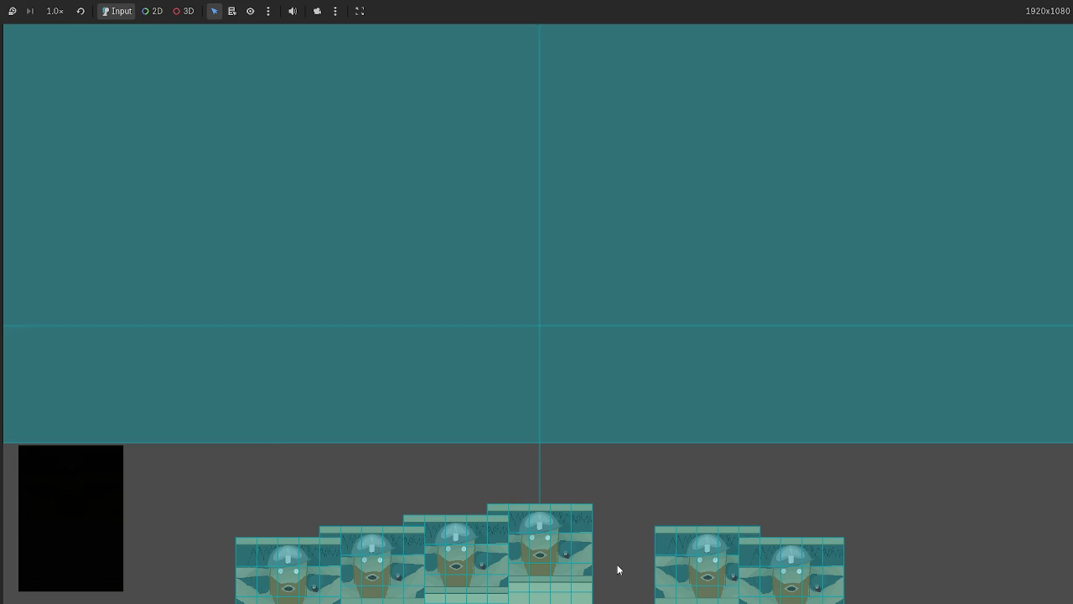
Step: Restart the game, drag six hand cards onto the table, relaunch, then stop it with F8
{"action": "key", "text": "F5"}
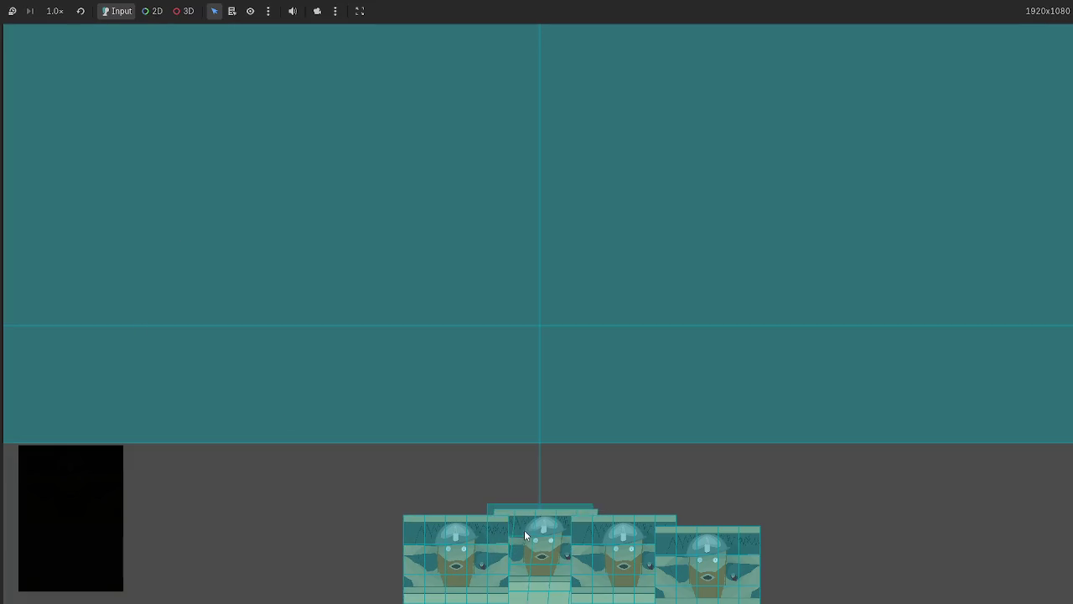
{"action": "left_click_drag", "start_coordinate": [539, 549], "coordinate": [385, 328]}
{"action": "left_click_drag", "start_coordinate": [456, 557], "coordinate": [614, 284]}
{"action": "left_click_drag", "start_coordinate": [623, 545], "coordinate": [461, 260]}
{"action": "left_click_drag", "start_coordinate": [706, 553], "coordinate": [759, 305]}
{"action": "left_click_drag", "start_coordinate": [791, 562], "coordinate": [882, 318]}
{"action": "left_click_drag", "start_coordinate": [286, 537], "coordinate": [201, 406]}
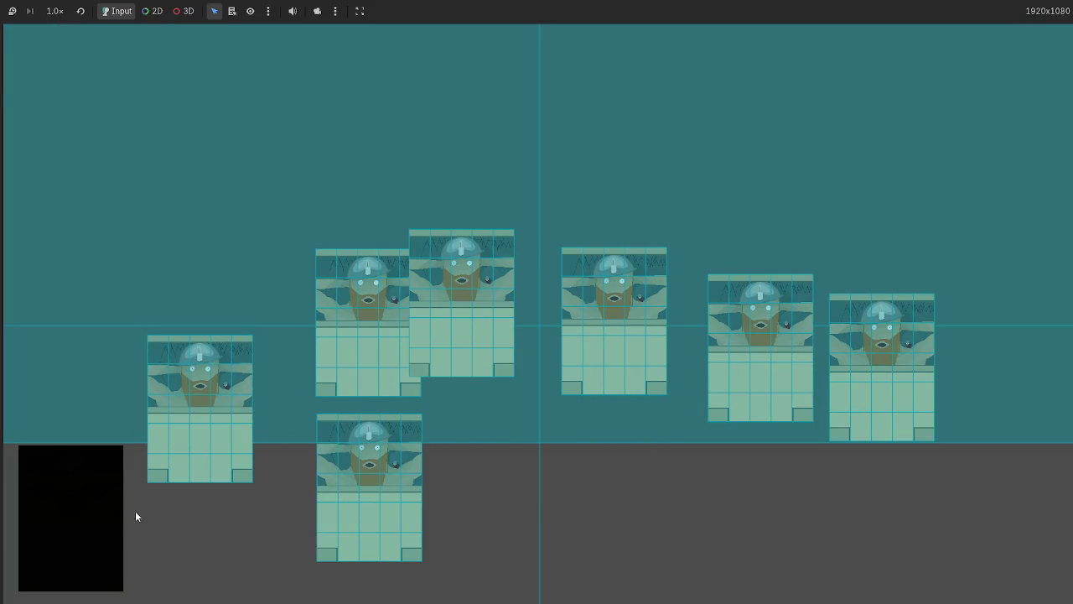
{"action": "left_click", "coordinate": [101, 513]}
{"action": "left_click", "coordinate": [891, 18]}
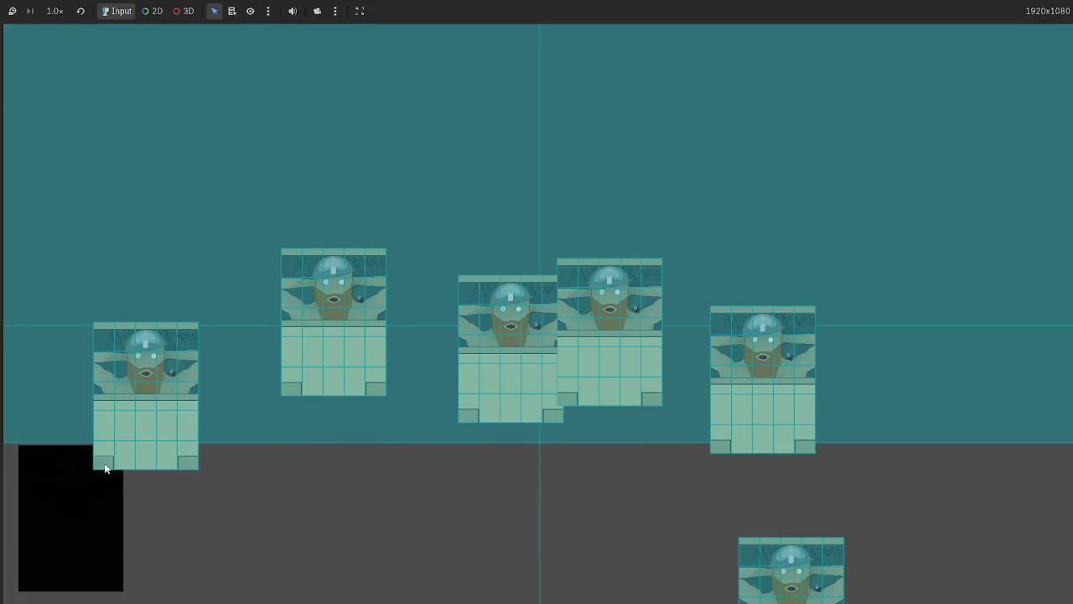
{"action": "key", "text": "F8"}
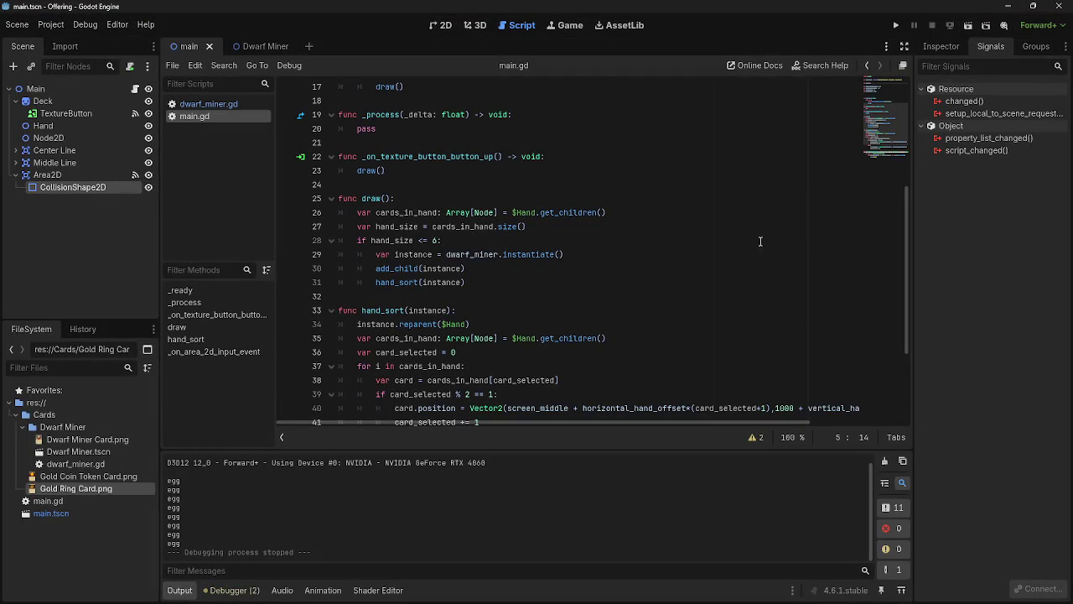
Step: On line 46 of main.gd, rename viewport to _viewport and shape_idx to _shape_idx
{"action": "scroll", "coordinate": [525, 319], "scroll_direction": "down", "scroll_amount": 3}
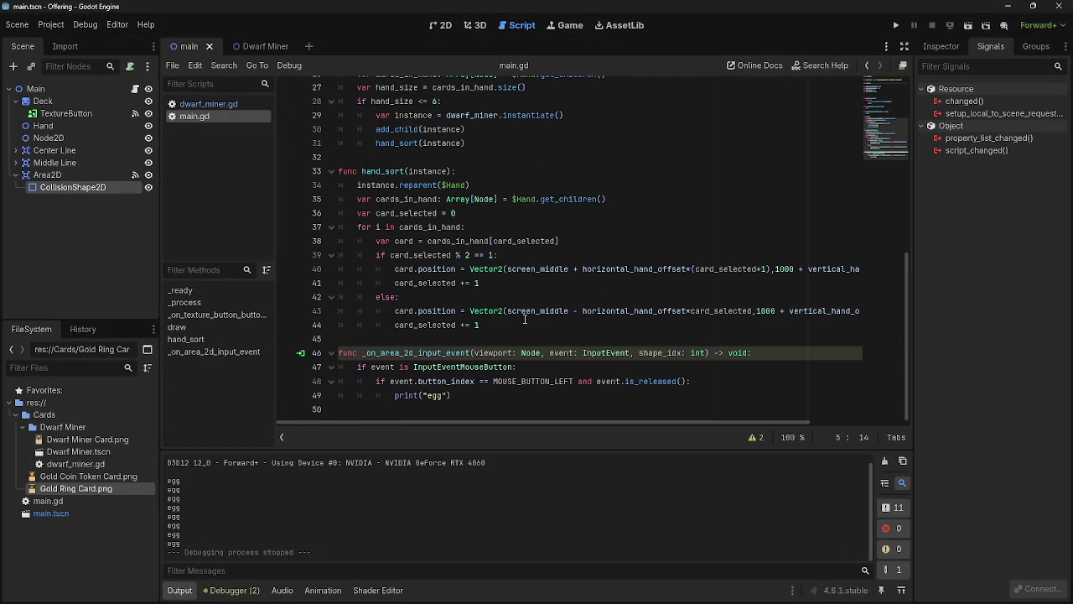
{"action": "left_click", "coordinate": [549, 353]}
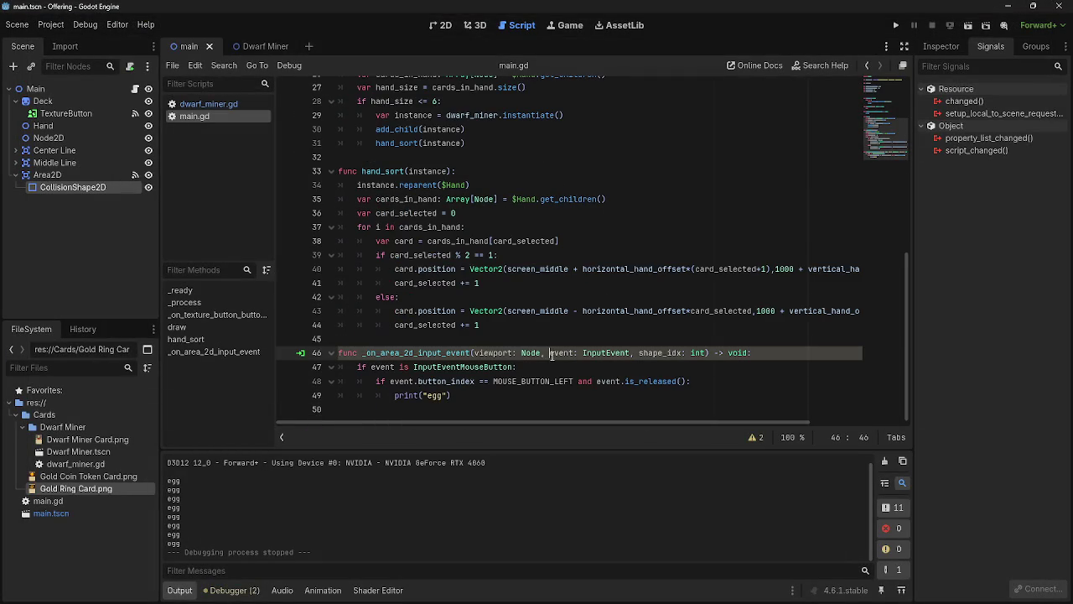
{"action": "left_click", "coordinate": [474, 353]}
{"action": "type", "text": "#"}
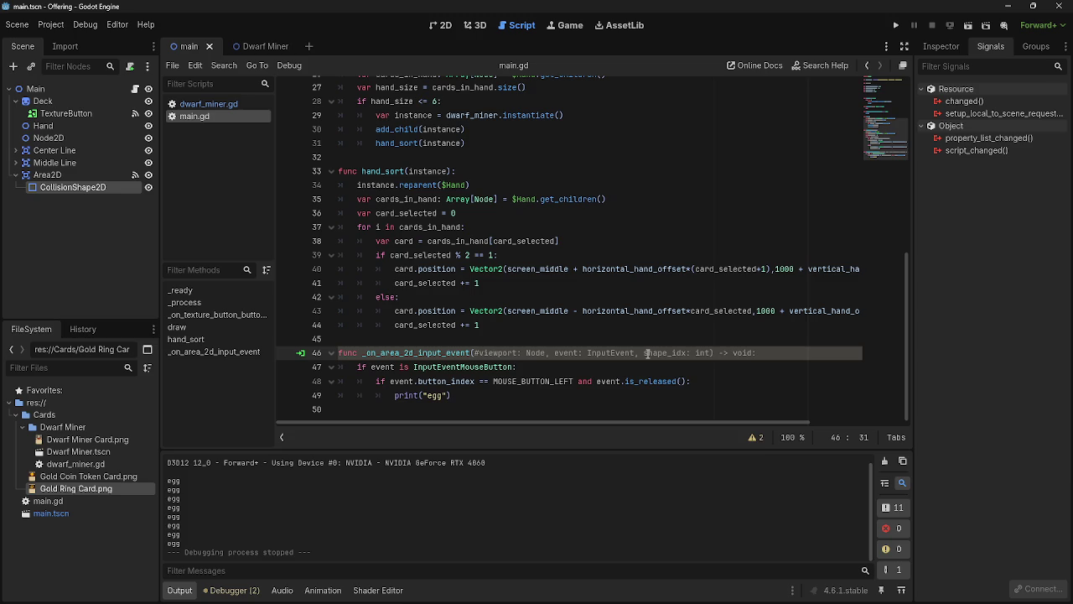
{"action": "key", "text": "BackSpace"}
{"action": "type", "text": "_"}
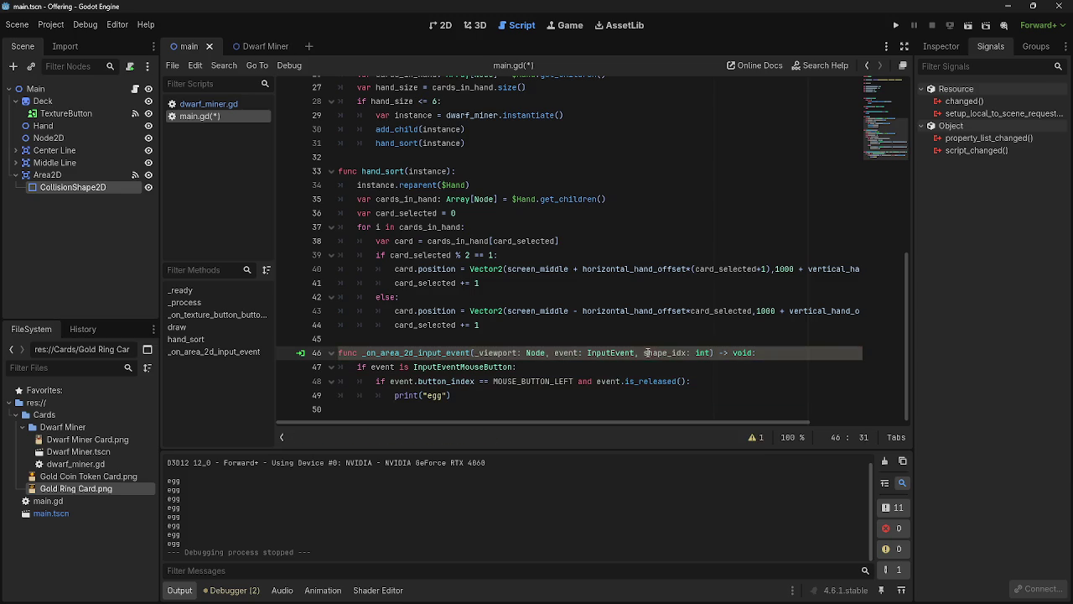
{"action": "left_click", "coordinate": [644, 353]}
{"action": "type", "text": "_"}
{"action": "left_click", "coordinate": [783, 353]}
{"action": "scroll", "coordinate": [783, 353], "scroll_direction": "up", "scroll_amount": 1}
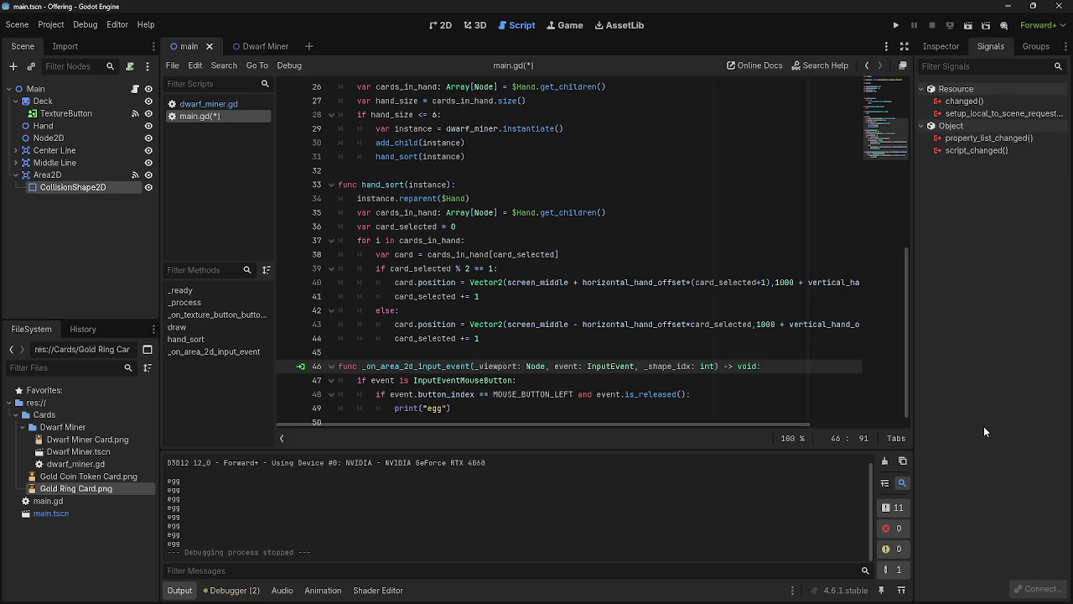
Step: Select the Main node in the Scene tree and review its properties and signals
{"action": "left_click", "coordinate": [35, 90]}
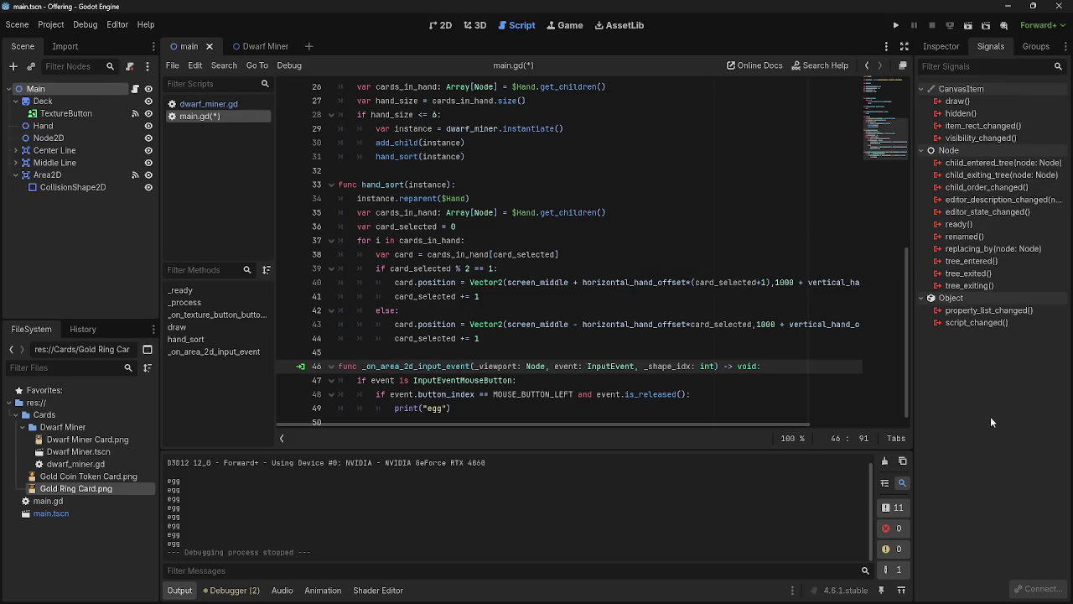
{"action": "left_click", "coordinate": [950, 47]}
{"action": "left_click", "coordinate": [992, 46]}
{"action": "key", "text": "alt+Tab"}
{"action": "scroll", "coordinate": [453, 107], "scroll_direction": "up", "scroll_amount": 8}
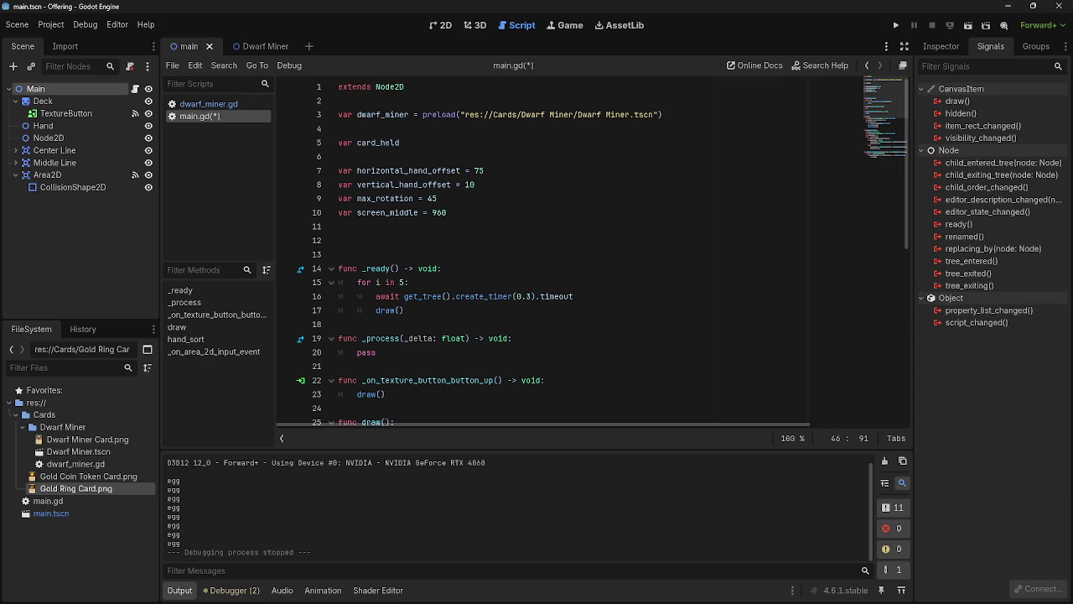
Step: Declare 'signal card_held' on a new line below the preload in main.gd
{"action": "left_click", "coordinate": [420, 110]}
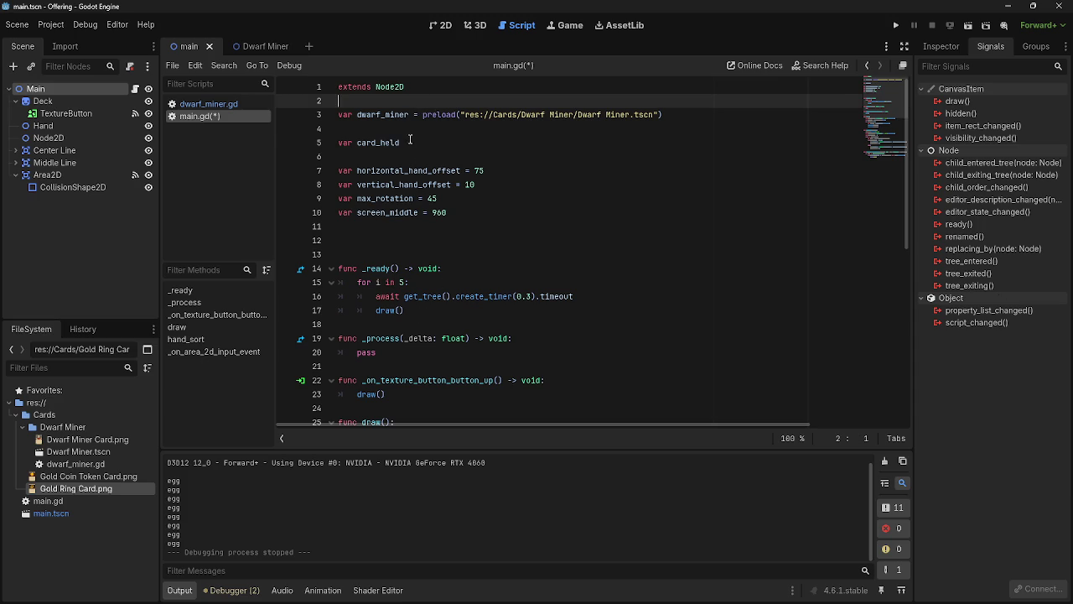
{"action": "left_click", "coordinate": [409, 131]}
{"action": "key", "text": "Return"}
{"action": "key", "text": "Up"}
{"action": "type", "text": "signal "}
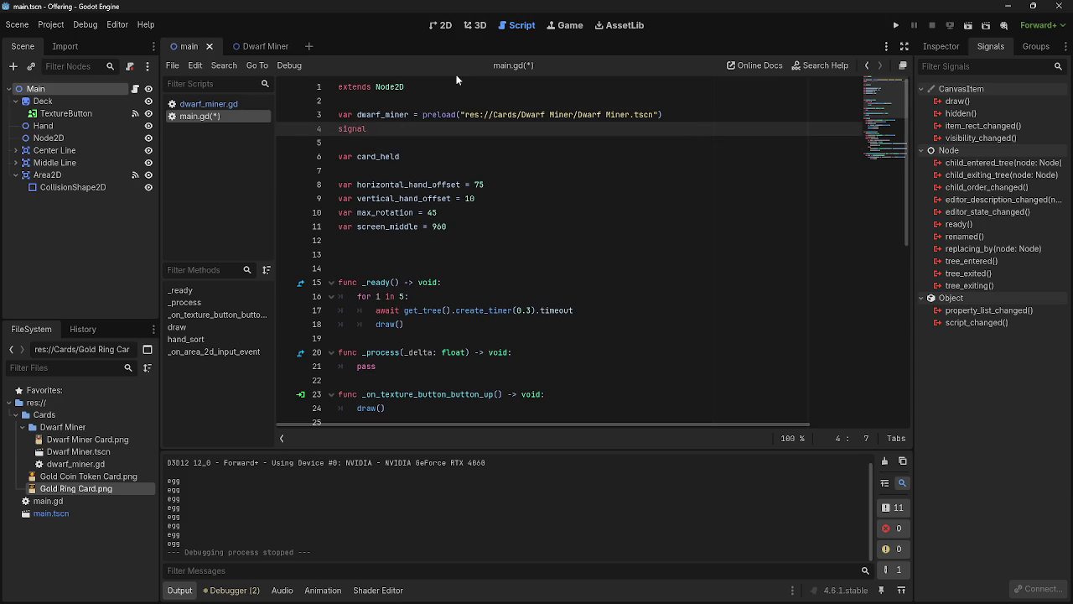
{"action": "type", "text": "cardheld"}
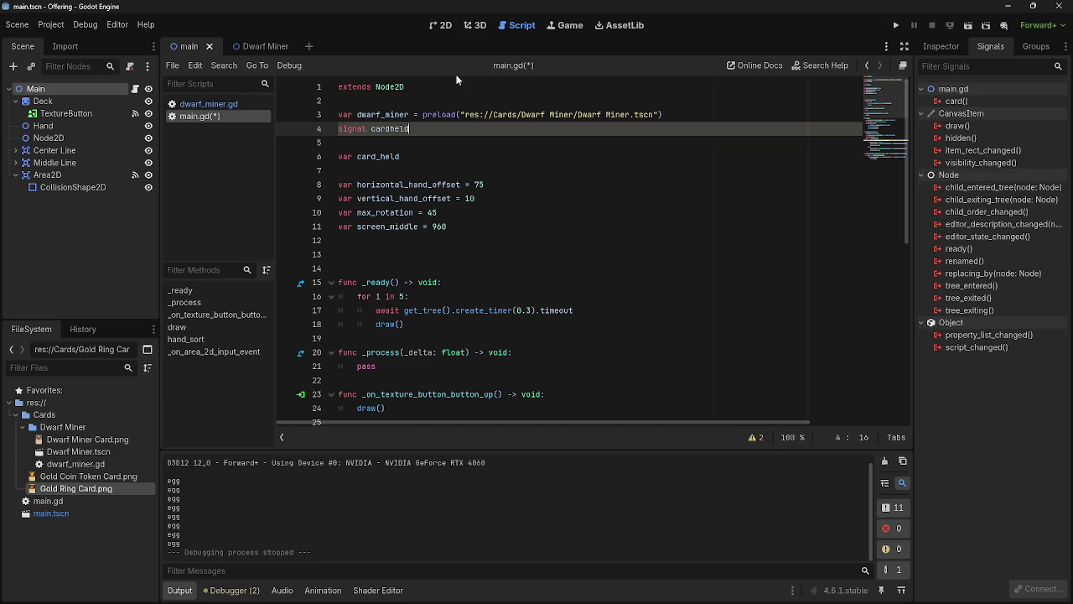
{"action": "key", "text": "BackSpace"}
{"action": "key", "text": "BackSpace"}
{"action": "key", "text": "BackSpace"}
{"action": "key", "text": "BackSpace"}
{"action": "type", "text": "-h"}
{"action": "key", "text": "BackSpace"}
{"action": "key", "text": "BackSpace"}
{"action": "type", "text": "_held"}
{"action": "key", "text": "Return"}
{"action": "key", "text": "ctrl+z"}
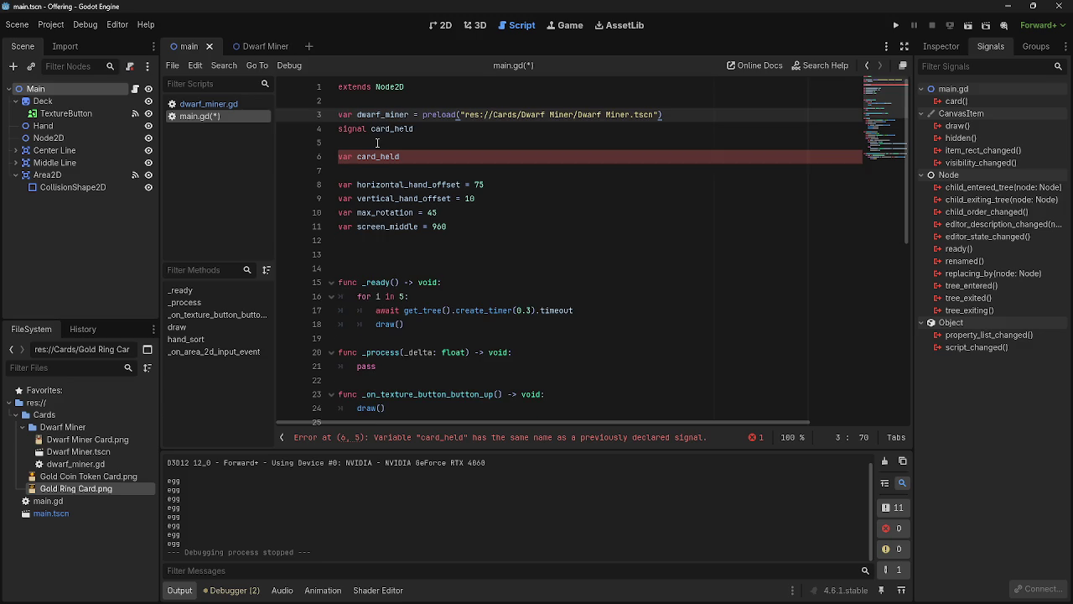
{"action": "key", "text": "Return"}
{"action": "left_click", "coordinate": [416, 142]}
{"action": "key", "text": "Delete"}
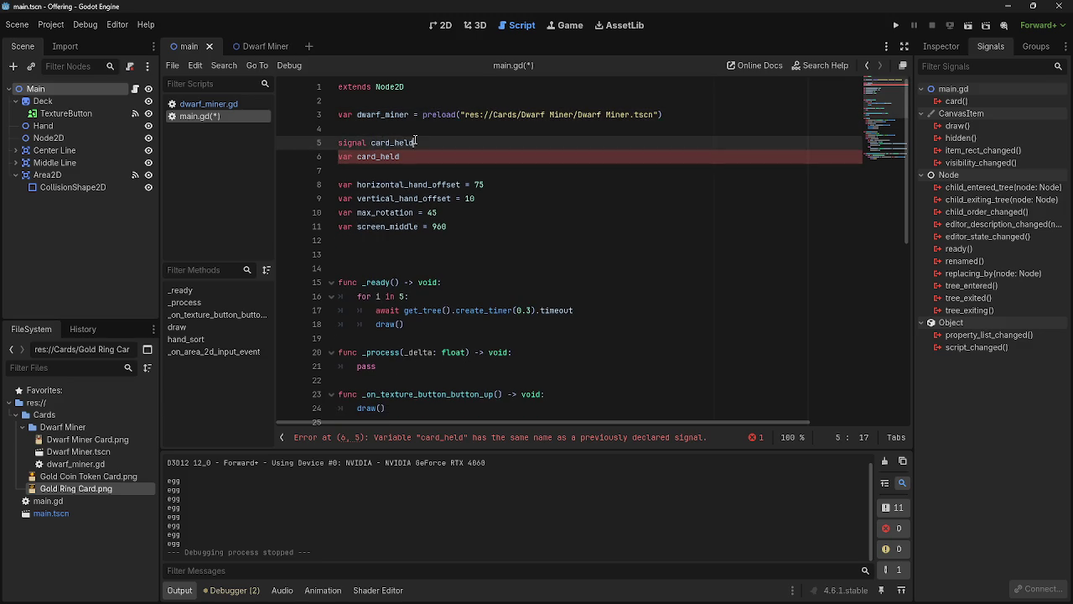
Step: Rename the signal to card_picked_up and start a connection proposing an _on_card_picked_up receiver
{"action": "left_click_drag", "start_coordinate": [414, 143], "coordinate": [395, 145]}
{"action": "type", "text": "picked "}
{"action": "type", "text": "up"}
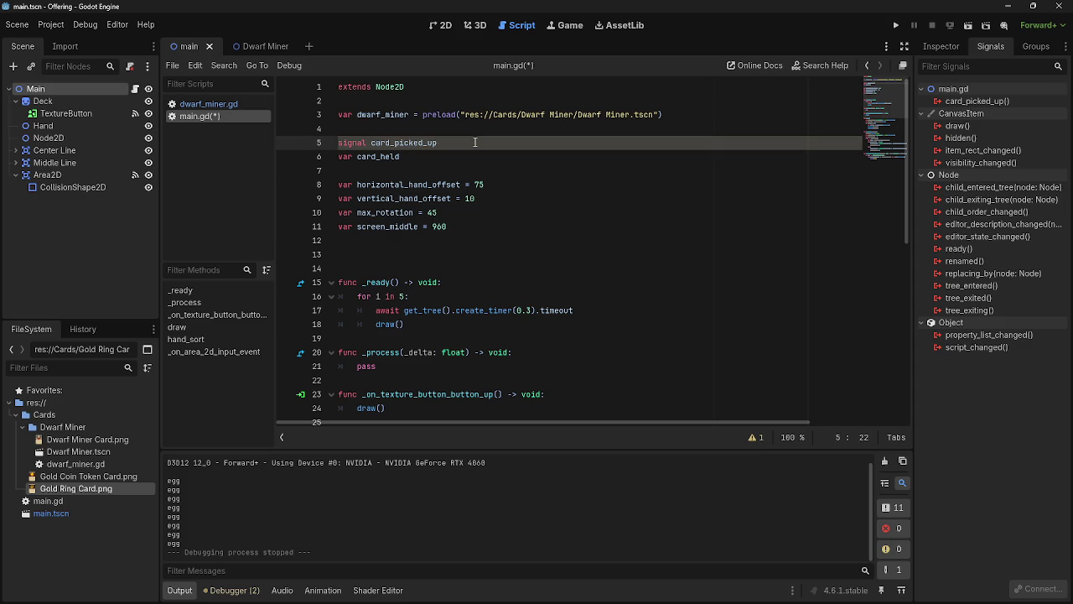
{"action": "key", "text": "Up"}
{"action": "key", "text": "Down"}
{"action": "key", "text": "Up"}
{"action": "key", "text": "Down"}
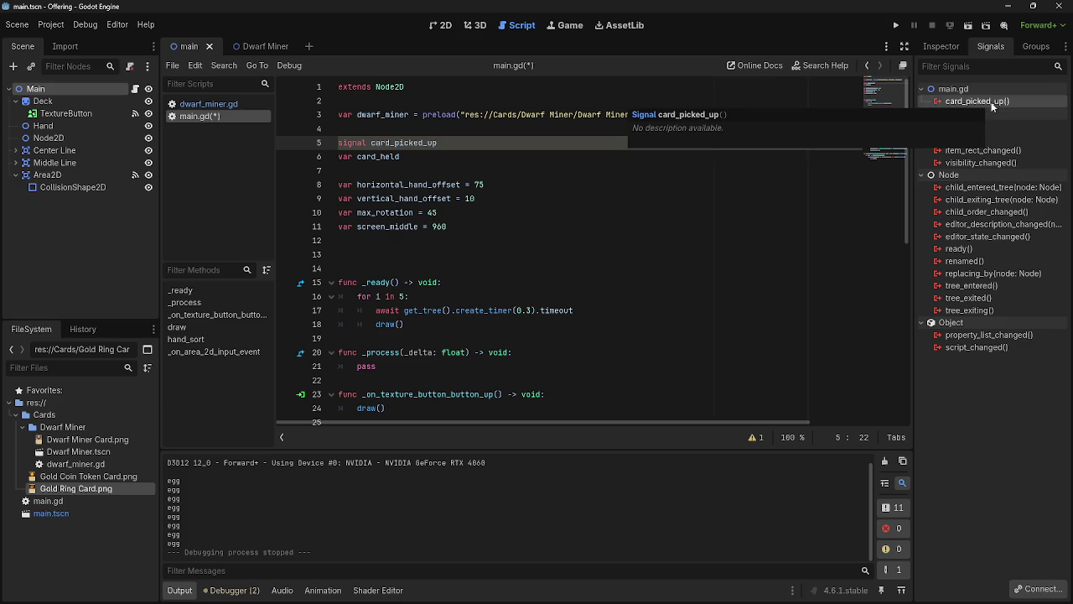
{"action": "left_click", "coordinate": [1037, 590]}
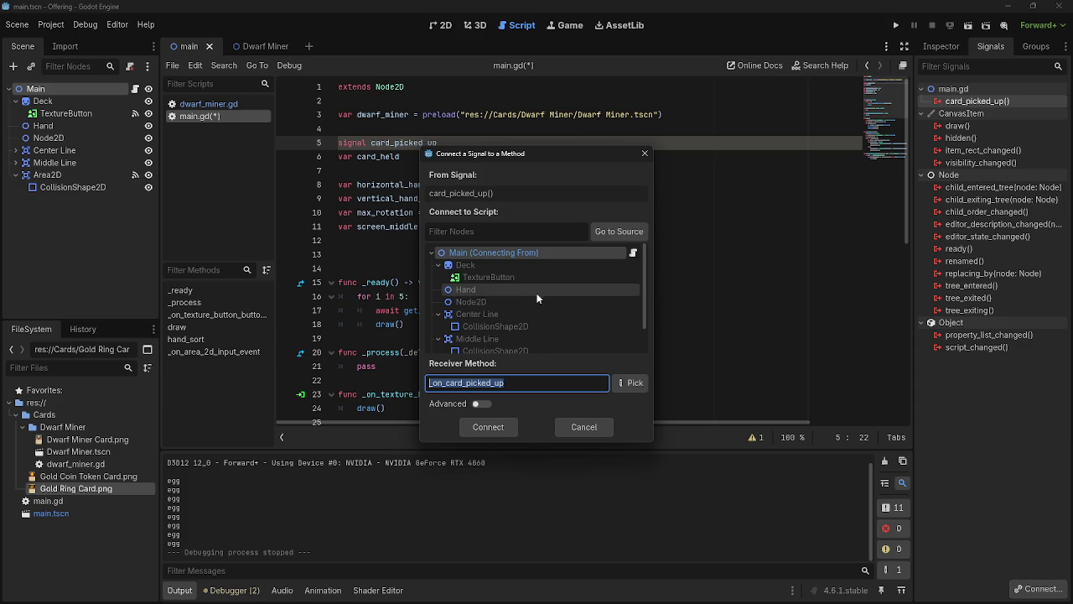
{"action": "left_click", "coordinate": [604, 236]}
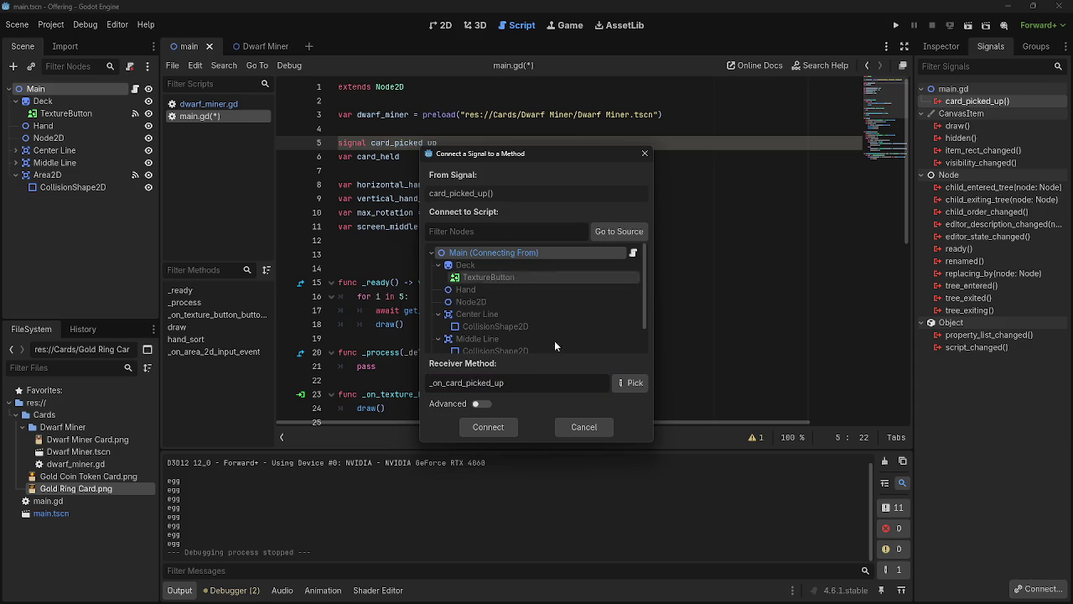
{"action": "scroll", "coordinate": [552, 312], "scroll_direction": "down", "scroll_amount": 2}
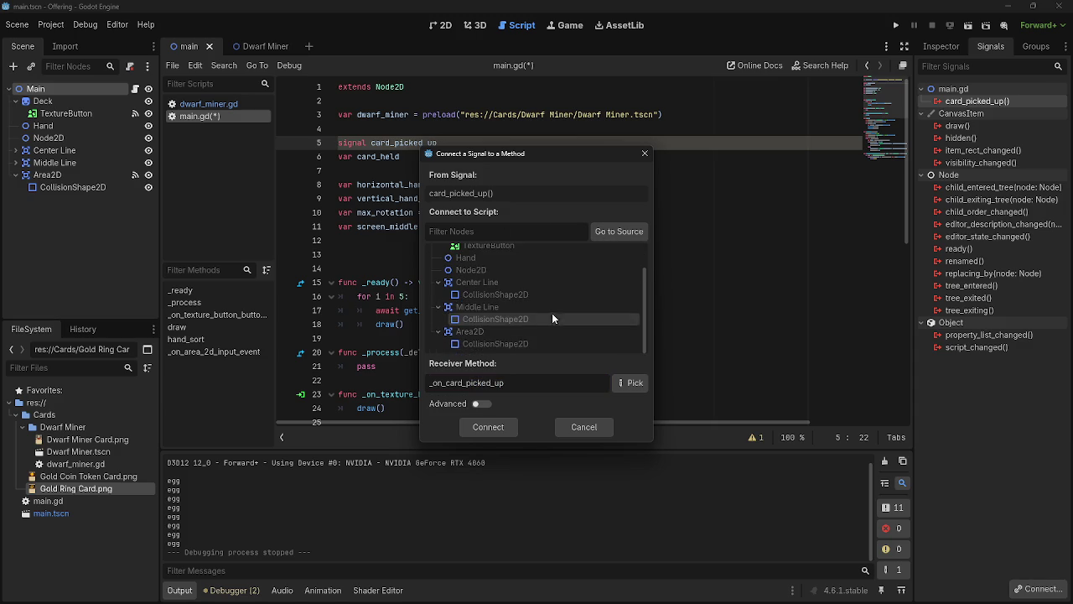
{"action": "left_click", "coordinate": [629, 383]}
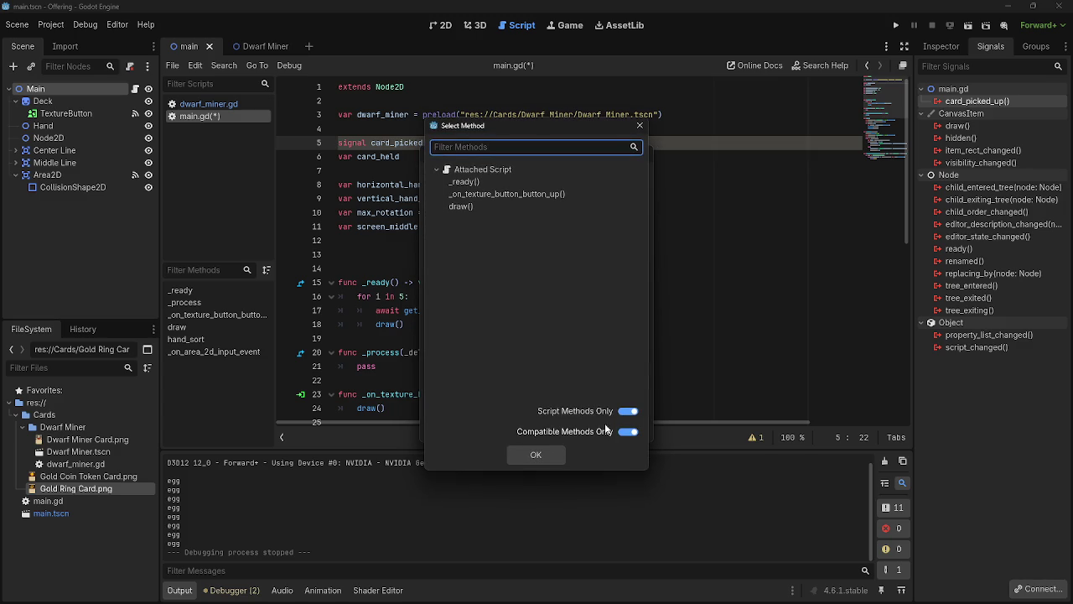
{"action": "left_click", "coordinate": [640, 126]}
{"action": "left_click", "coordinate": [629, 383]}
{"action": "left_click", "coordinate": [639, 127]}
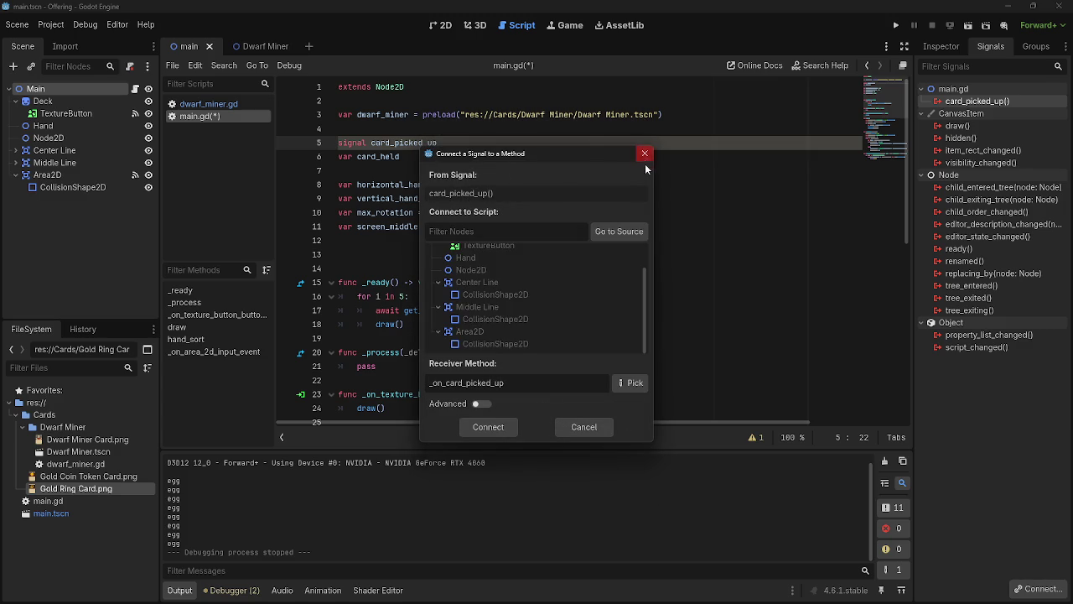
{"action": "left_click", "coordinate": [644, 154]}
{"action": "left_click", "coordinate": [475, 170]}
{"action": "left_click", "coordinate": [503, 142]}
{"action": "key", "text": "alt+Tab"}
{"action": "key", "text": "alt+Tab"}
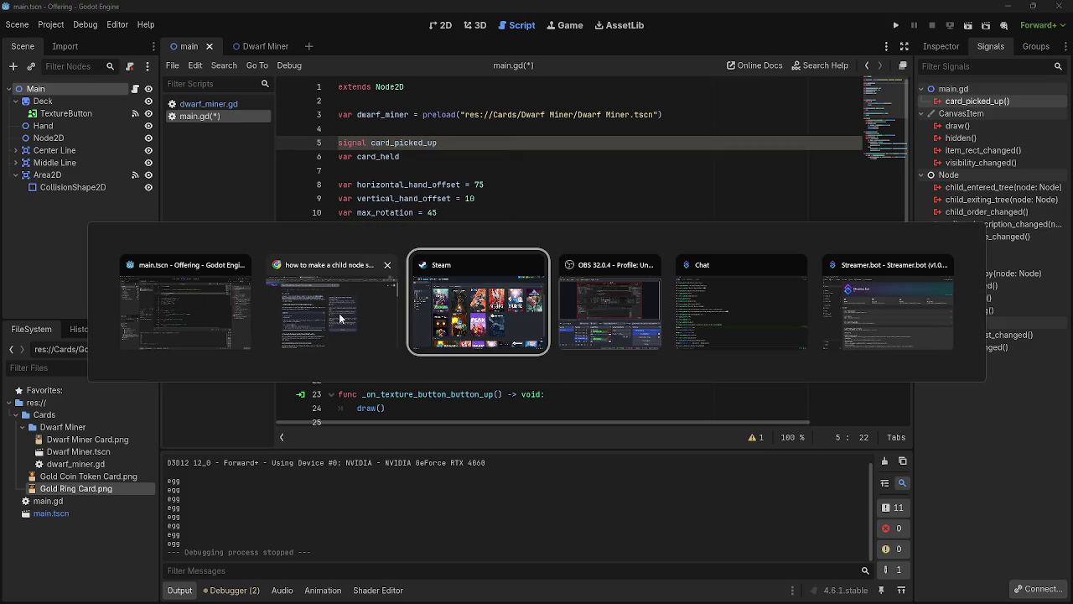
{"action": "key", "text": "Escape"}
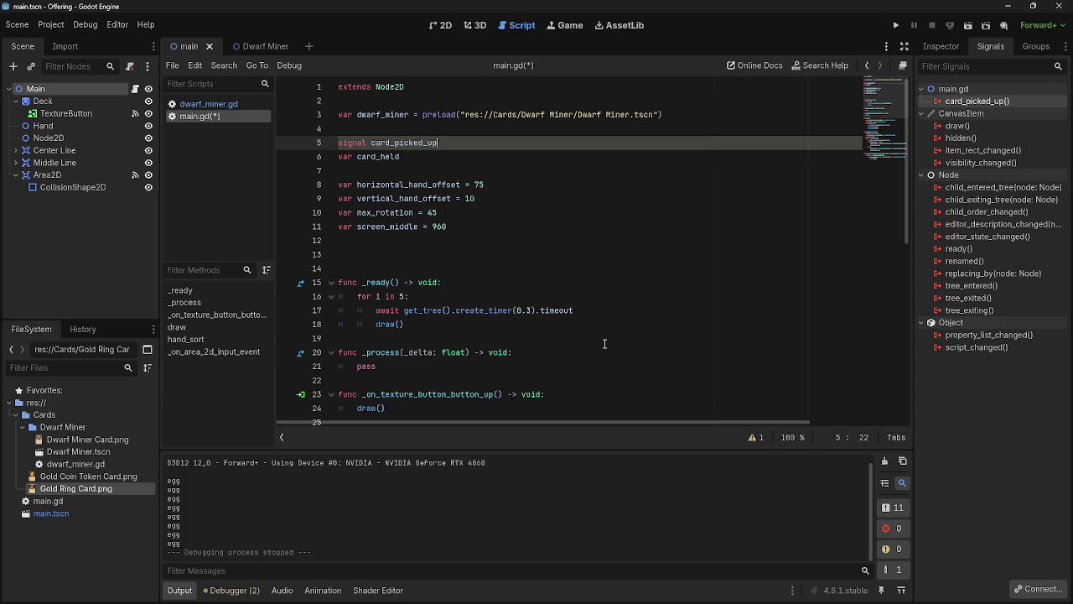
{"action": "scroll", "coordinate": [354, 109], "scroll_direction": "down", "scroll_amount": 8}
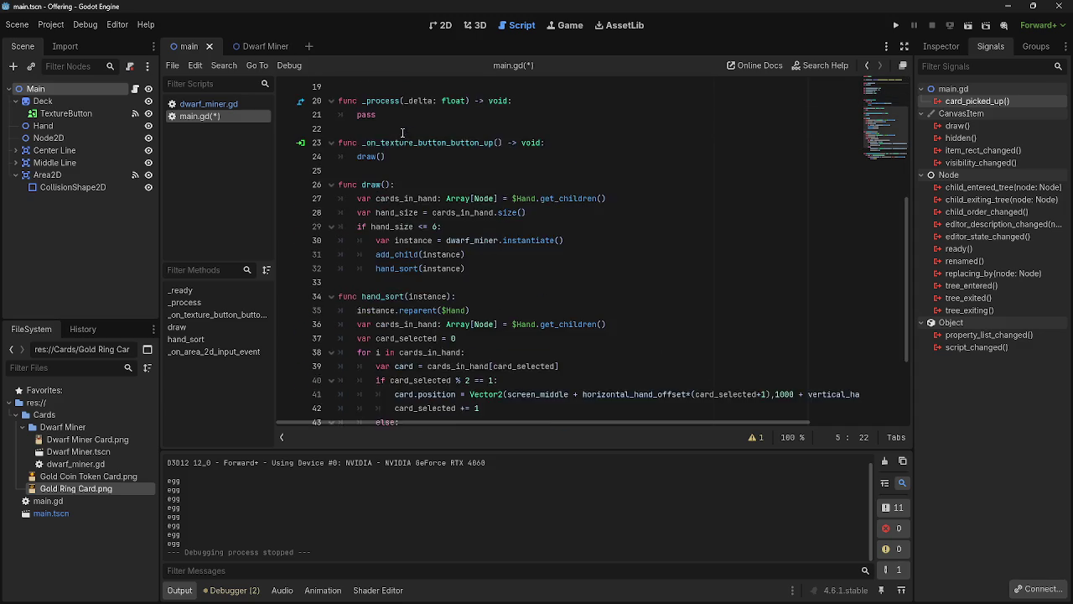
{"action": "left_click", "coordinate": [450, 159]}
{"action": "left_click", "coordinate": [586, 159]}
{"action": "scroll", "coordinate": [551, 212], "scroll_direction": "up", "scroll_amount": 8}
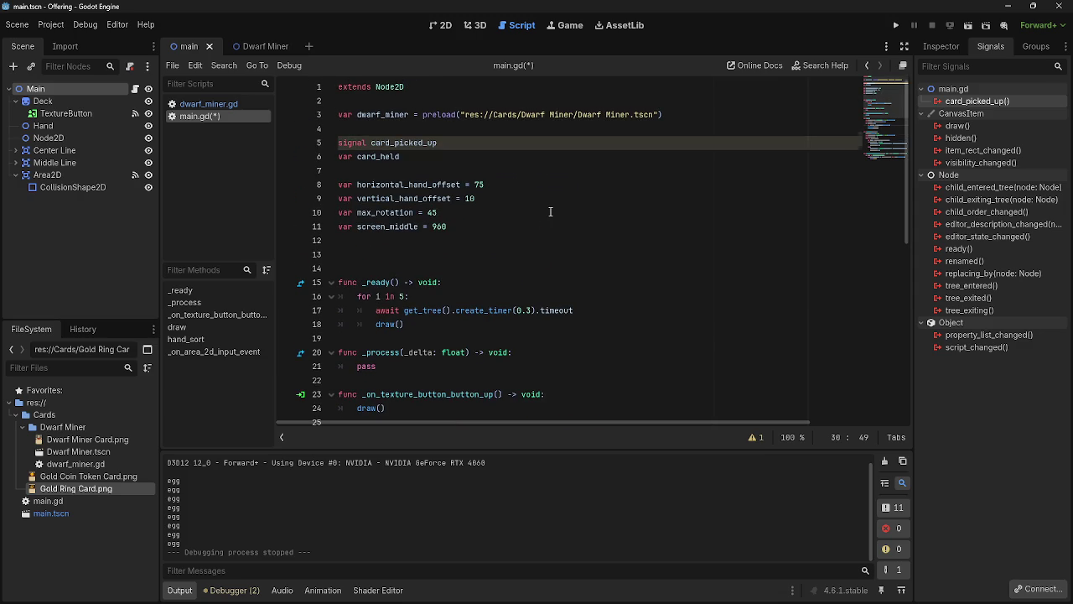
{"action": "scroll", "coordinate": [551, 212], "scroll_direction": "down", "scroll_amount": 7}
{"action": "scroll", "coordinate": [551, 212], "scroll_direction": "down", "scroll_amount": 1}
{"action": "scroll", "coordinate": [555, 205], "scroll_direction": "up", "scroll_amount": 1}
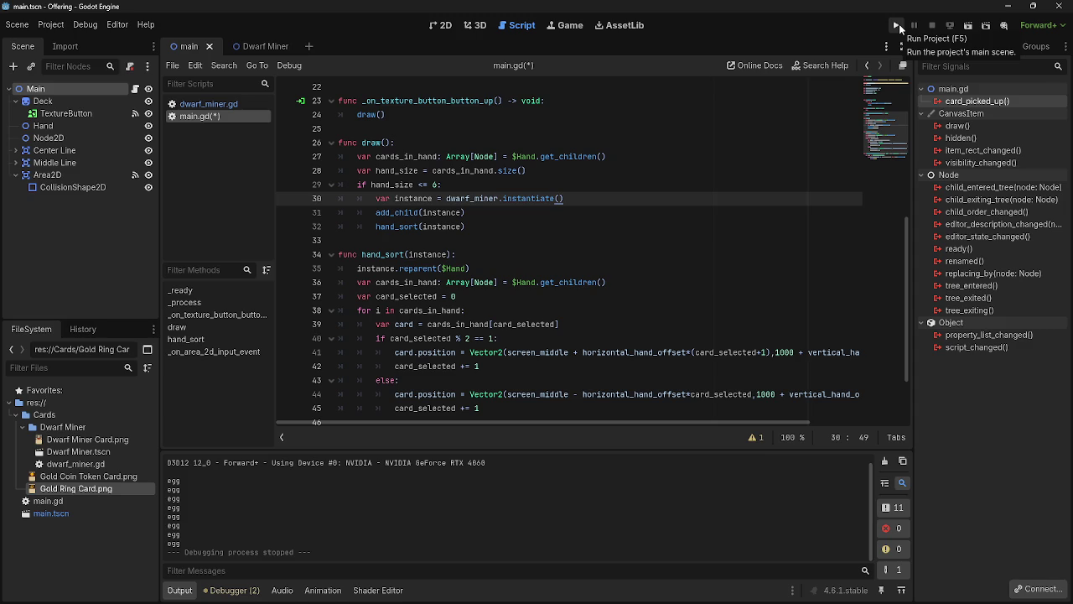
Step: Run the game, move the centre card into the teal play area, then stop the run
{"action": "left_click", "coordinate": [898, 27]}
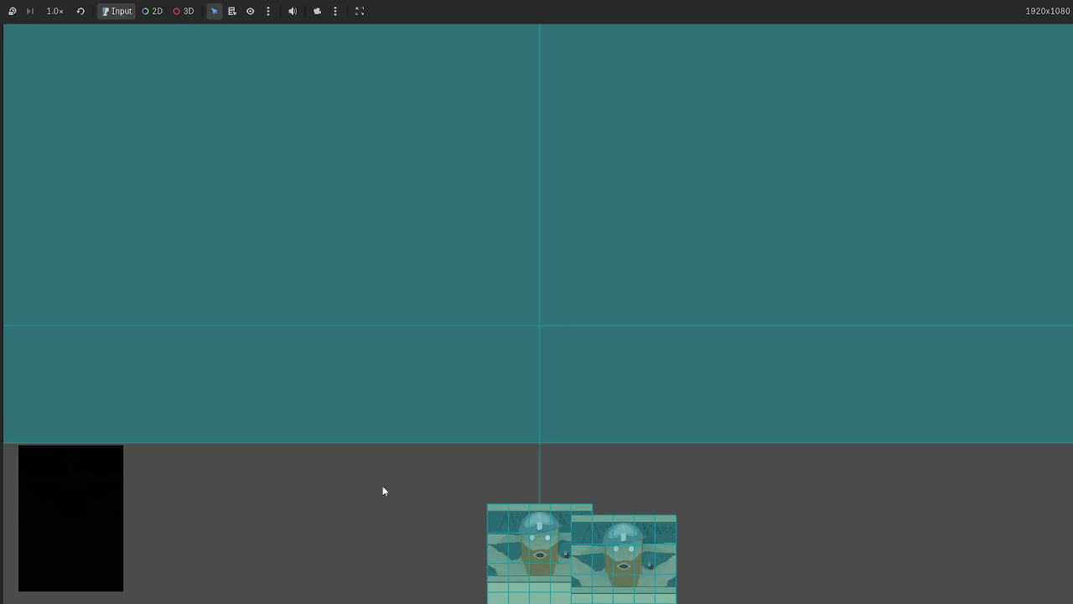
{"action": "left_click_drag", "start_coordinate": [541, 524], "coordinate": [484, 305]}
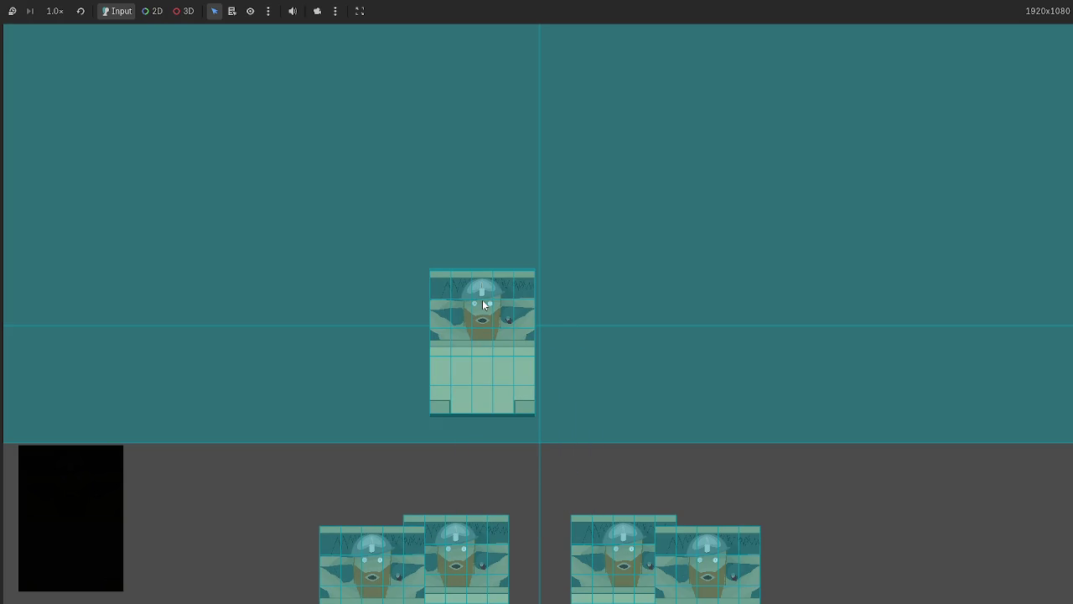
{"action": "key", "text": "alt+Tab"}
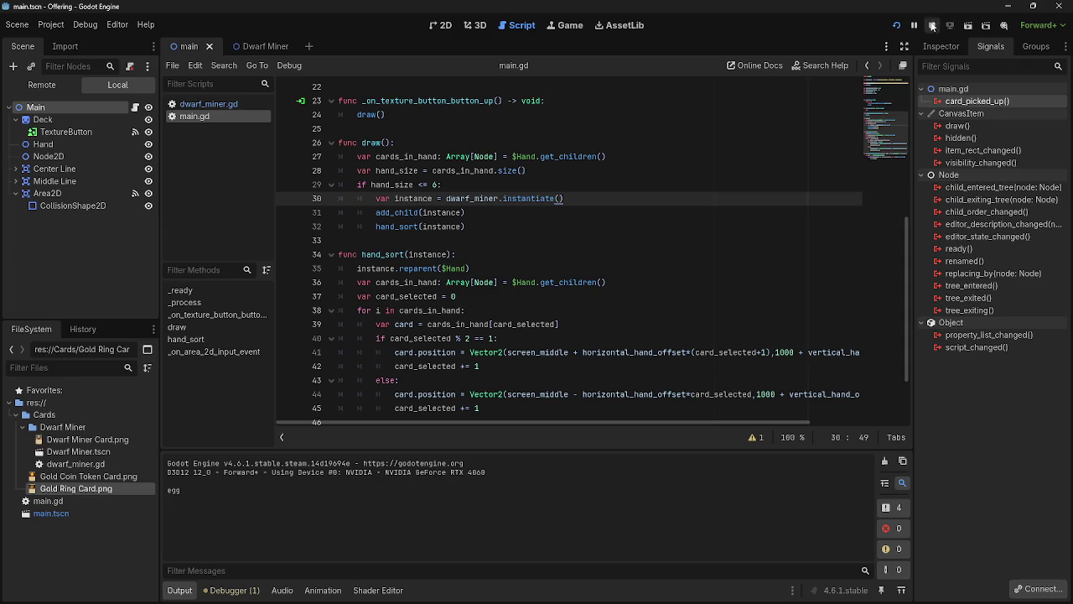
{"action": "left_click", "coordinate": [934, 26]}
{"action": "key", "text": "alt+Tab"}
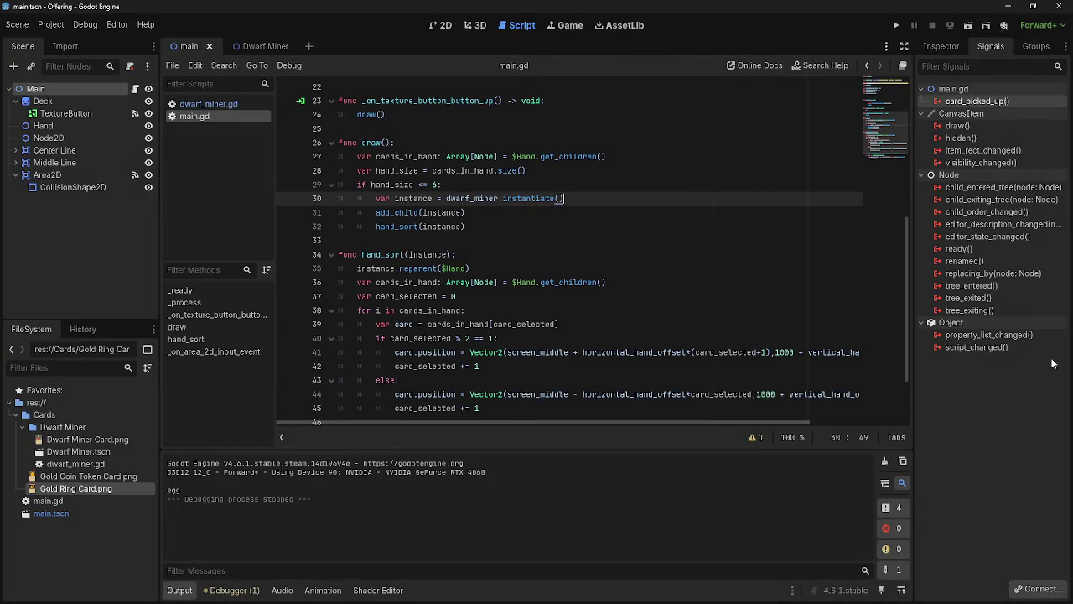
Step: Bring the Google search on child-to-parent signals in front of the Godot editor
{"action": "left_click", "coordinate": [496, 268]}
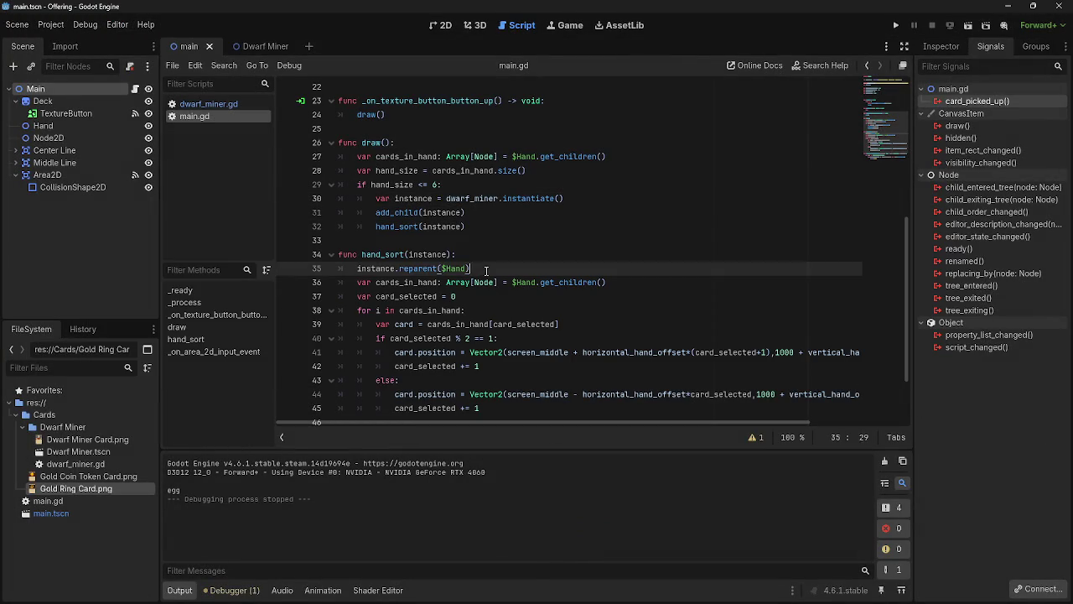
{"action": "left_click", "coordinate": [496, 240]}
{"action": "key", "text": "alt+Tab"}
{"action": "left_click", "coordinate": [184, 302]}
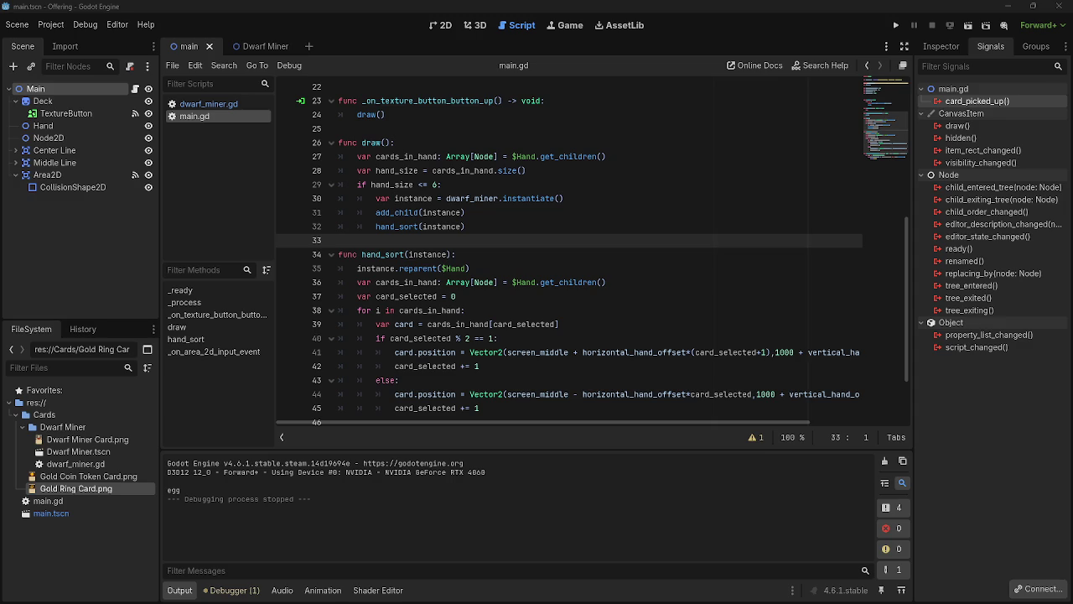
{"action": "key", "text": "alt+Tab"}
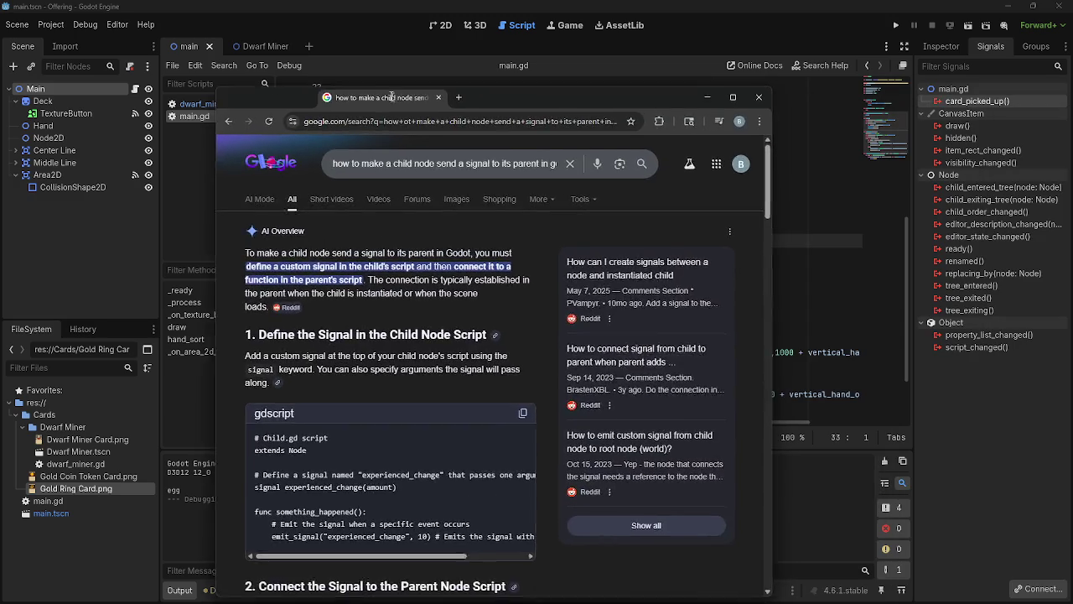
Step: Maximize Chrome and read the AI Overview and its emit_signal code example
{"action": "left_click", "coordinate": [692, 52]}
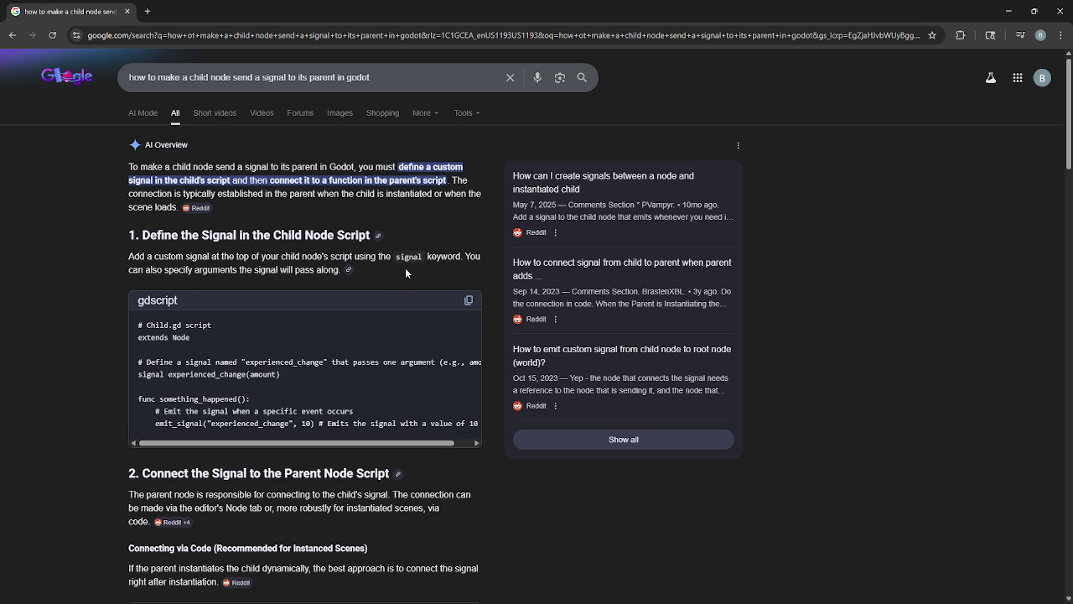
{"action": "mouse_move", "coordinate": [129, 166]}
{"action": "left_mouse_down"}
{"action": "mouse_move", "coordinate": [143, 178]}
{"action": "mouse_move", "coordinate": [283, 174]}
{"action": "left_mouse_up"}
{"action": "left_click", "coordinate": [283, 174]}
{"action": "scroll", "coordinate": [252, 408], "scroll_direction": "down", "scroll_amount": 1}
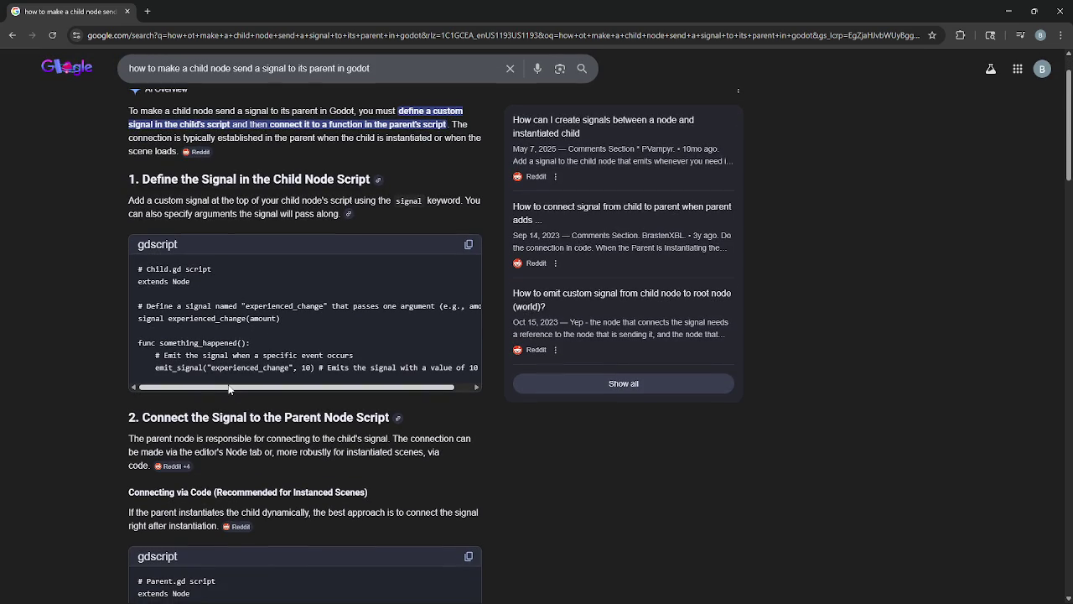
{"action": "mouse_move", "coordinate": [294, 368]}
{"action": "left_mouse_down"}
{"action": "mouse_move", "coordinate": [381, 368]}
{"action": "mouse_move", "coordinate": [417, 384]}
{"action": "mouse_move", "coordinate": [276, 369]}
{"action": "mouse_move", "coordinate": [152, 304]}
{"action": "mouse_move", "coordinate": [144, 319]}
{"action": "mouse_move", "coordinate": [311, 318]}
{"action": "left_mouse_up"}
{"action": "left_click", "coordinate": [310, 317]}
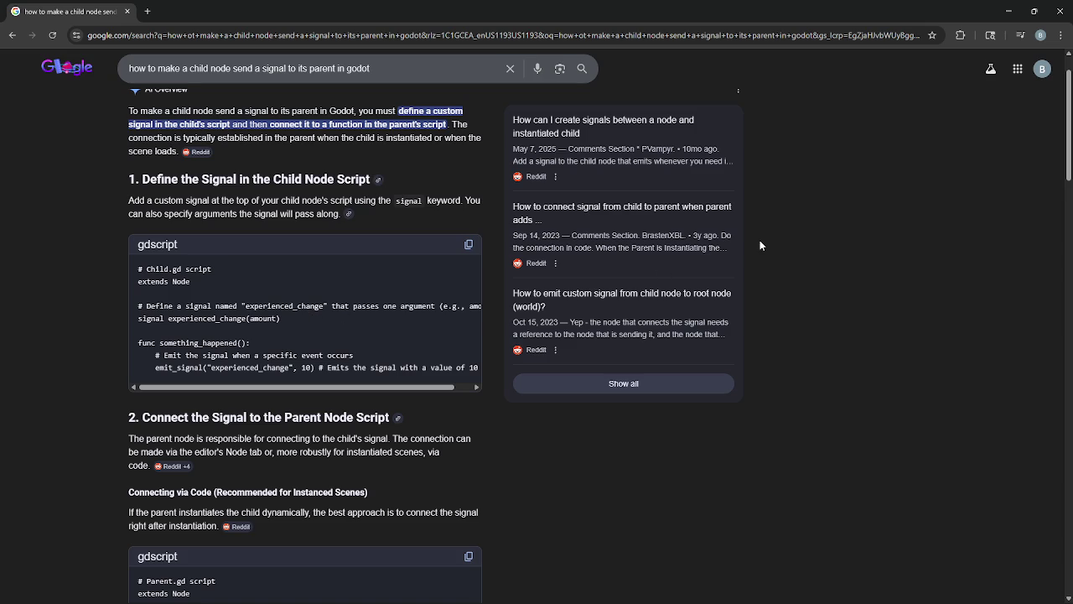
Step: Return to the Godot editor and open the dwarf_miner.gd script
{"action": "key", "text": "alt+Tab"}
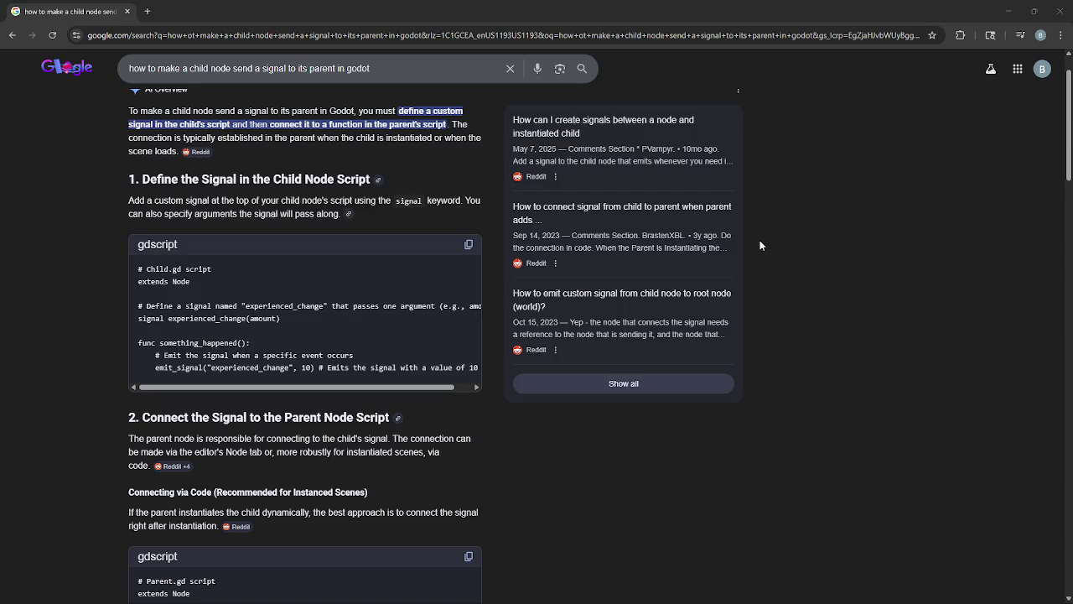
{"action": "key", "text": "alt+Tab"}
{"action": "key", "text": "alt+Tab"}
{"action": "left_click", "coordinate": [759, 265]}
{"action": "scroll", "coordinate": [570, 252], "scroll_direction": "up", "scroll_amount": 3}
{"action": "left_click", "coordinate": [209, 103]}
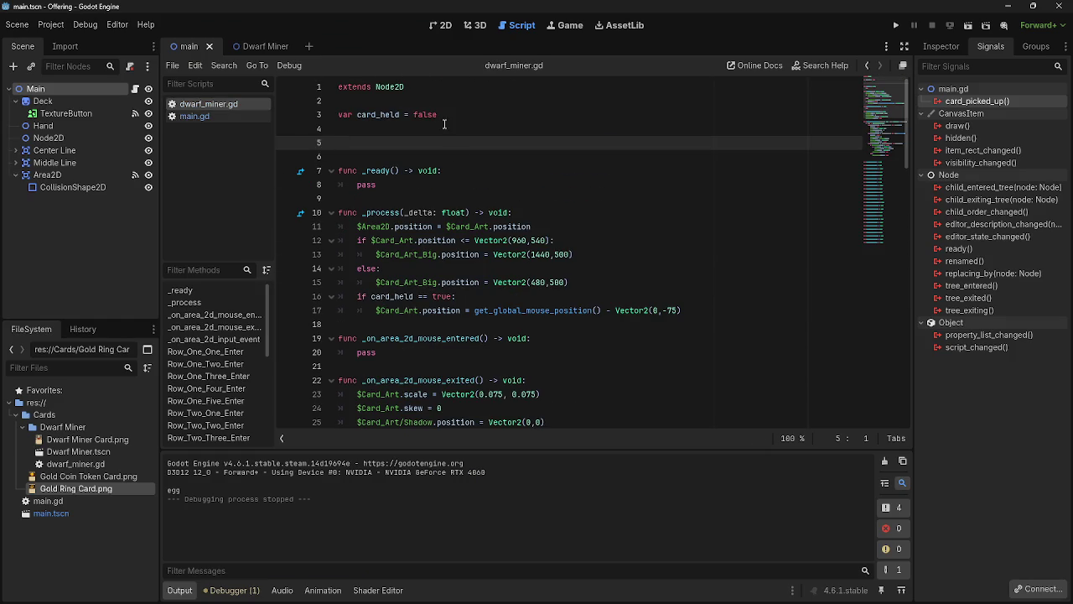
Step: Move the card_picked_up signal from main.gd to line 3 of dwarf_miner.gd
{"action": "left_click", "coordinate": [220, 115]}
{"action": "scroll", "coordinate": [418, 191], "scroll_direction": "up", "scroll_amount": 4}
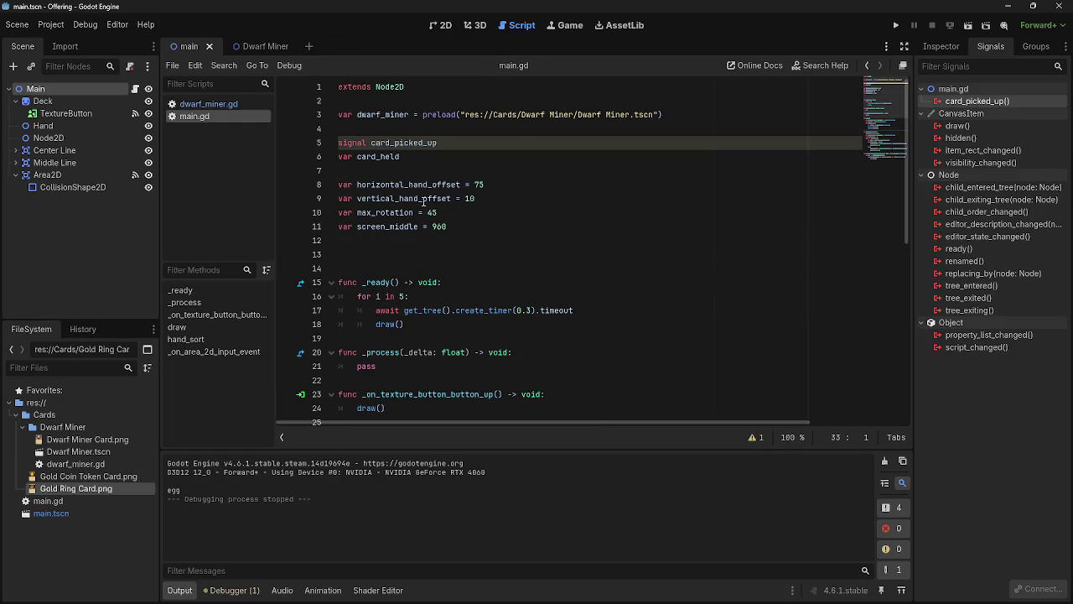
{"action": "left_click_drag", "start_coordinate": [440, 142], "coordinate": [324, 142]}
{"action": "key", "text": "ctrl+c"}
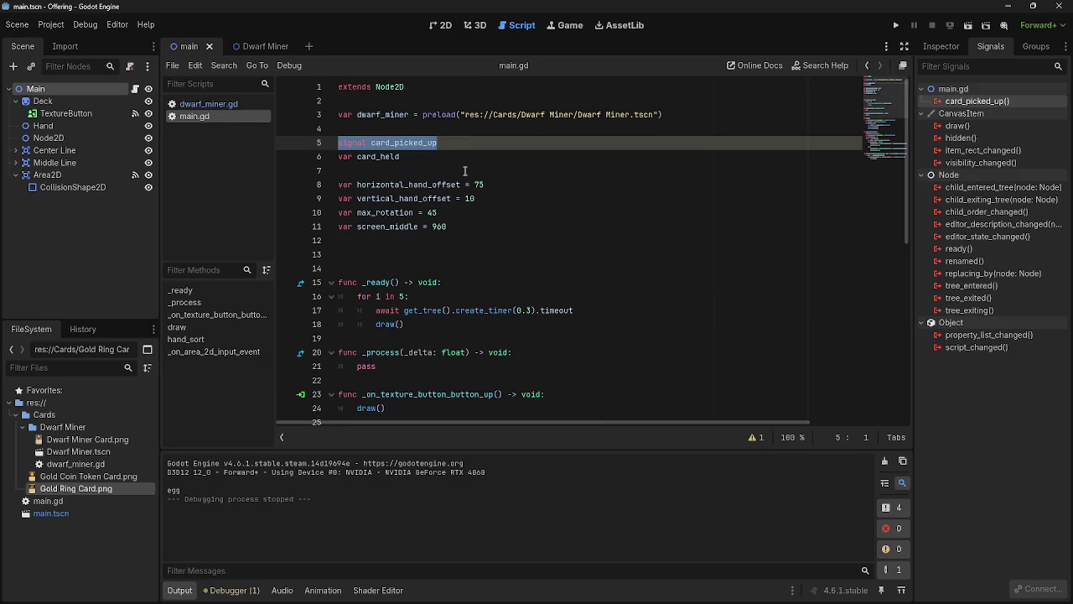
{"action": "key", "text": "BackSpace"}
{"action": "key", "text": "BackSpace"}
{"action": "left_click", "coordinate": [208, 104]}
{"action": "left_click", "coordinate": [402, 120]}
{"action": "key", "text": "BackSpace"}
{"action": "key", "text": "Return"}
{"action": "key", "text": "ctrl+v"}
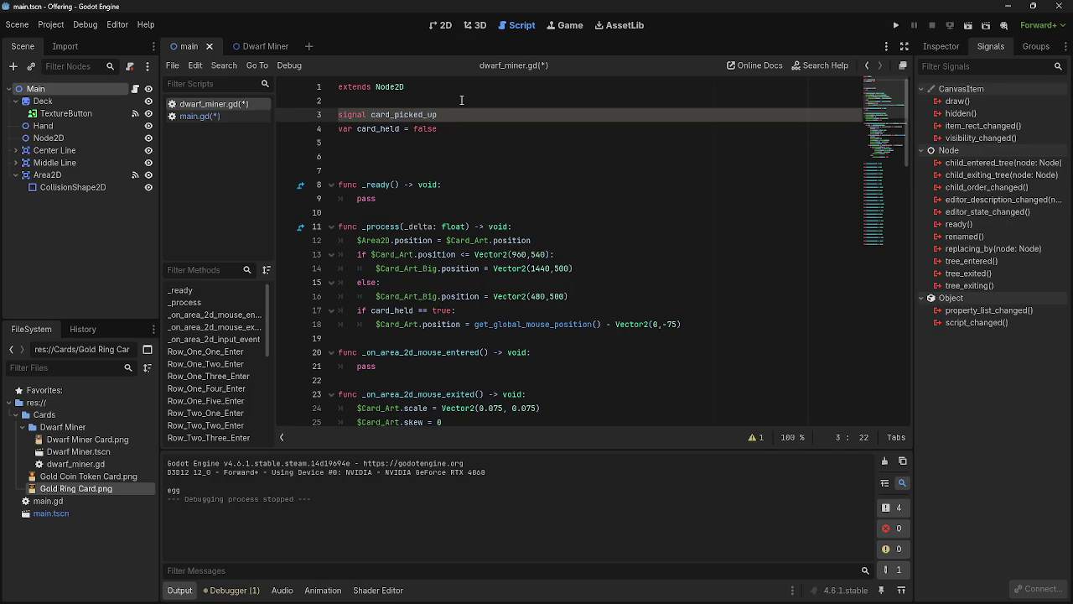
Step: Change 'picked_up' to 'dropped' so line 3 reads 'signal card_dropped'
{"action": "scroll", "coordinate": [463, 115], "scroll_direction": "down", "scroll_amount": 14}
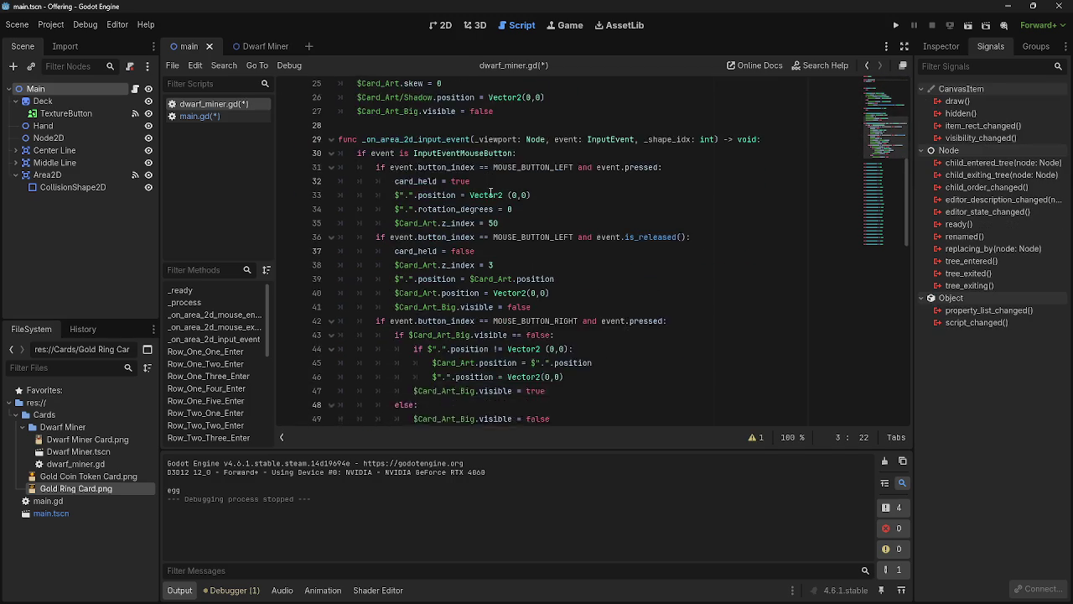
{"action": "scroll", "coordinate": [520, 229], "scroll_direction": "up", "scroll_amount": 12}
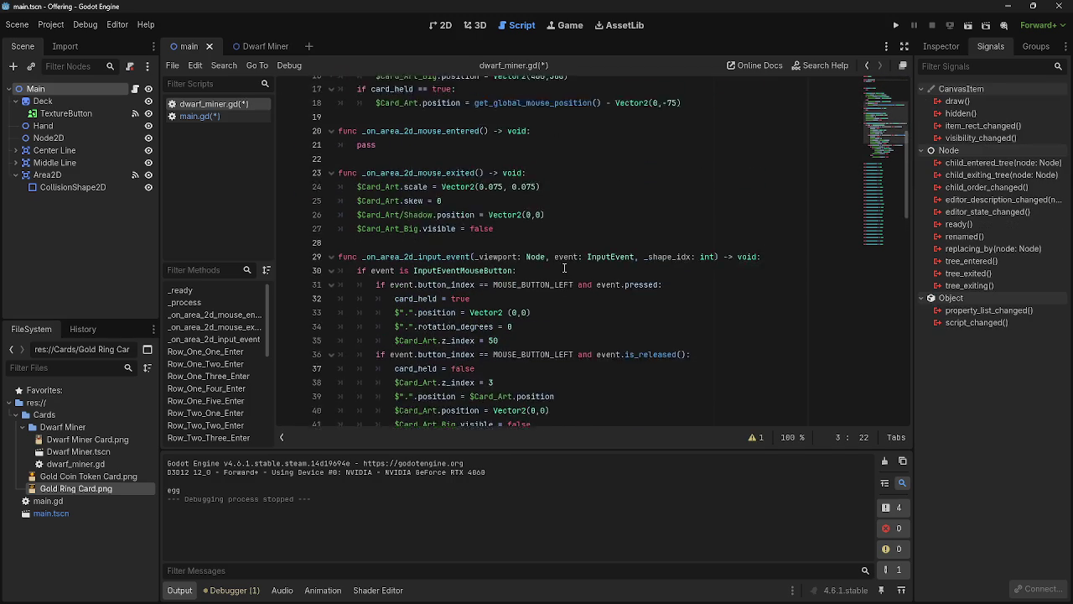
{"action": "scroll", "coordinate": [553, 231], "scroll_direction": "down", "scroll_amount": 5}
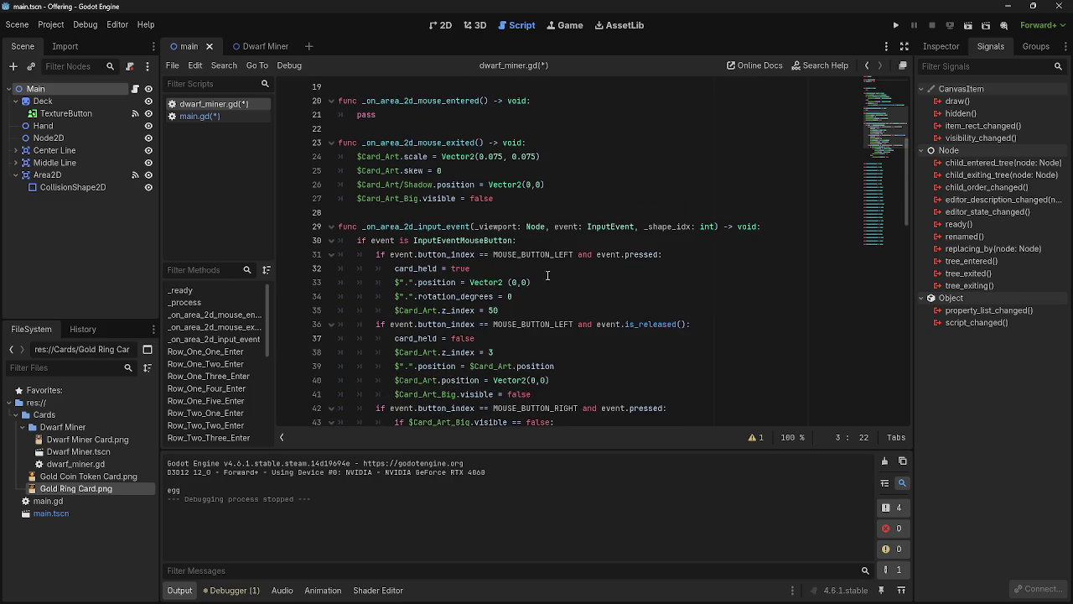
{"action": "left_click", "coordinate": [568, 350]}
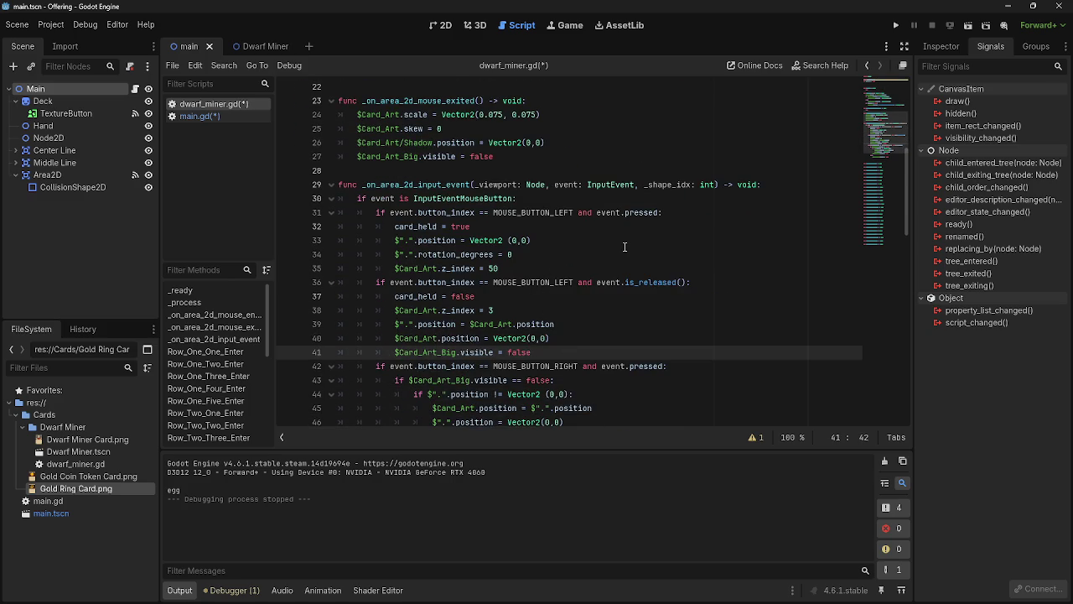
{"action": "scroll", "coordinate": [624, 246], "scroll_direction": "up", "scroll_amount": 7}
{"action": "mouse_move", "coordinate": [447, 115]}
{"action": "left_mouse_down"}
{"action": "mouse_move", "coordinate": [369, 118]}
{"action": "mouse_move", "coordinate": [394, 119]}
{"action": "left_mouse_up"}
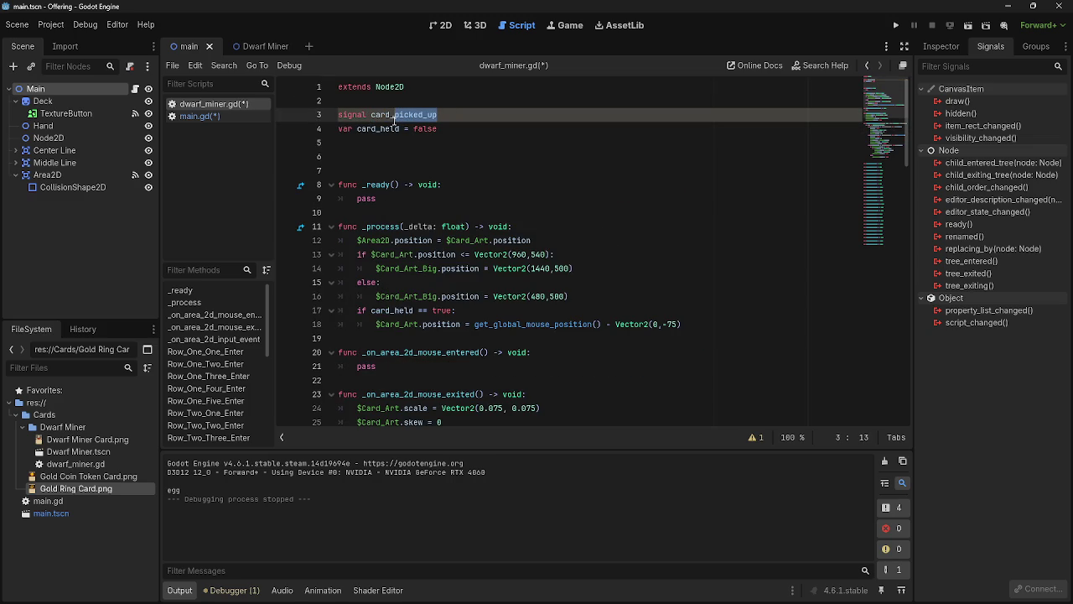
{"action": "type", "text": "dropped"}
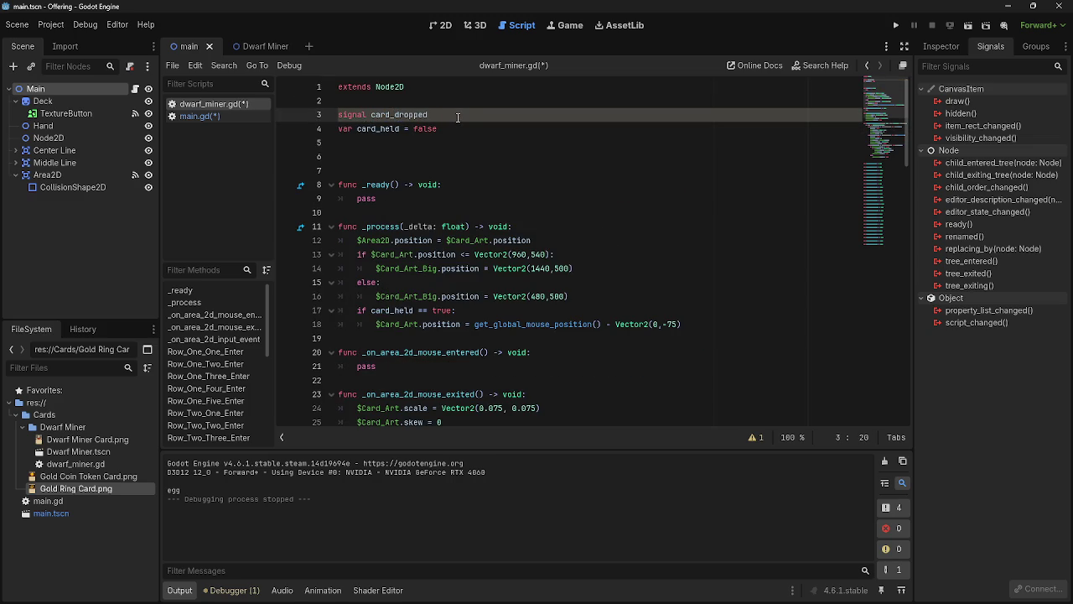
{"action": "key", "text": "shift+Home"}
{"action": "key", "text": "ctrl+shift+Right"}
{"action": "key", "text": "shift+Right"}
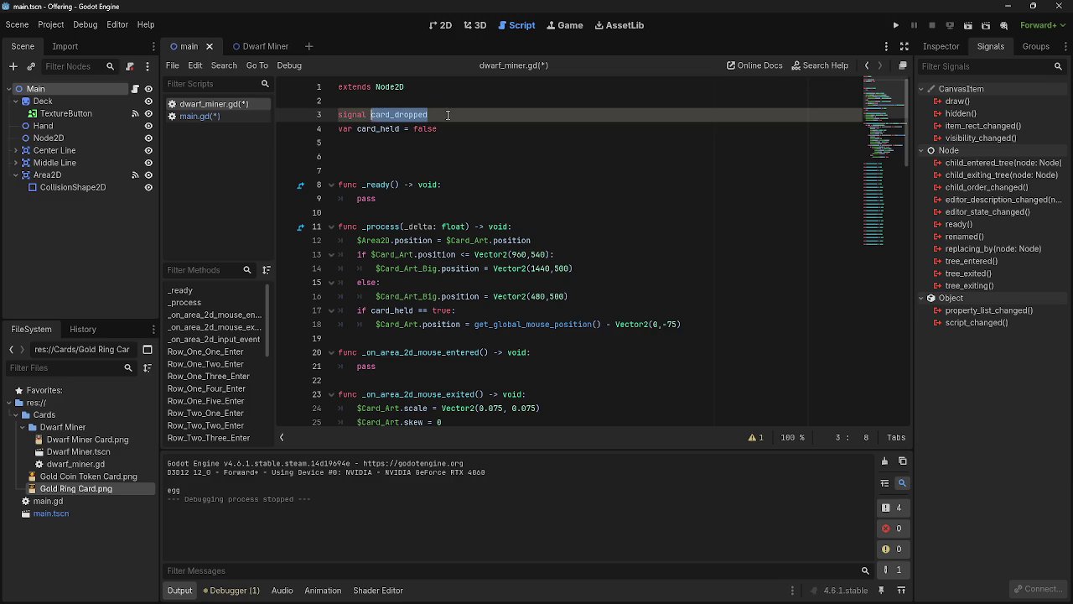
{"action": "left_click", "coordinate": [448, 115]}
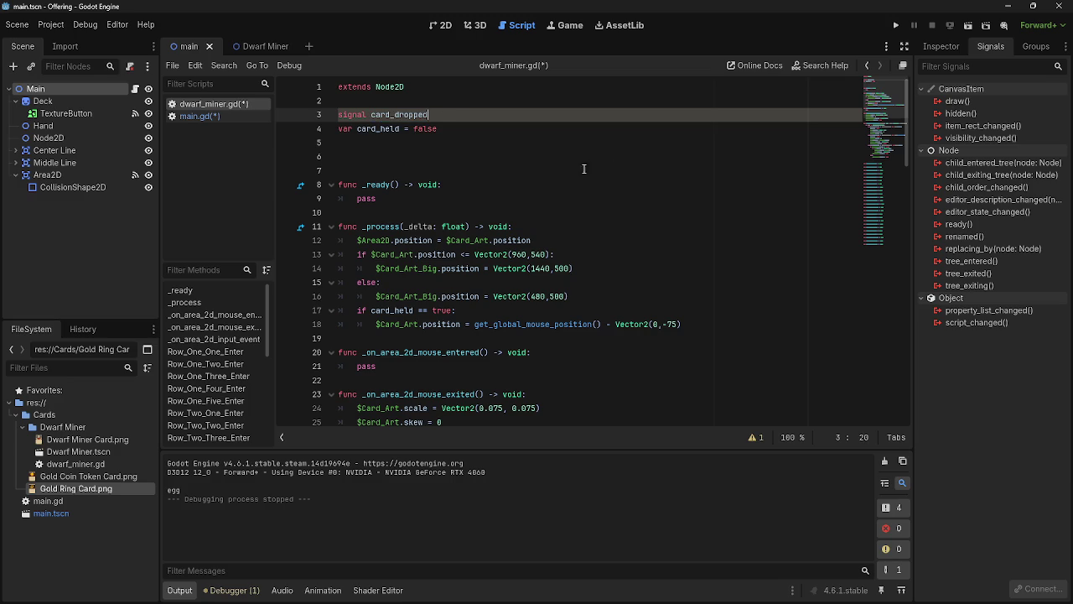
{"action": "left_click", "coordinate": [40, 101]}
Step: Open the Dwarf Miner scene, browse card_dropped's connection targets, and cancel without connecting
{"action": "left_click", "coordinate": [36, 89]}
{"action": "left_click", "coordinate": [199, 115]}
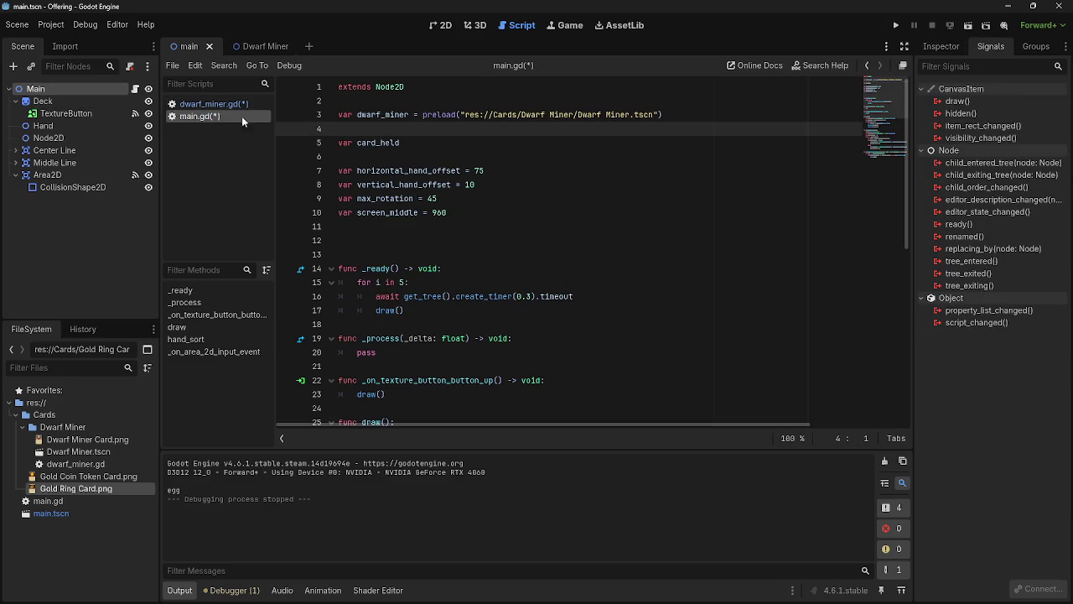
{"action": "left_click", "coordinate": [235, 50]}
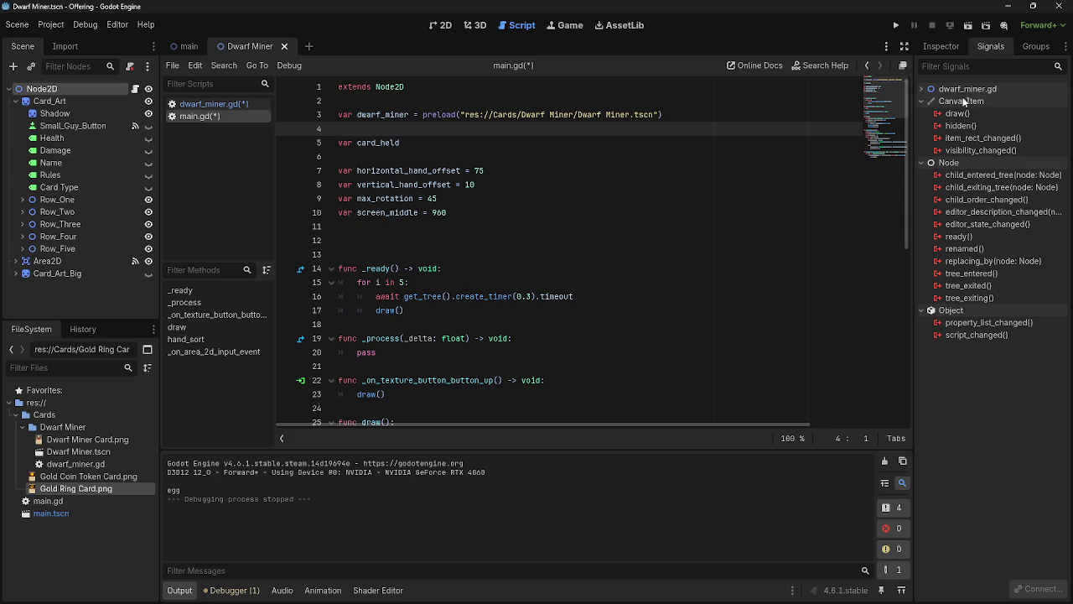
{"action": "double_click", "coordinate": [972, 101]}
{"action": "scroll", "coordinate": [551, 332], "scroll_direction": "down", "scroll_amount": 8}
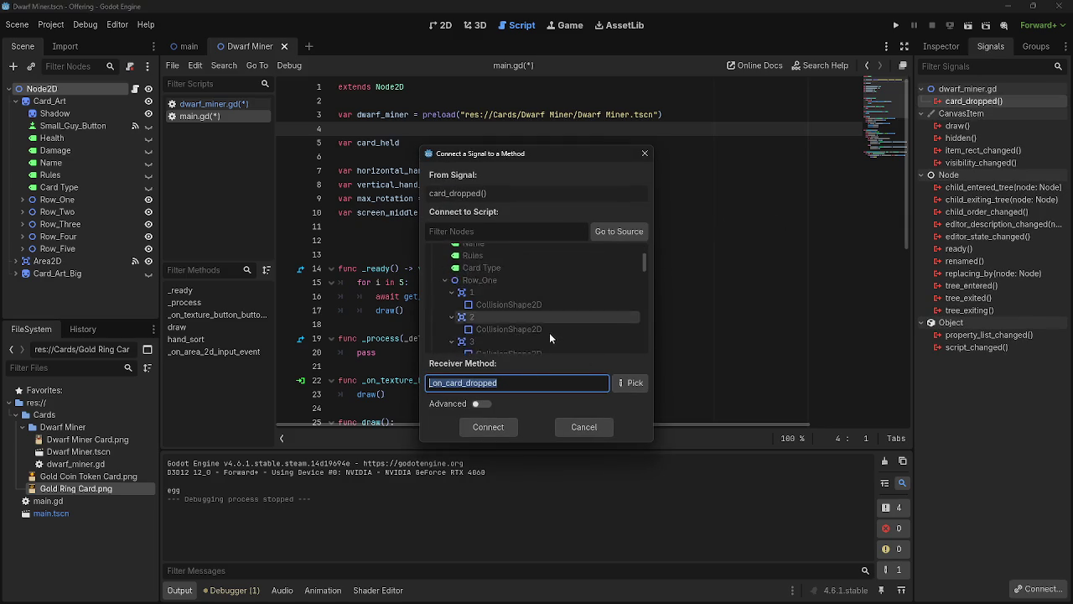
{"action": "scroll", "coordinate": [561, 337], "scroll_direction": "down", "scroll_amount": 8}
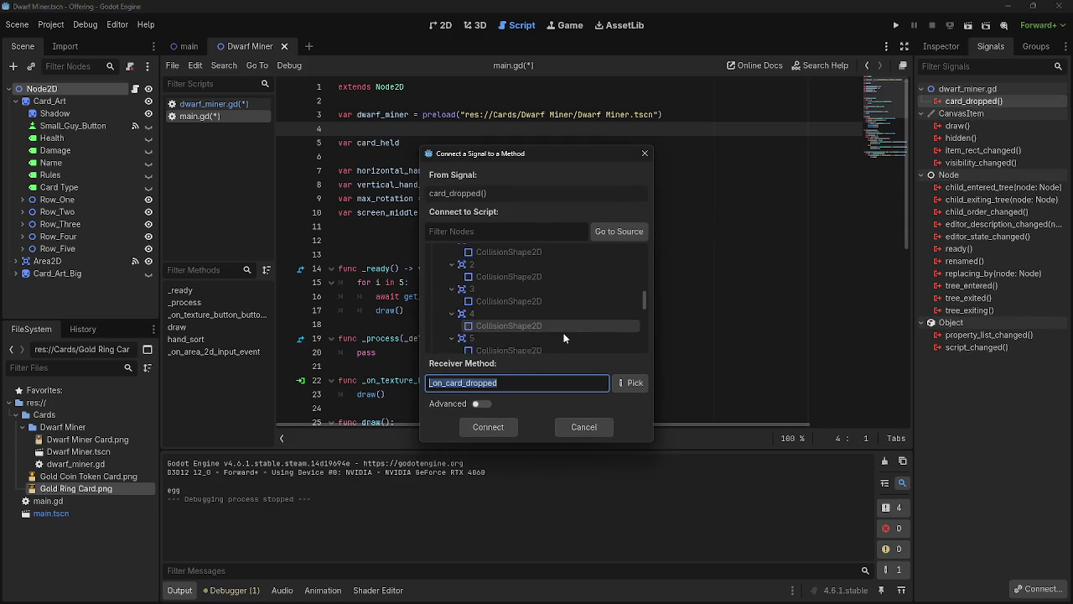
{"action": "scroll", "coordinate": [499, 337], "scroll_direction": "down", "scroll_amount": 5}
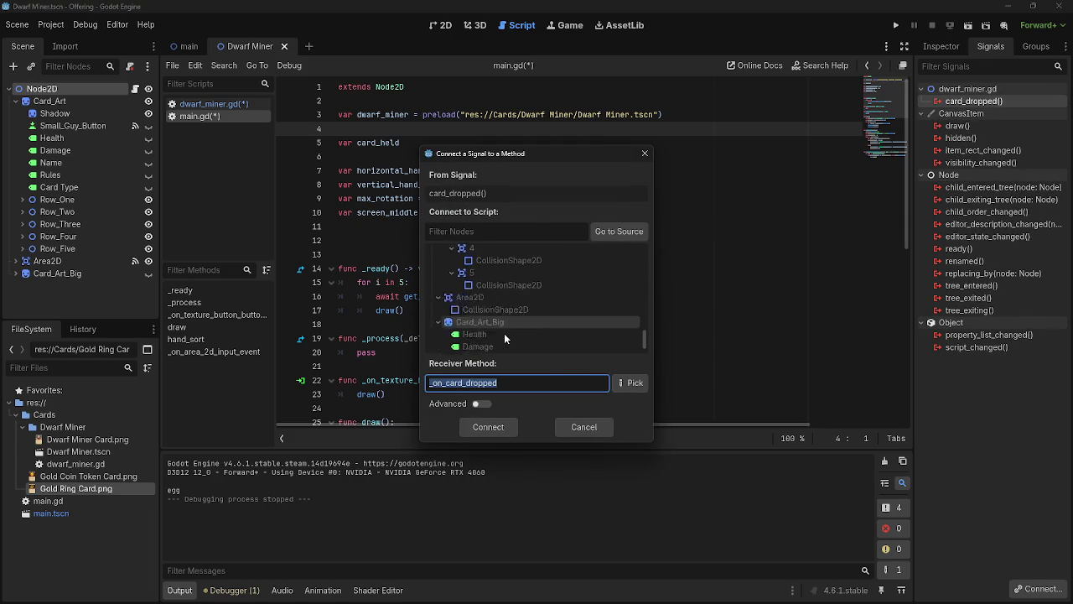
{"action": "left_click", "coordinate": [596, 430]}
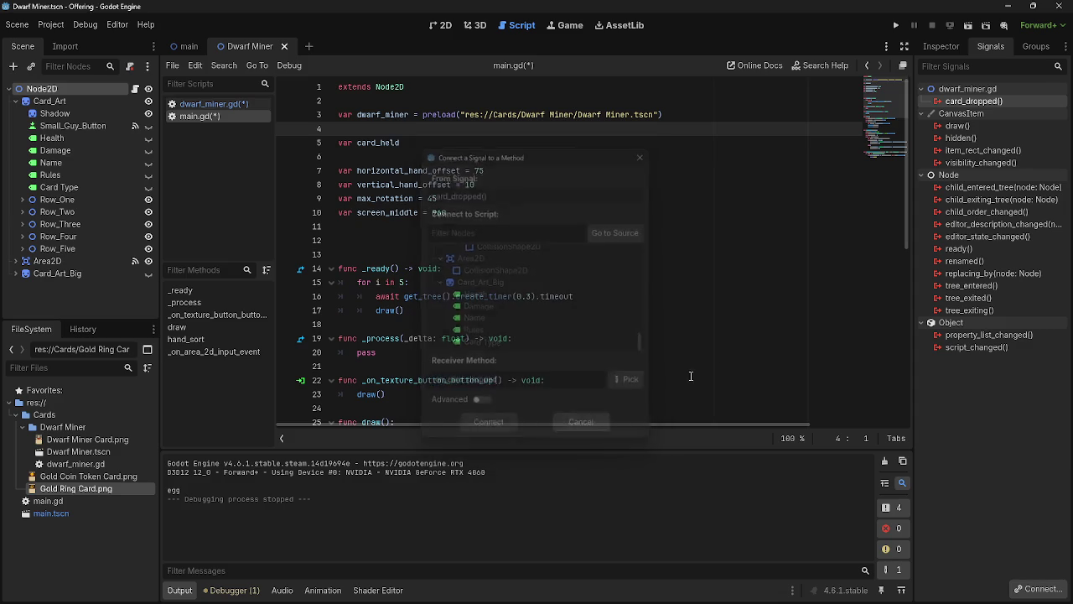
{"action": "key", "text": "alt+Tab"}
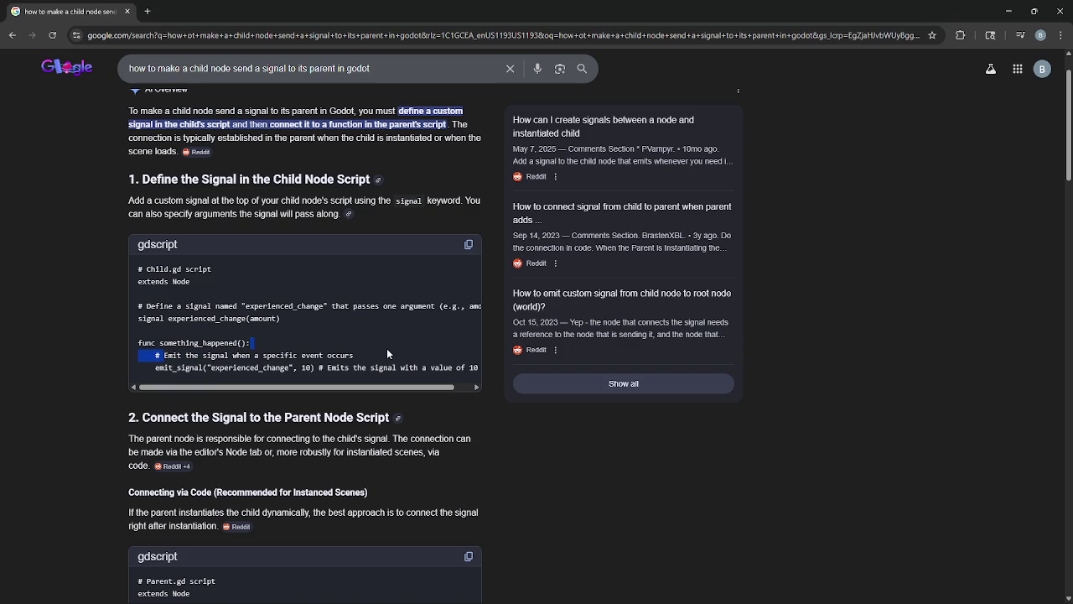
Step: Study the example's signal declaration, emit_signal line and Parent.gd code, then reopen dwarf_miner.gd
{"action": "left_click_drag", "start_coordinate": [165, 377], "coordinate": [358, 369]}
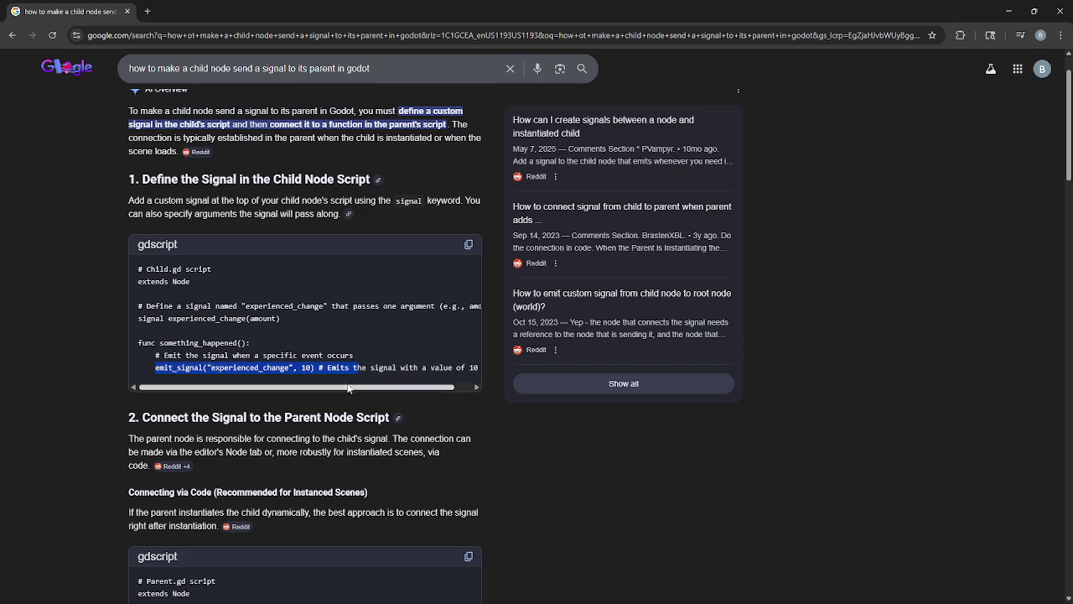
{"action": "left_click", "coordinate": [346, 379]}
{"action": "left_click_drag", "start_coordinate": [146, 326], "coordinate": [286, 323]}
{"action": "left_click", "coordinate": [287, 328]}
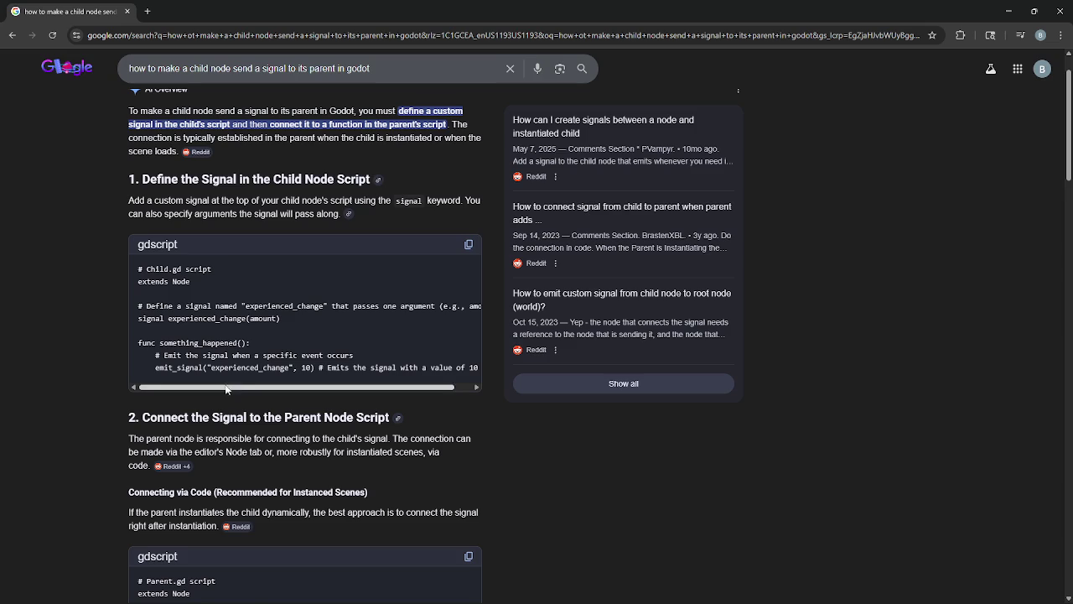
{"action": "scroll", "coordinate": [227, 385], "scroll_direction": "down", "scroll_amount": 3}
{"action": "key", "text": "alt+Tab"}
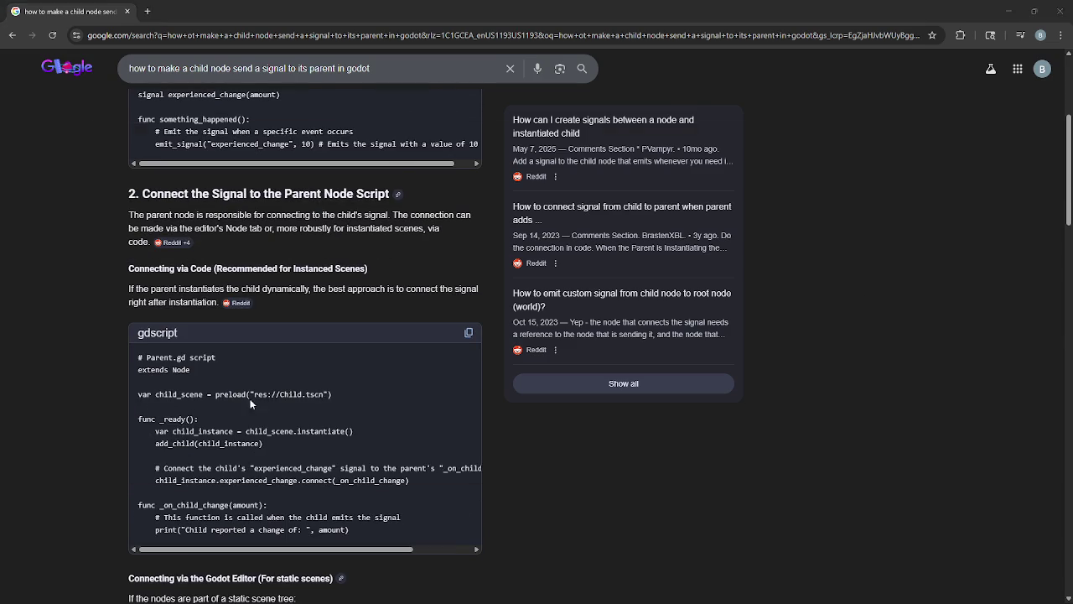
{"action": "left_click", "coordinate": [247, 103]}
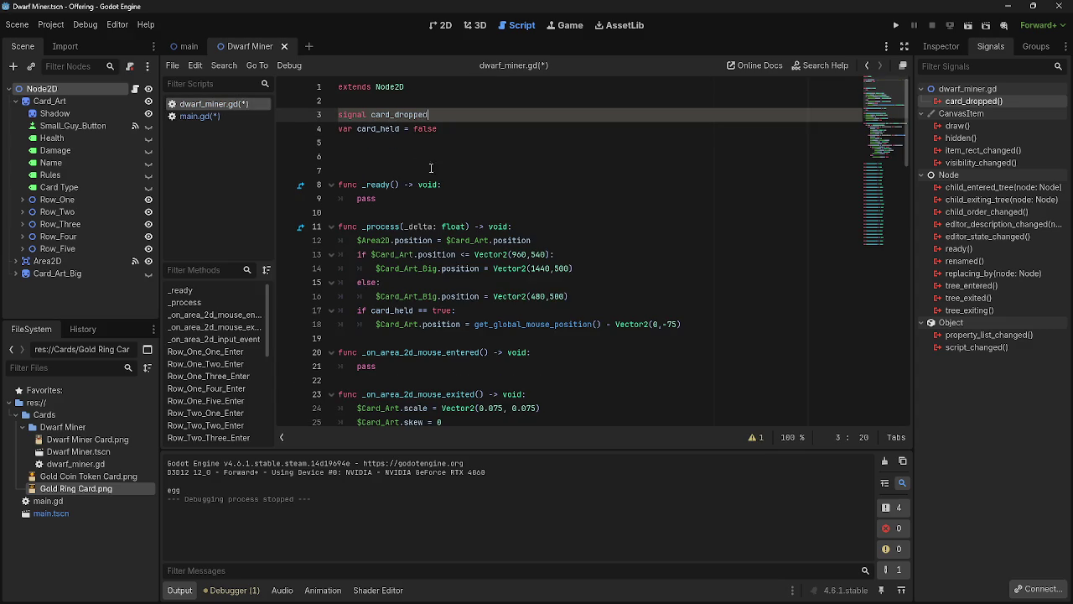
Step: In dwarf_miner.gd, add a blank line after the z_index line on line 35
{"action": "left_click_drag", "start_coordinate": [428, 115], "coordinate": [370, 119]}
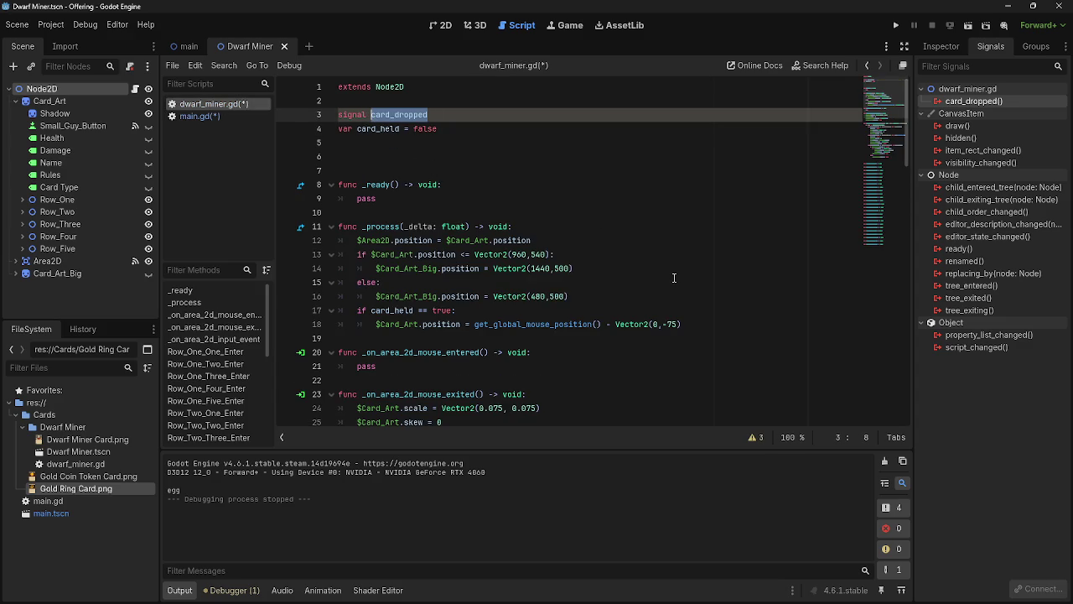
{"action": "scroll", "coordinate": [674, 278], "scroll_direction": "down", "scroll_amount": 5}
{"action": "scroll", "coordinate": [674, 278], "scroll_direction": "down", "scroll_amount": 1}
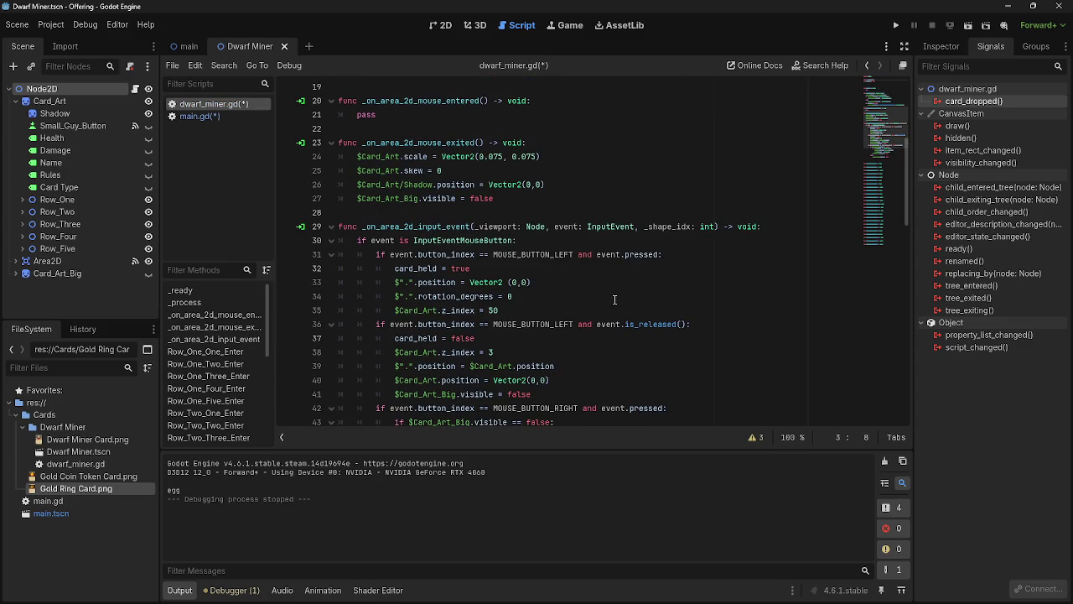
{"action": "left_click", "coordinate": [552, 310]}
{"action": "left_click_drag", "start_coordinate": [379, 254], "coordinate": [701, 254]}
{"action": "left_click", "coordinate": [701, 254]}
{"action": "left_click", "coordinate": [559, 313]}
{"action": "key", "text": "Return"}
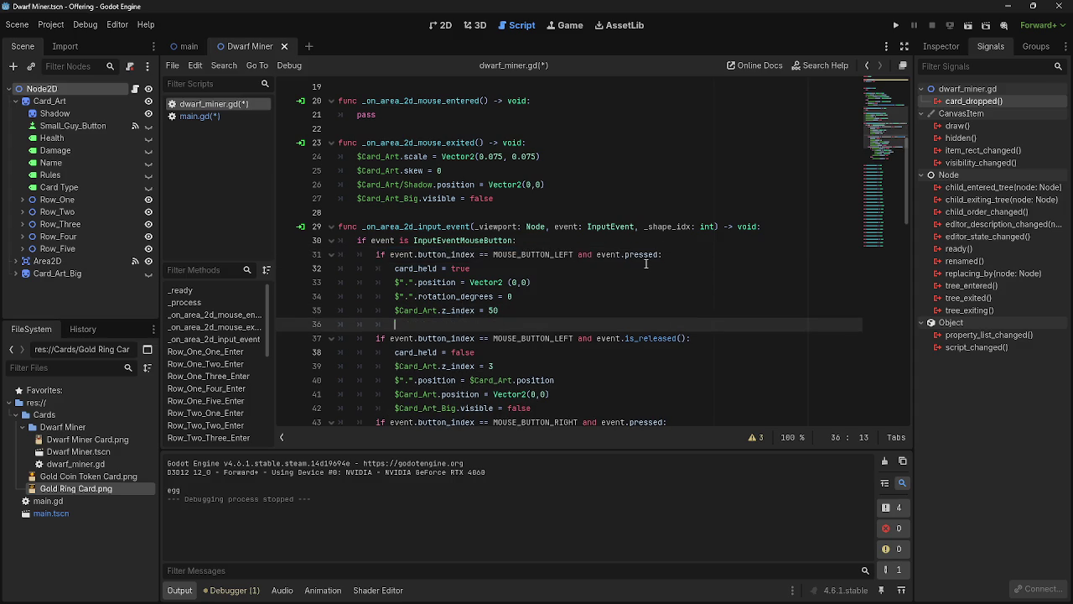
Step: Remove that extra line and put a new empty line inside the is_released() branch
{"action": "scroll", "coordinate": [646, 264], "scroll_direction": "up", "scroll_amount": 6}
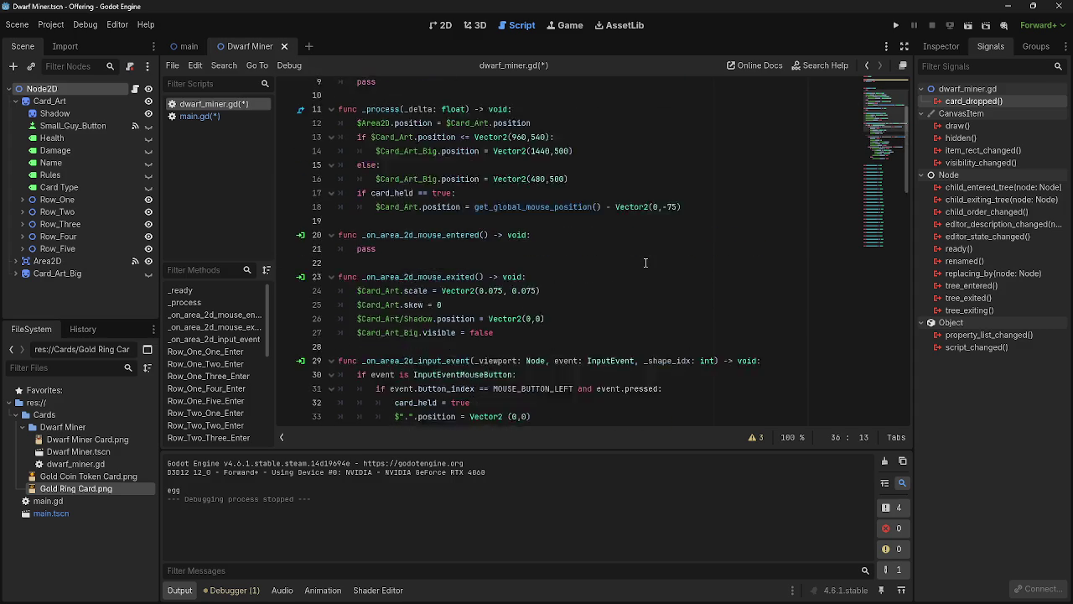
{"action": "scroll", "coordinate": [646, 263], "scroll_direction": "down", "scroll_amount": 6}
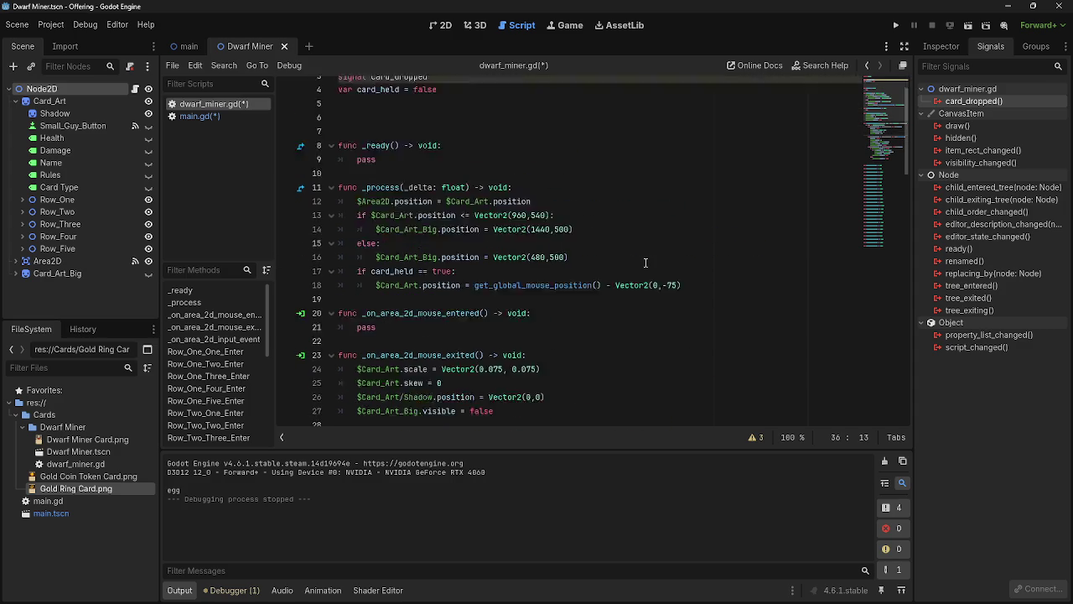
{"action": "scroll", "coordinate": [645, 263], "scroll_direction": "up", "scroll_amount": 6}
{"action": "scroll", "coordinate": [646, 262], "scroll_direction": "down", "scroll_amount": 6}
{"action": "key", "text": "BackSpace"}
{"action": "key", "text": "BackSpace"}
{"action": "key", "text": "BackSpace"}
{"action": "key", "text": "BackSpace"}
{"action": "scroll", "coordinate": [644, 262], "scroll_direction": "down", "scroll_amount": 2}
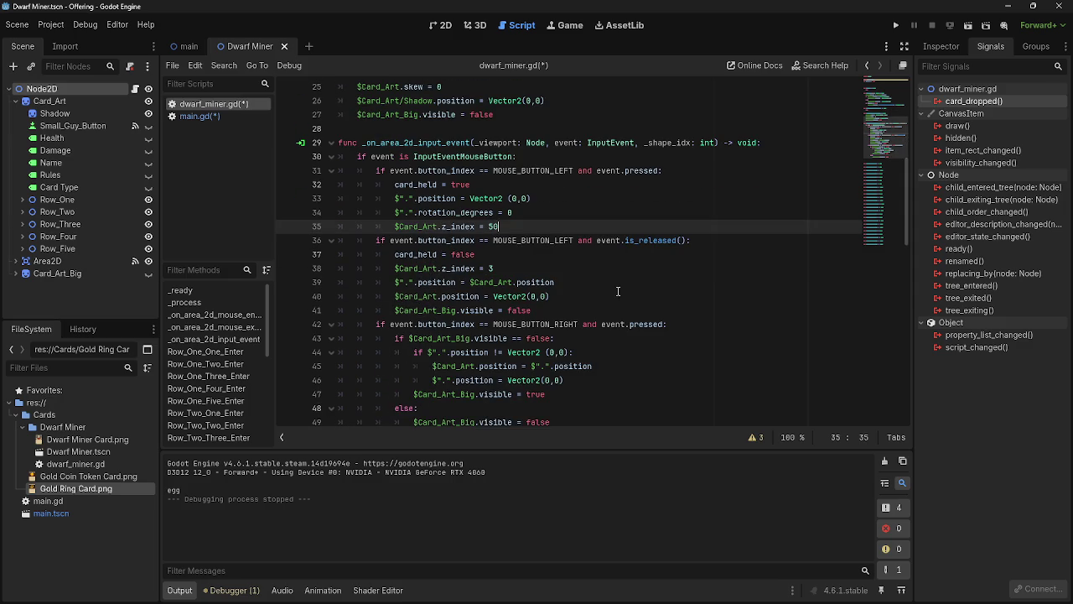
{"action": "left_click", "coordinate": [731, 238]}
{"action": "key", "text": "Return"}
{"action": "scroll", "coordinate": [711, 284], "scroll_direction": "up", "scroll_amount": 8}
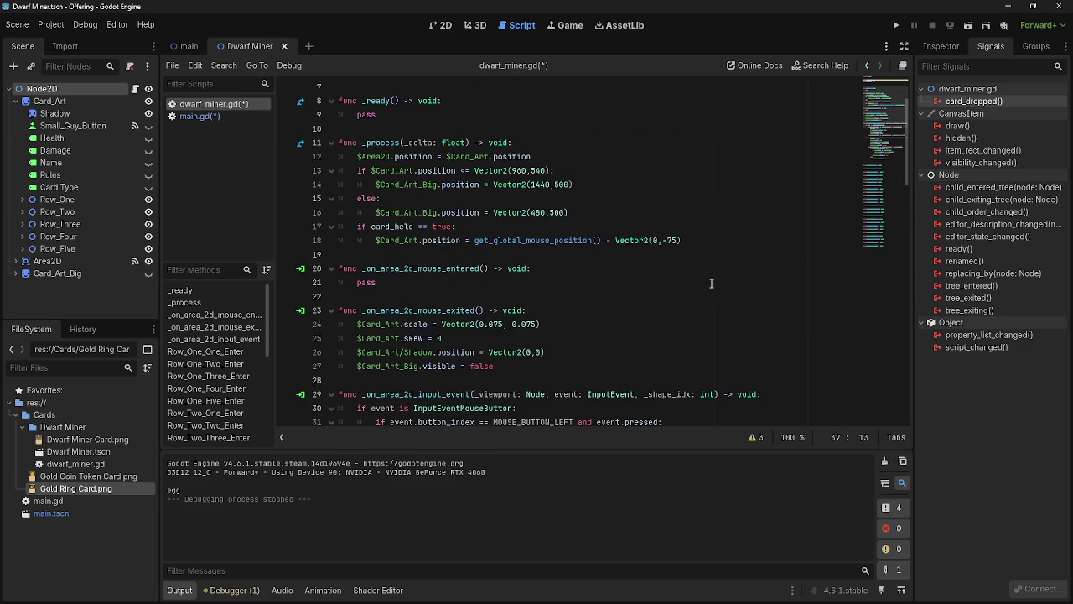
Step: Delete the var card_held line from main.gd, then go back to dwarf_miner.gd
{"action": "left_click", "coordinate": [195, 116]}
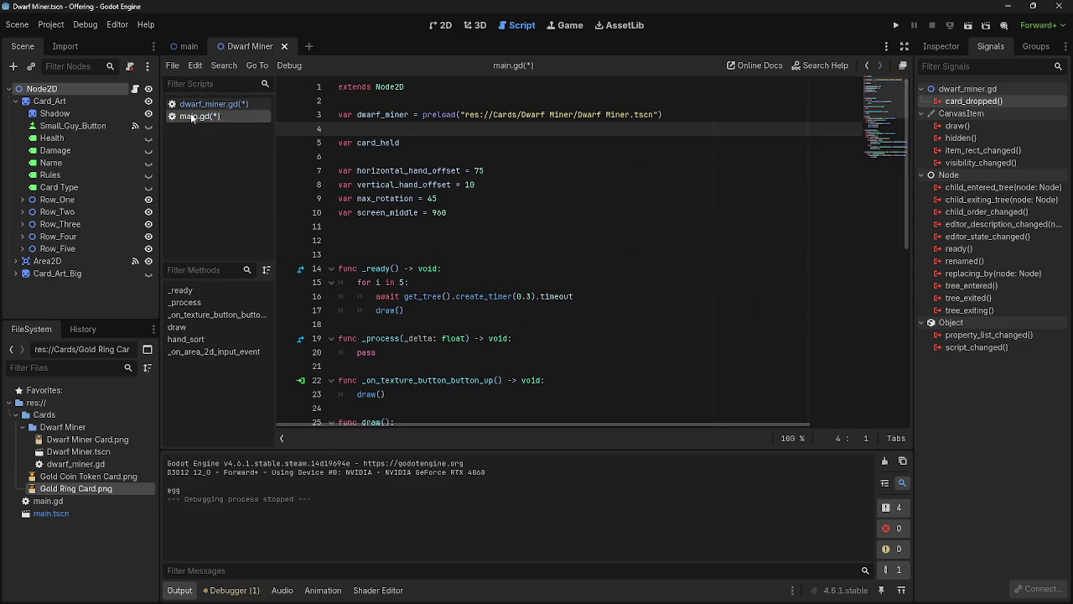
{"action": "triple_click", "coordinate": [429, 144]}
{"action": "key", "text": "BackSpace"}
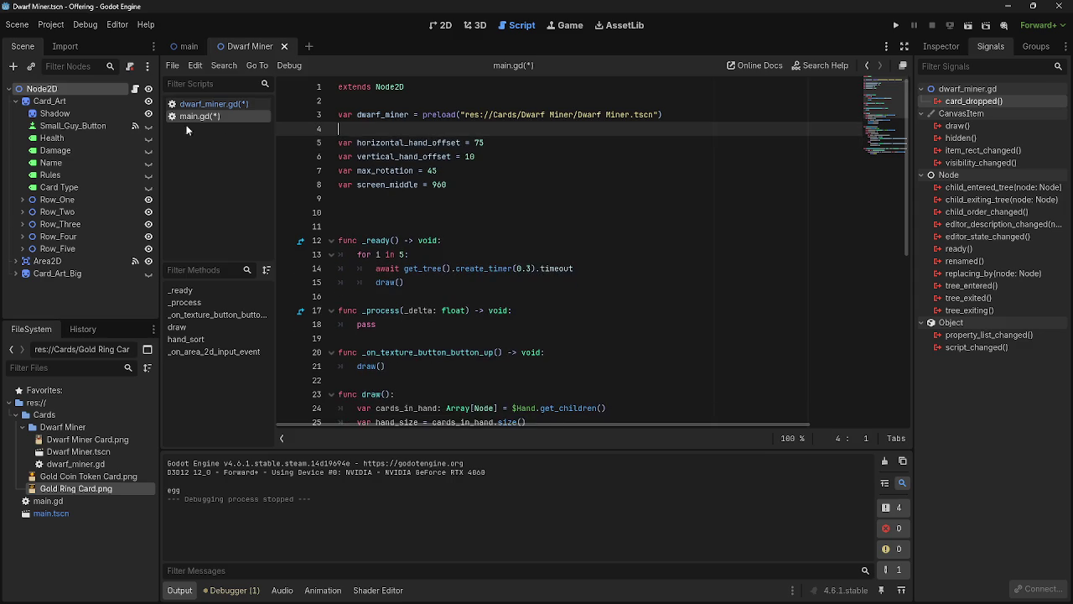
{"action": "left_click", "coordinate": [224, 104]}
{"action": "scroll", "coordinate": [517, 241], "scroll_direction": "down", "scroll_amount": 6}
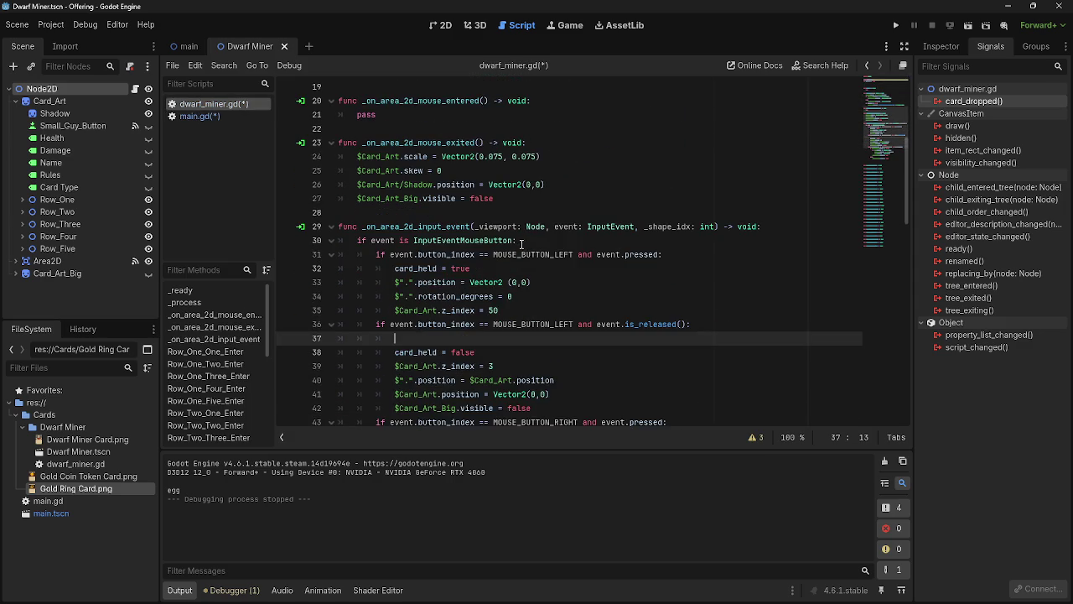
{"action": "scroll", "coordinate": [537, 296], "scroll_direction": "up", "scroll_amount": 6}
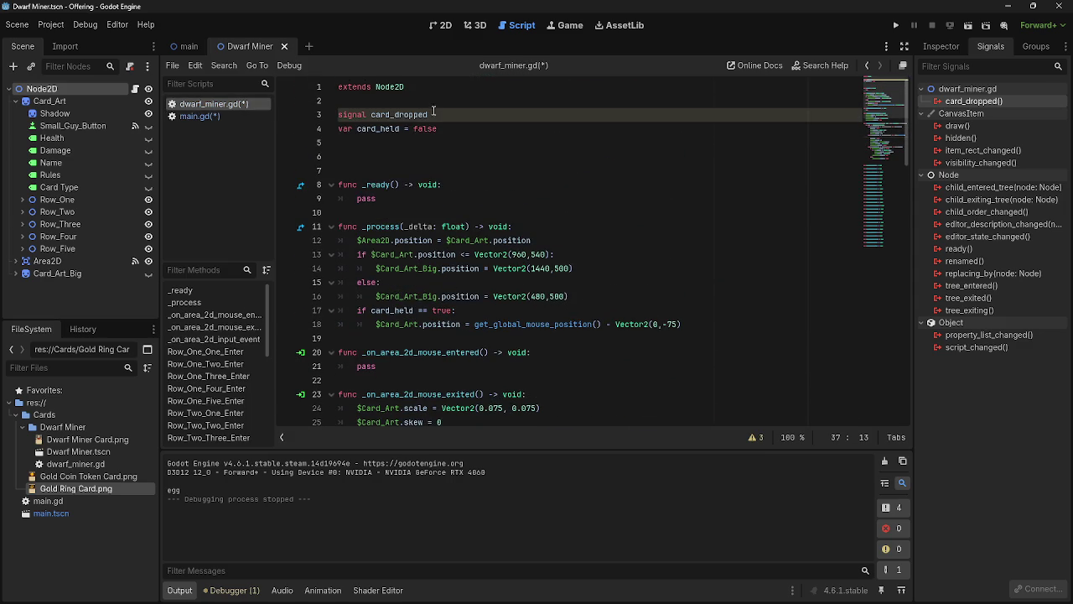
Step: Rename the card_dropped signal to card_released and delete the empty line 37
{"action": "left_click_drag", "start_coordinate": [429, 114], "coordinate": [395, 114]}
{"action": "type", "text": "released"}
{"action": "scroll", "coordinate": [395, 114], "scroll_direction": "down", "scroll_amount": 1}
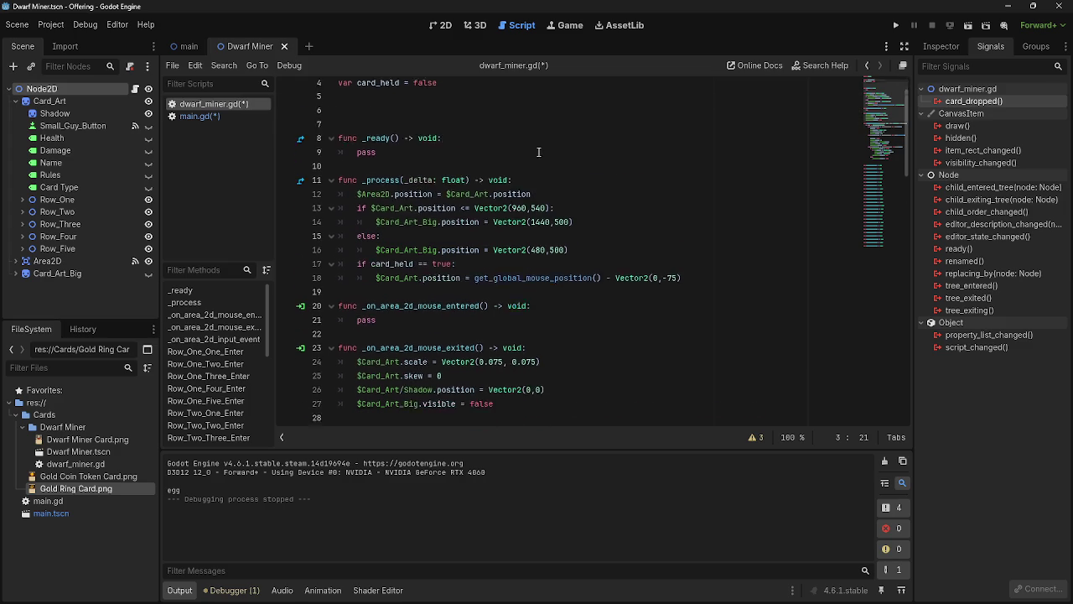
{"action": "scroll", "coordinate": [395, 114], "scroll_direction": "up", "scroll_amount": 1}
{"action": "left_click_drag", "start_coordinate": [432, 114], "coordinate": [377, 114]}
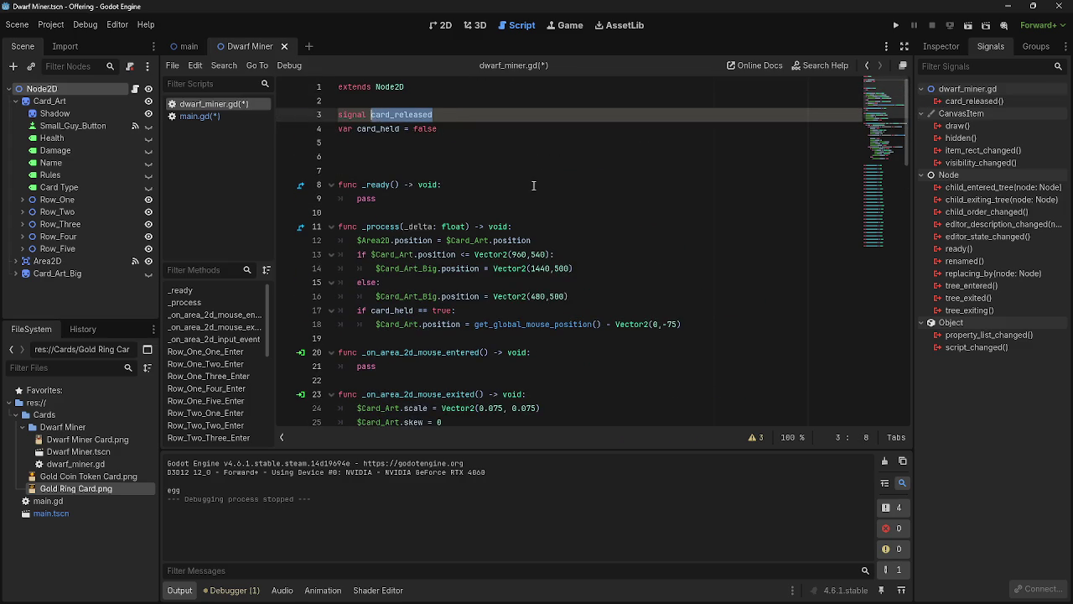
{"action": "scroll", "coordinate": [612, 252], "scroll_direction": "down", "scroll_amount": 8}
{"action": "left_click", "coordinate": [550, 264]}
{"action": "left_click", "coordinate": [550, 251]}
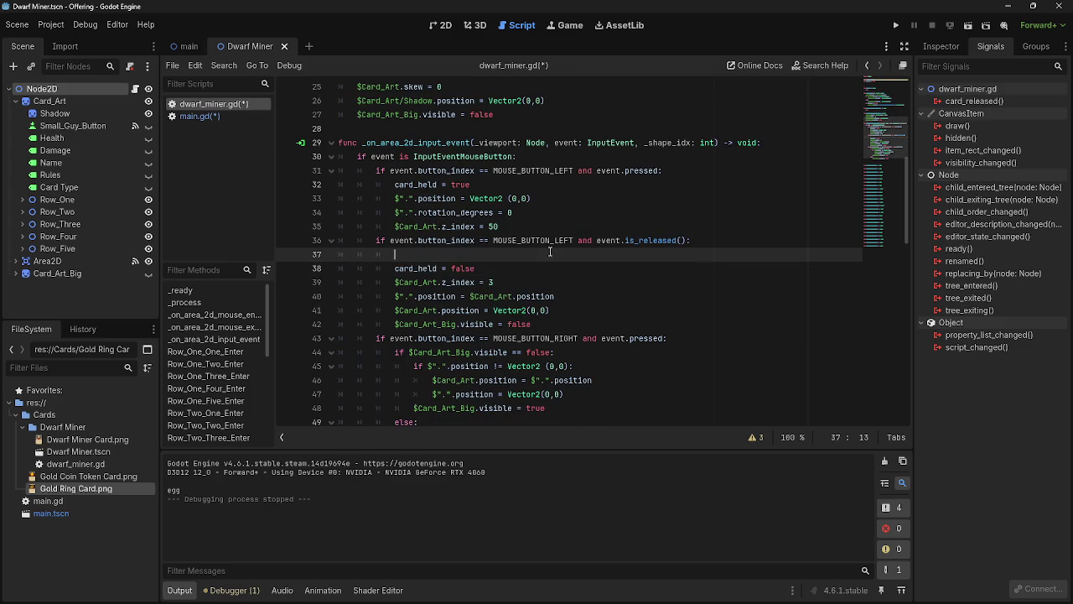
{"action": "key", "text": "BackSpace"}
{"action": "key", "text": "BackSpace"}
{"action": "key", "text": "BackSpace"}
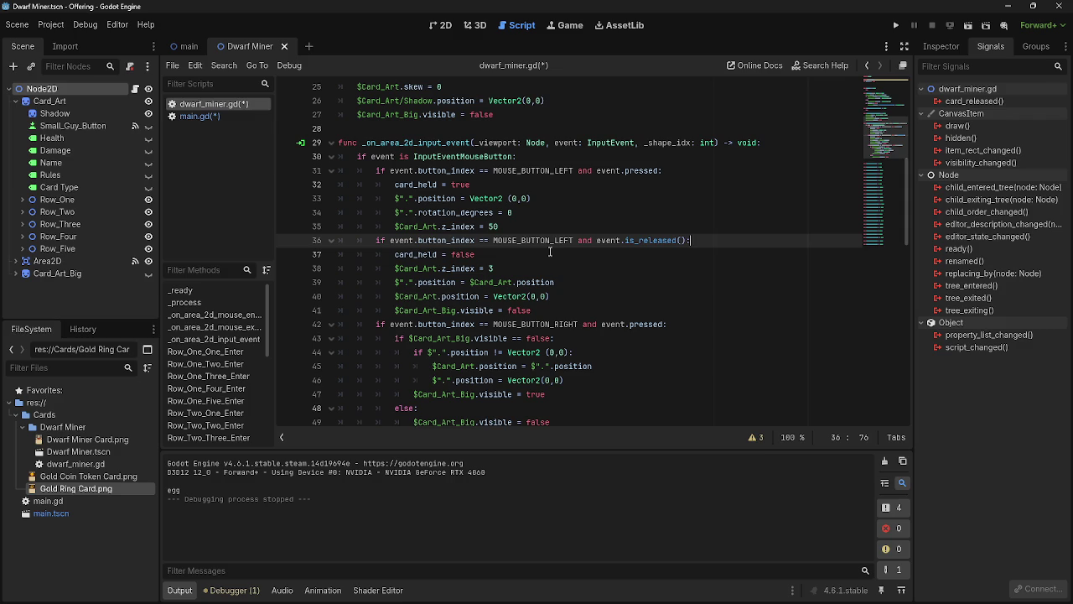
Step: Add emit_signal("card_released") on a new line in the mouse-release branch
{"action": "left_click", "coordinate": [202, 116]}
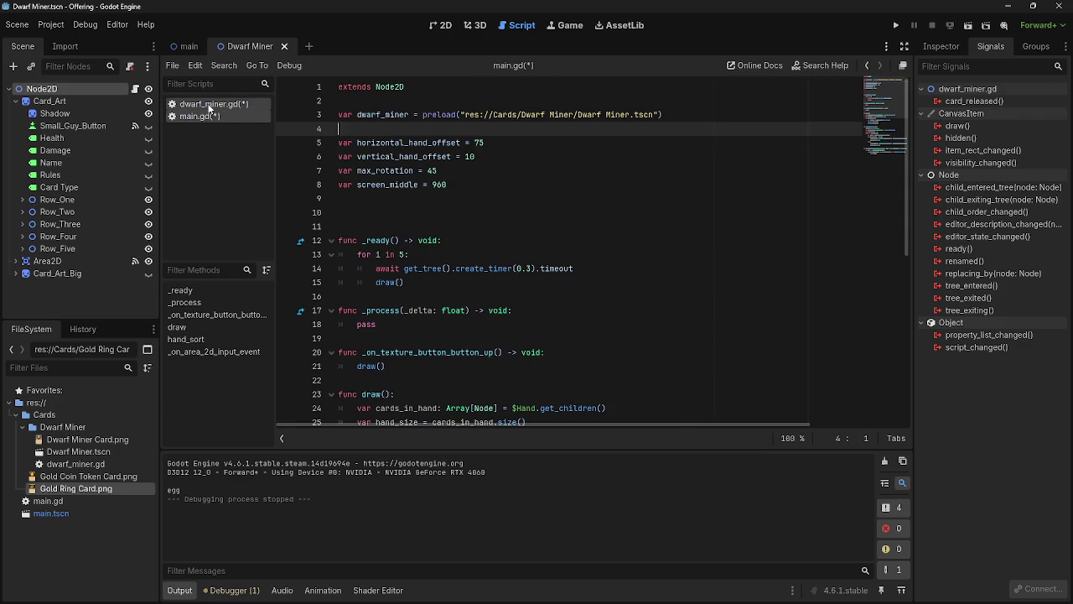
{"action": "left_click", "coordinate": [209, 104]}
{"action": "scroll", "coordinate": [606, 232], "scroll_direction": "down", "scroll_amount": 4}
{"action": "scroll", "coordinate": [606, 233], "scroll_direction": "up", "scroll_amount": 3}
{"action": "key", "text": "Return"}
{"action": "type", "text": "card_released"}
{"action": "key", "text": "Home"}
{"action": "type", "text": "emit"}
{"action": "key", "text": "Tab"}
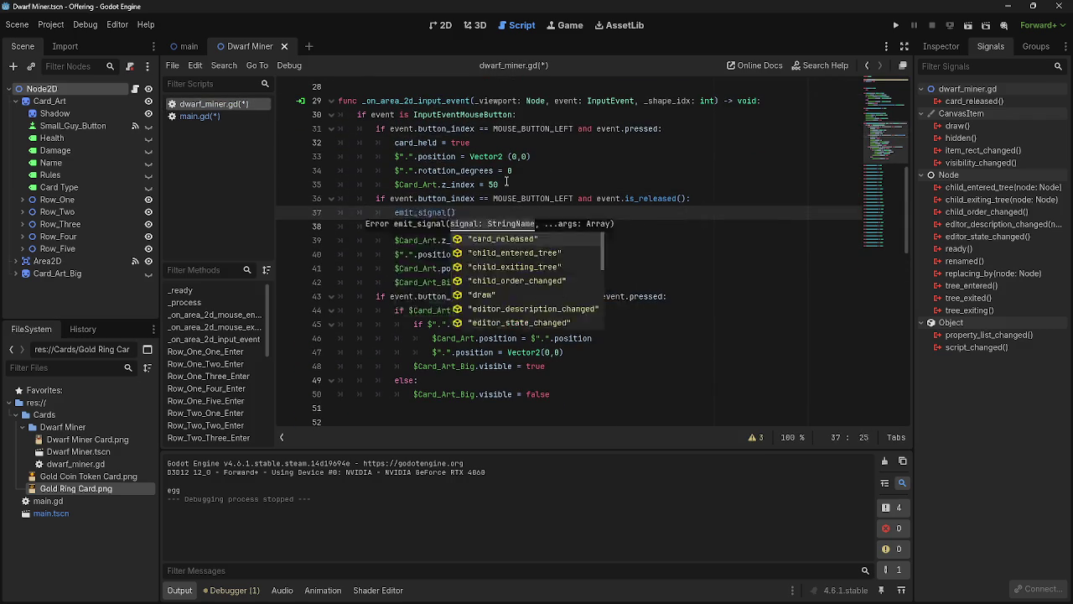
{"action": "key", "text": "Return"}
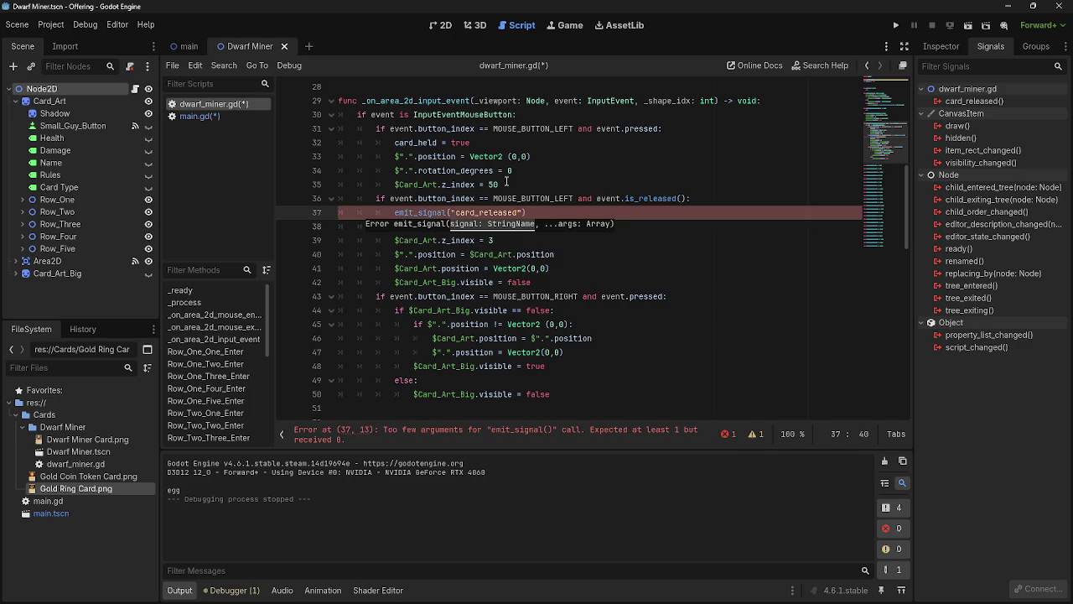
{"action": "type", "text": ")"}
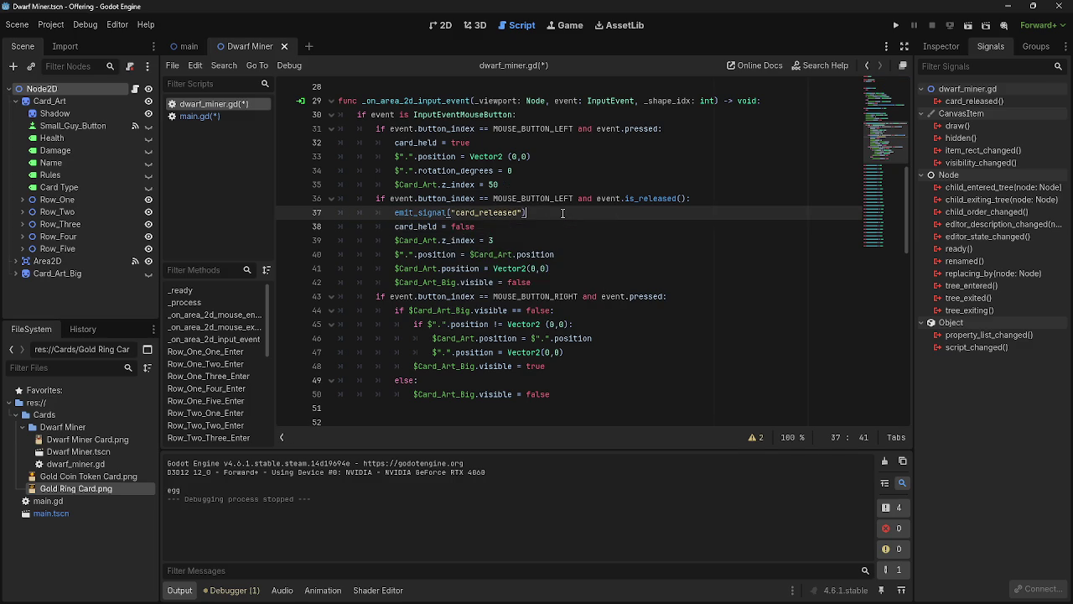
{"action": "mouse_move", "coordinate": [563, 213]}
{"action": "left_mouse_down"}
{"action": "mouse_move", "coordinate": [381, 217]}
{"action": "mouse_move", "coordinate": [395, 213]}
{"action": "left_mouse_up"}
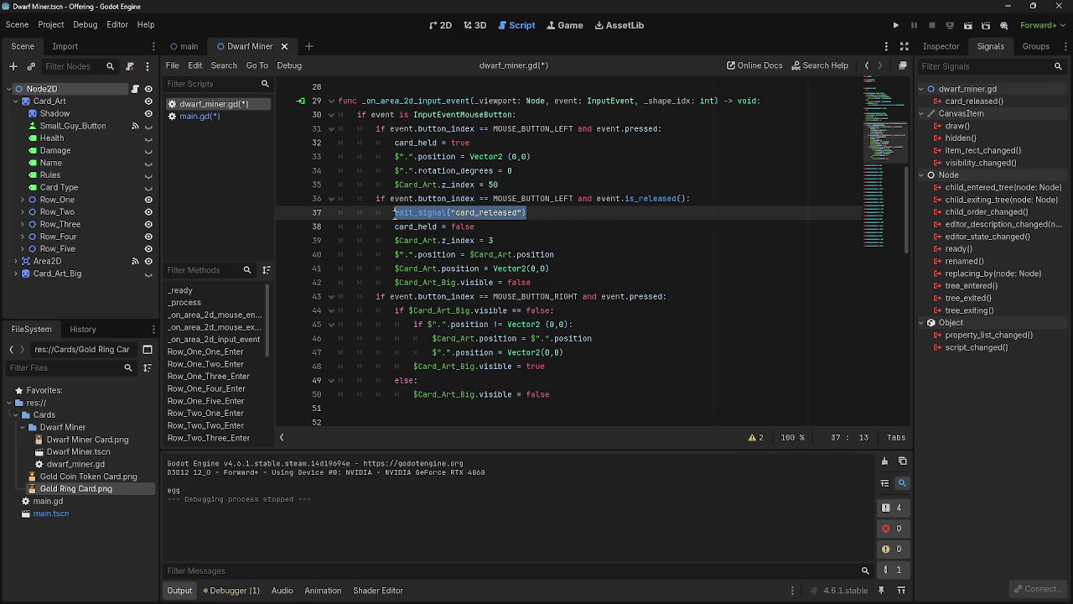
{"action": "left_click", "coordinate": [570, 215]}
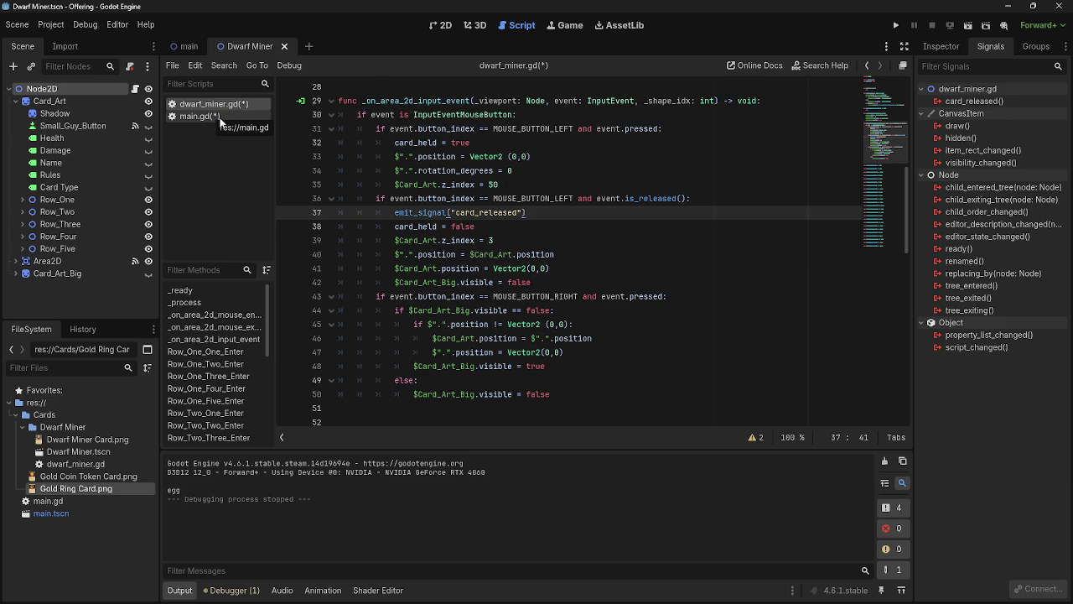
Step: Add an empty line 49 at the end of main.gd
{"action": "left_click", "coordinate": [211, 117]}
{"action": "scroll", "coordinate": [621, 294], "scroll_direction": "down", "scroll_amount": 1}
{"action": "scroll", "coordinate": [622, 293], "scroll_direction": "down", "scroll_amount": 7}
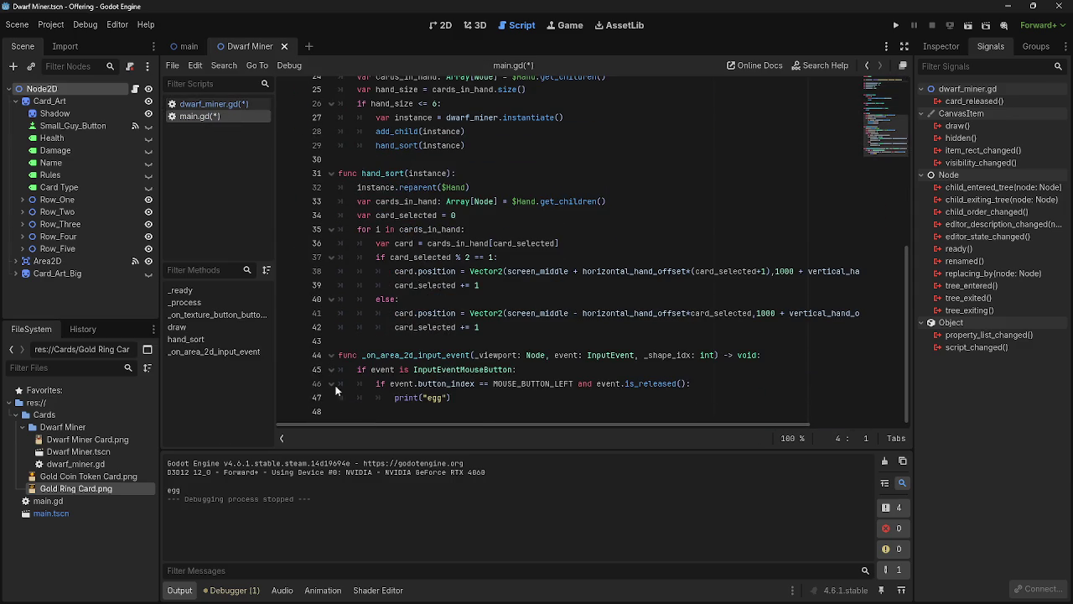
{"action": "left_click", "coordinate": [388, 411]}
{"action": "key", "text": "Return"}
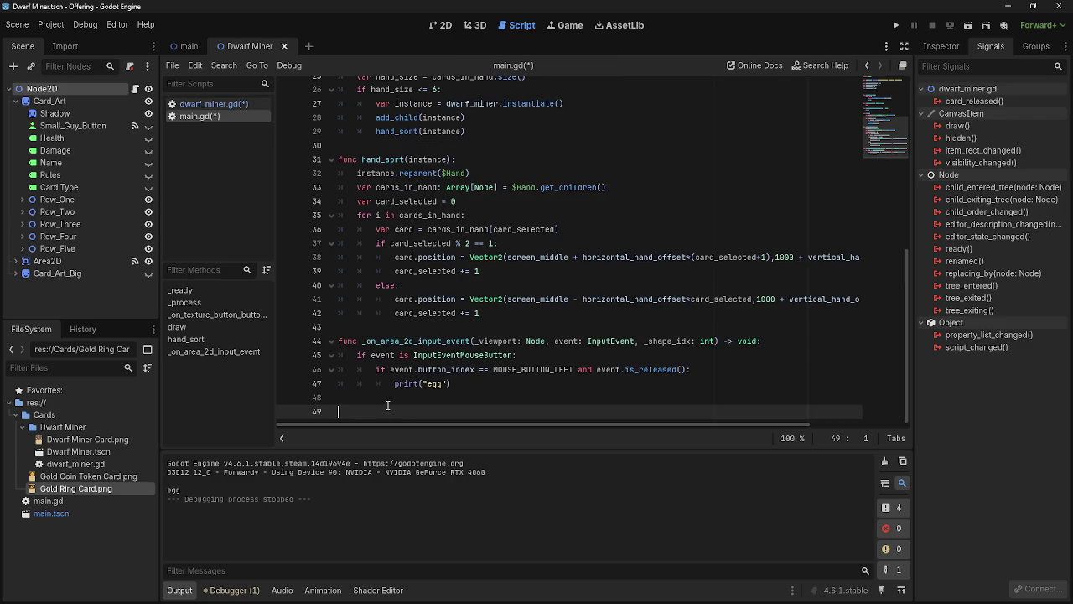
{"action": "key", "text": "alt+Tab"}
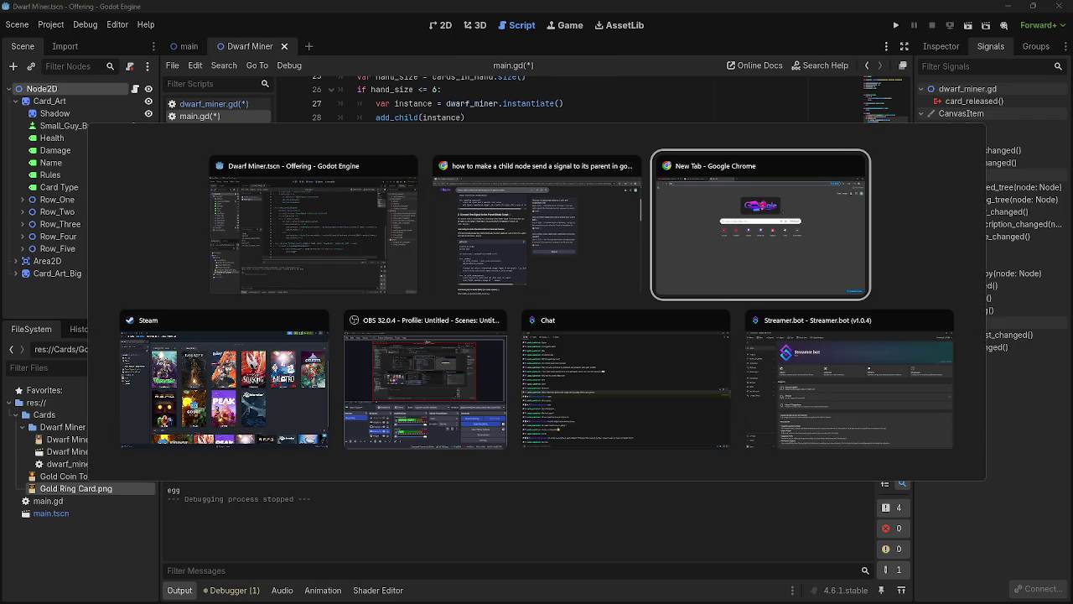
Step: In Chrome, read the paragraph on connecting a child's signal in instantiated scenes
{"action": "key", "text": "alt+Tab"}
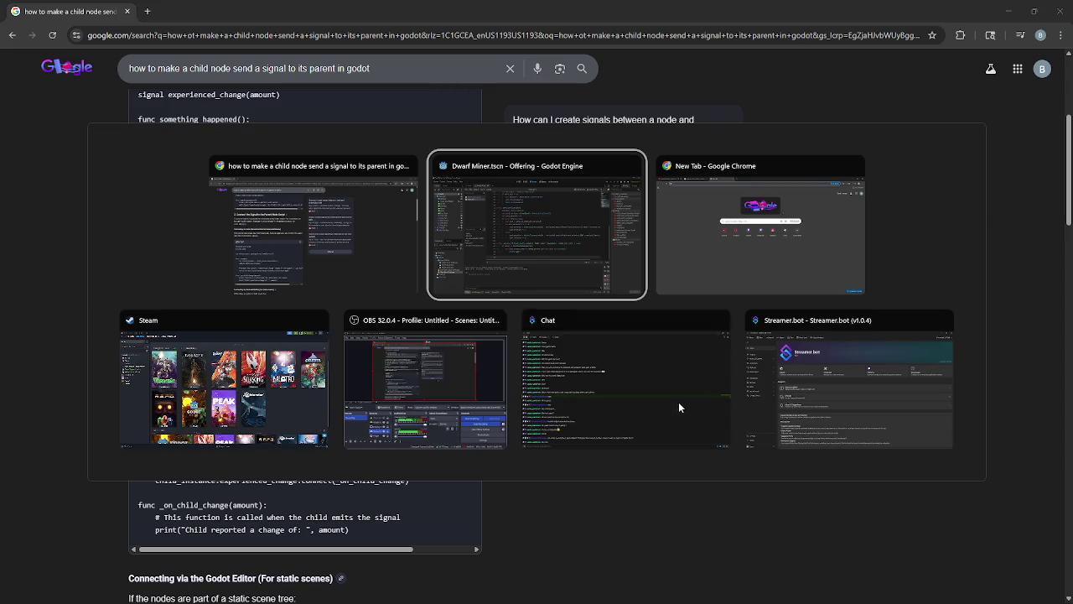
{"action": "left_click", "coordinate": [367, 224]}
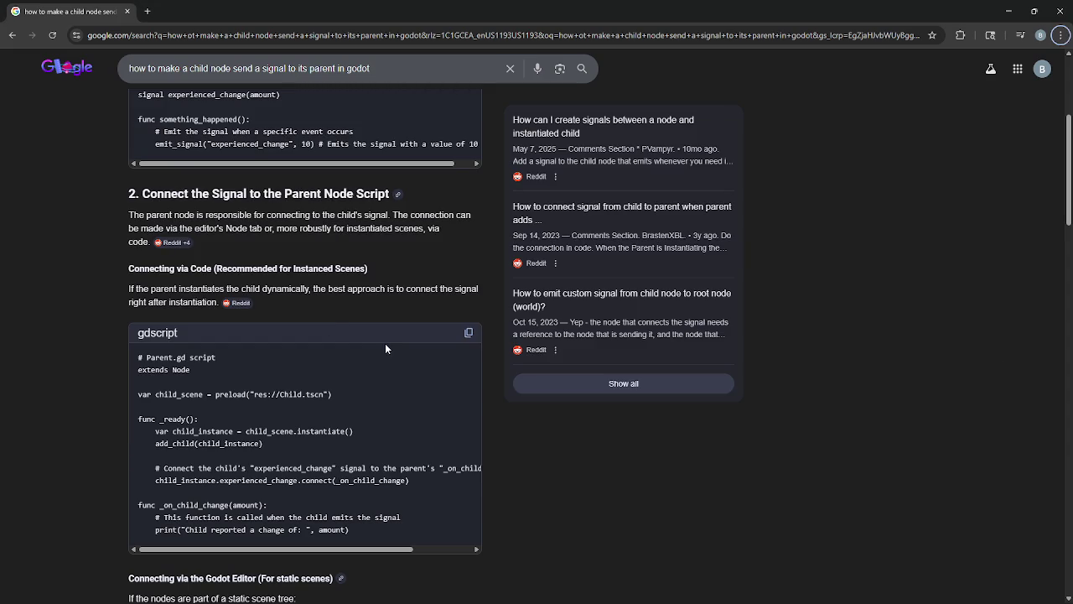
{"action": "triple_click", "coordinate": [221, 213]}
{"action": "left_click", "coordinate": [221, 211]}
{"action": "triple_click", "coordinate": [221, 213]}
{"action": "left_click", "coordinate": [275, 238]}
{"action": "mouse_move", "coordinate": [310, 215]}
{"action": "left_mouse_down"}
{"action": "mouse_move", "coordinate": [455, 216]}
{"action": "mouse_move", "coordinate": [335, 228]}
{"action": "left_mouse_up"}
{"action": "key", "text": "ctrl+a"}
{"action": "left_click", "coordinate": [483, 225]}
{"action": "left_click", "coordinate": [272, 229]}
{"action": "mouse_move", "coordinate": [277, 228]}
{"action": "left_mouse_down"}
{"action": "mouse_move", "coordinate": [283, 243]}
{"action": "mouse_move", "coordinate": [345, 241]}
{"action": "left_mouse_up"}
{"action": "left_click", "coordinate": [283, 243]}
{"action": "left_click", "coordinate": [344, 242]}
Step: Scroll to the '2. Connect the Signal to the Parent Node Script' section
{"action": "scroll", "coordinate": [361, 276], "scroll_direction": "down", "scroll_amount": 3}
{"action": "scroll", "coordinate": [391, 336], "scroll_direction": "up", "scroll_amount": 4}
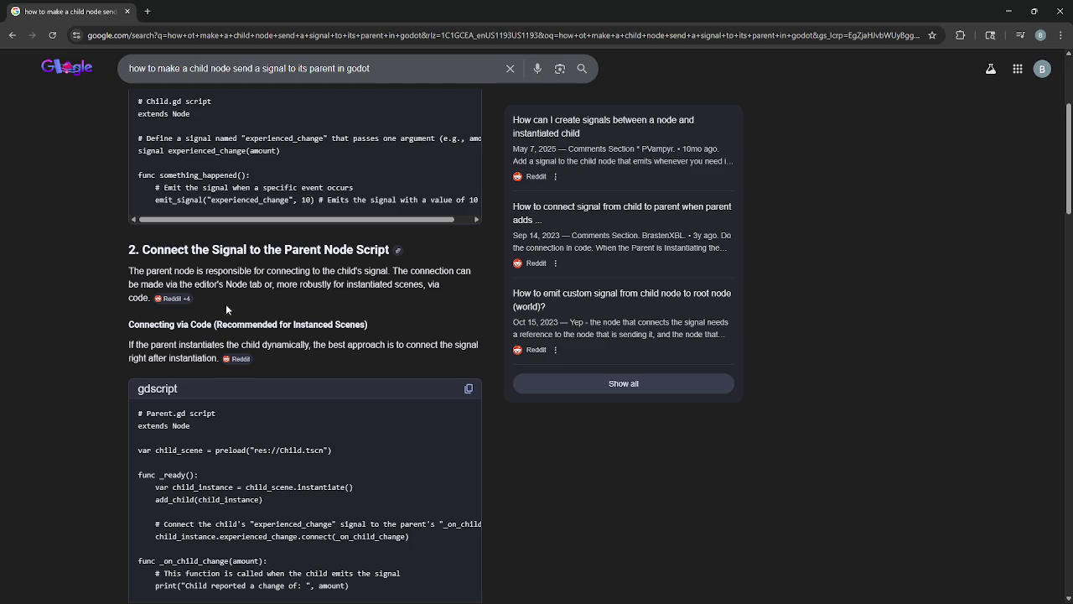
{"action": "scroll", "coordinate": [159, 299], "scroll_direction": "down", "scroll_amount": 3}
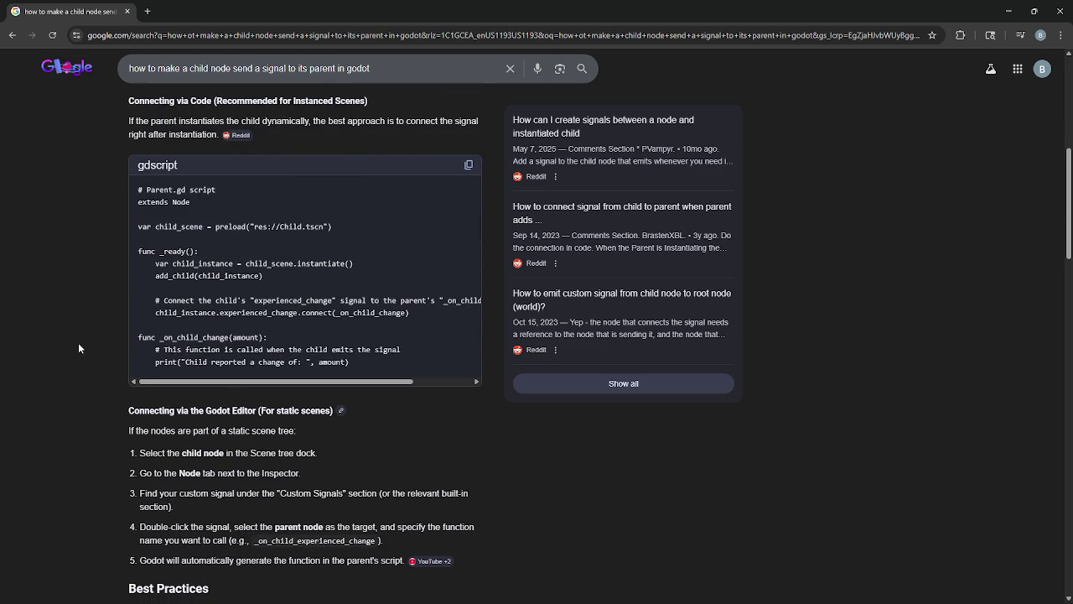
{"action": "scroll", "coordinate": [77, 344], "scroll_direction": "up", "scroll_amount": 1}
{"action": "scroll", "coordinate": [80, 348], "scroll_direction": "up", "scroll_amount": 3}
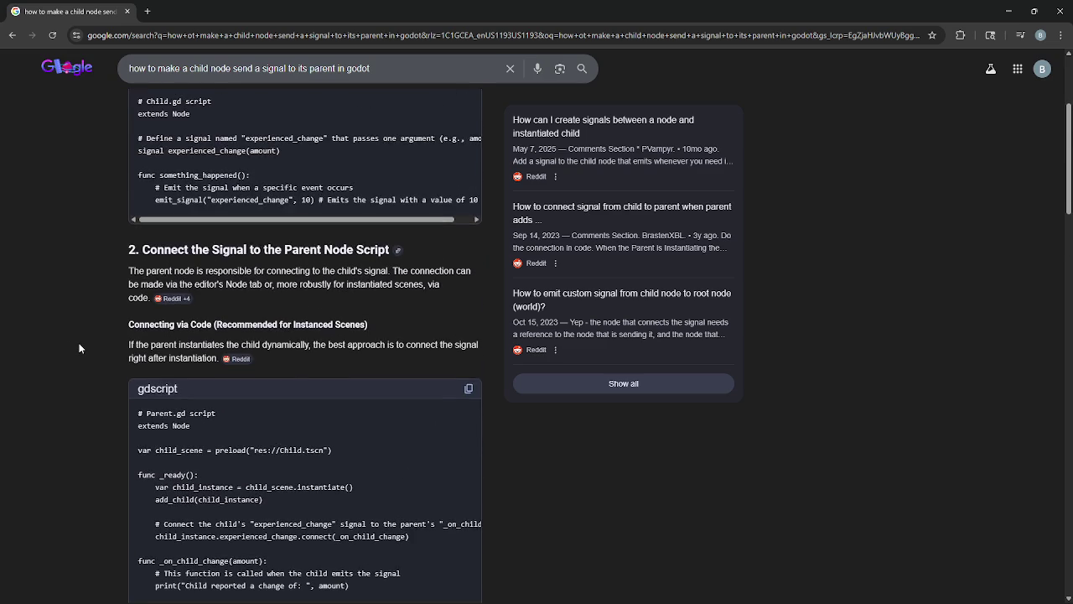
{"action": "scroll", "coordinate": [78, 359], "scroll_direction": "down", "scroll_amount": 5}
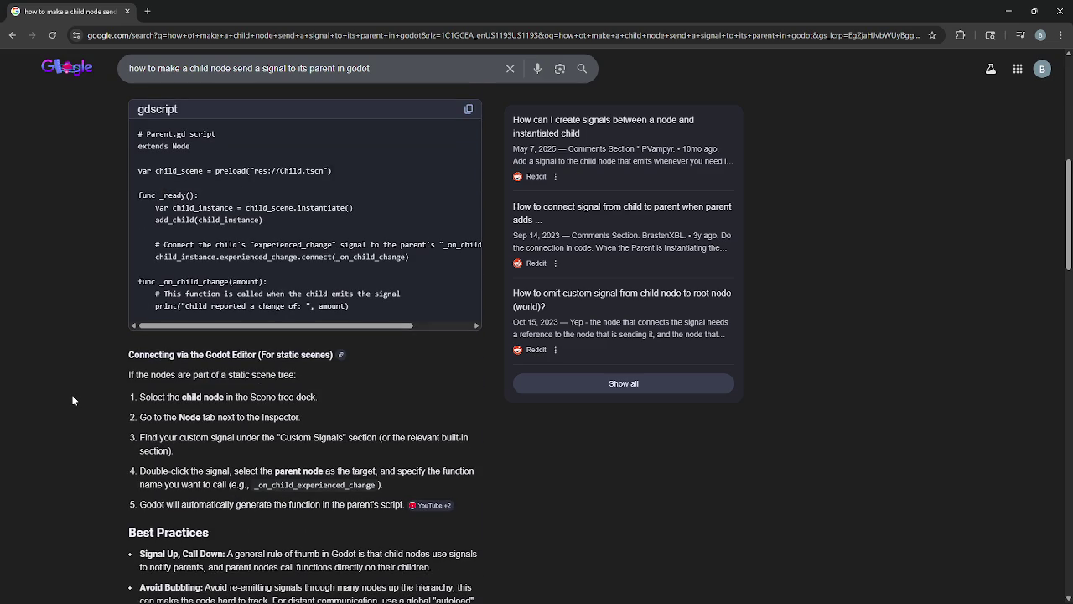
{"action": "scroll", "coordinate": [105, 375], "scroll_direction": "down", "scroll_amount": 1}
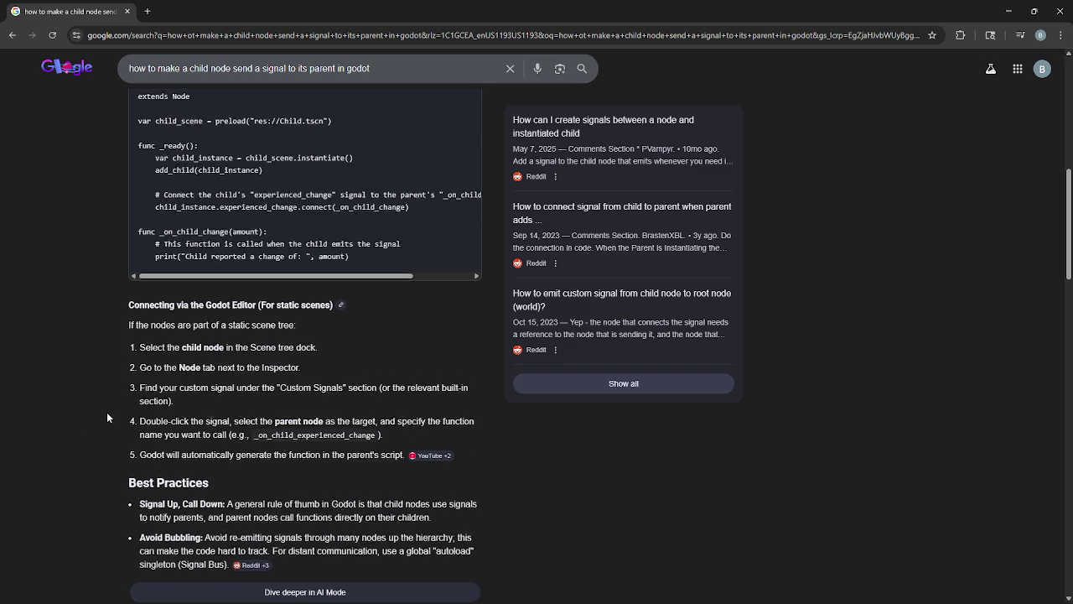
{"action": "scroll", "coordinate": [114, 388], "scroll_direction": "up", "scroll_amount": 2}
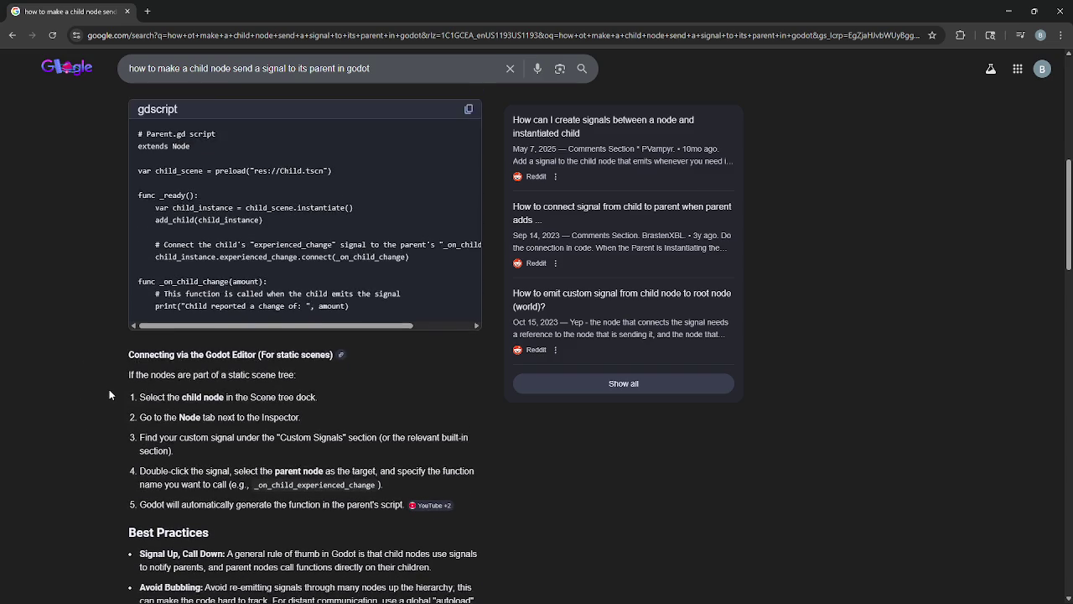
{"action": "scroll", "coordinate": [109, 406], "scroll_direction": "up", "scroll_amount": 1}
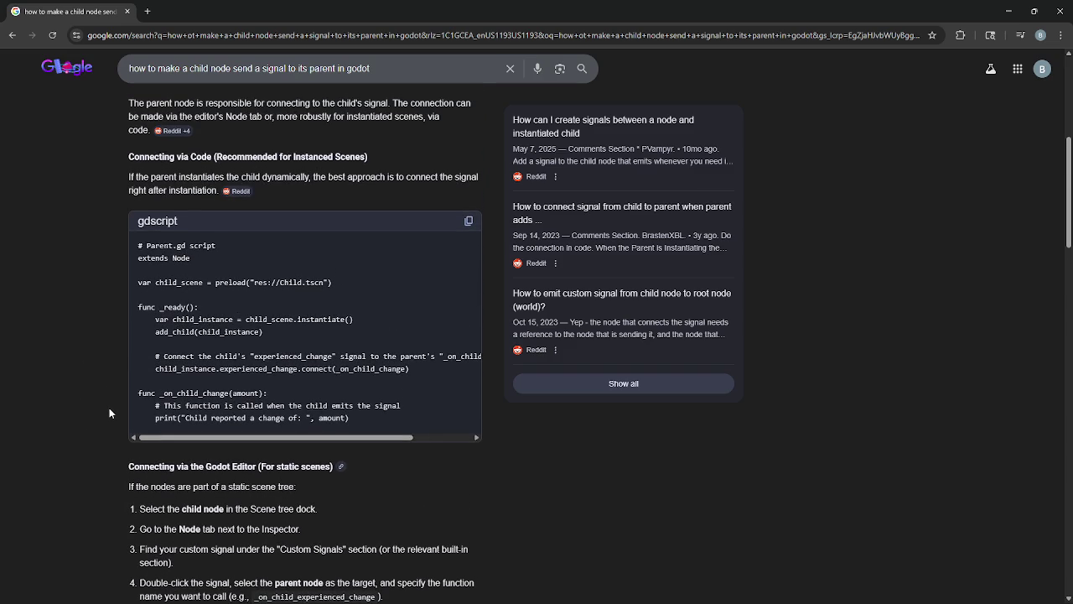
{"action": "scroll", "coordinate": [109, 407], "scroll_direction": "up", "scroll_amount": 5}
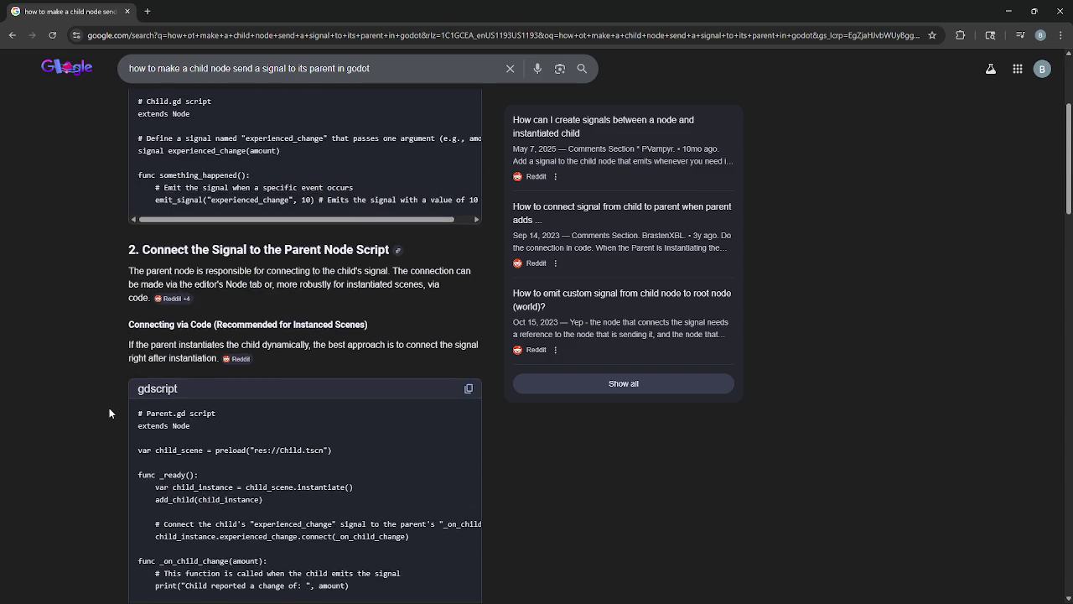
{"action": "scroll", "coordinate": [109, 407], "scroll_direction": "down", "scroll_amount": 4}
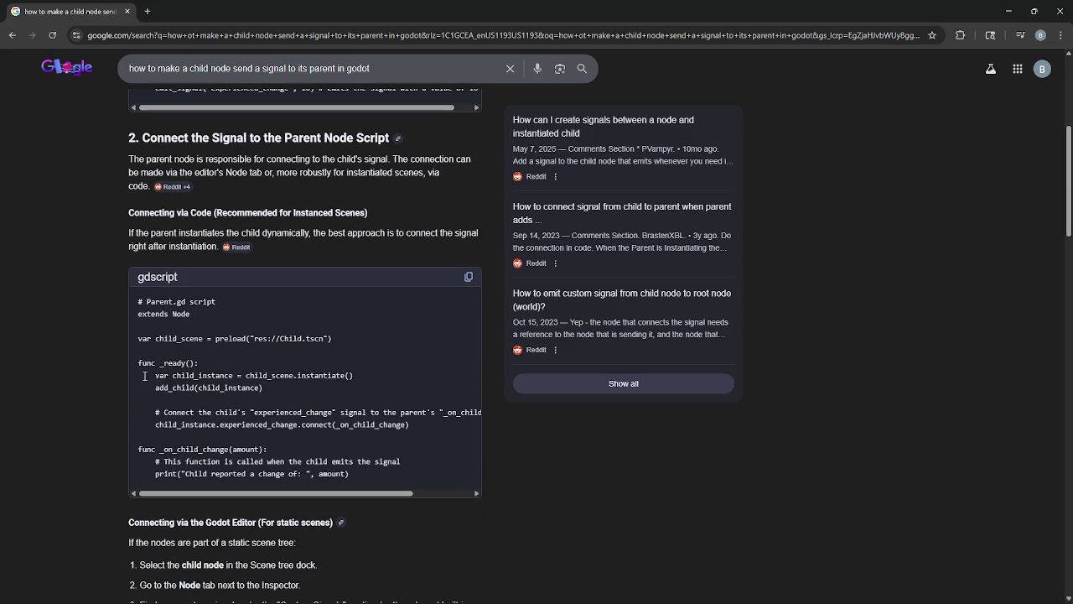
Step: Highlight the example's connect() line that links the child's signal to the parent
{"action": "left_click_drag", "start_coordinate": [152, 405], "coordinate": [432, 425]}
{"action": "left_click", "coordinate": [272, 413]}
{"action": "left_click", "coordinate": [435, 440]}
{"action": "left_click", "coordinate": [443, 495]}
{"action": "left_click_drag", "start_coordinate": [444, 494], "coordinate": [276, 496]}
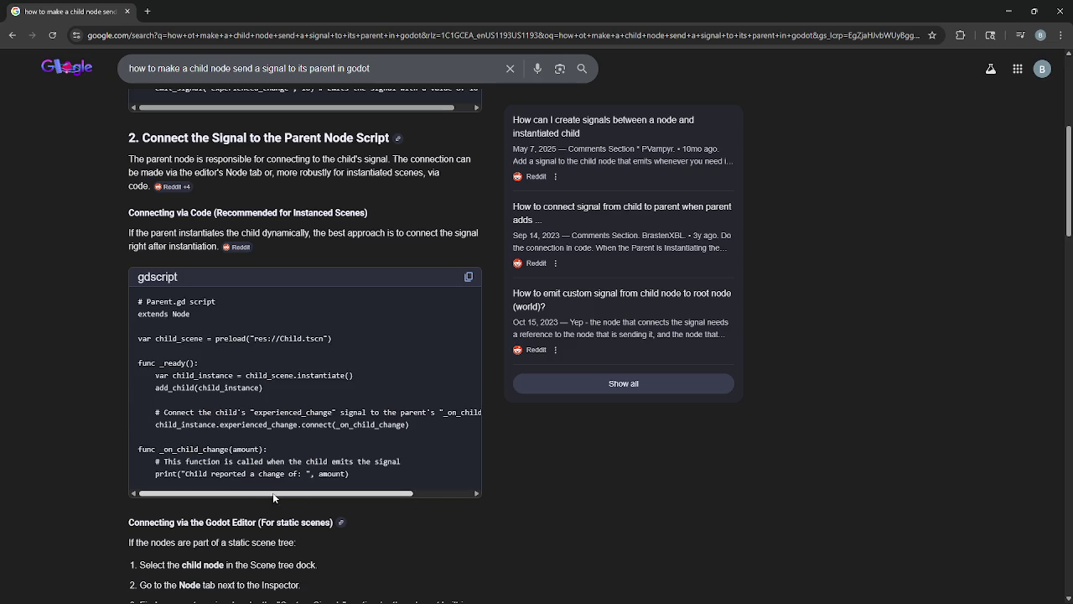
{"action": "left_click_drag", "start_coordinate": [154, 426], "coordinate": [437, 431]}
{"action": "left_click", "coordinate": [437, 426]}
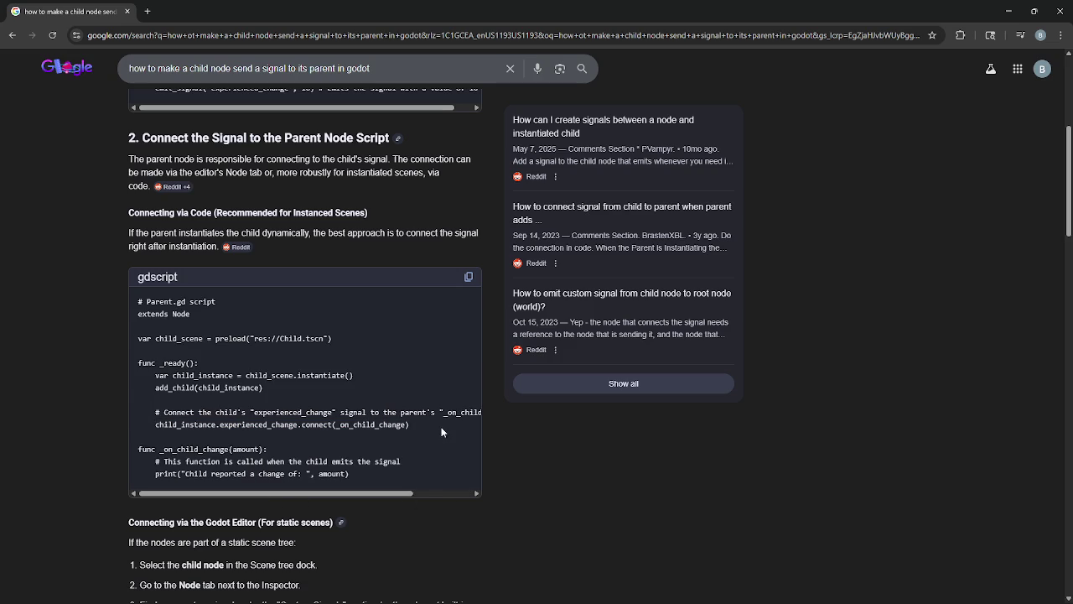
{"action": "left_click_drag", "start_coordinate": [258, 425], "coordinate": [386, 425]}
{"action": "left_click", "coordinate": [419, 426]}
{"action": "key", "text": "alt+Tab"}
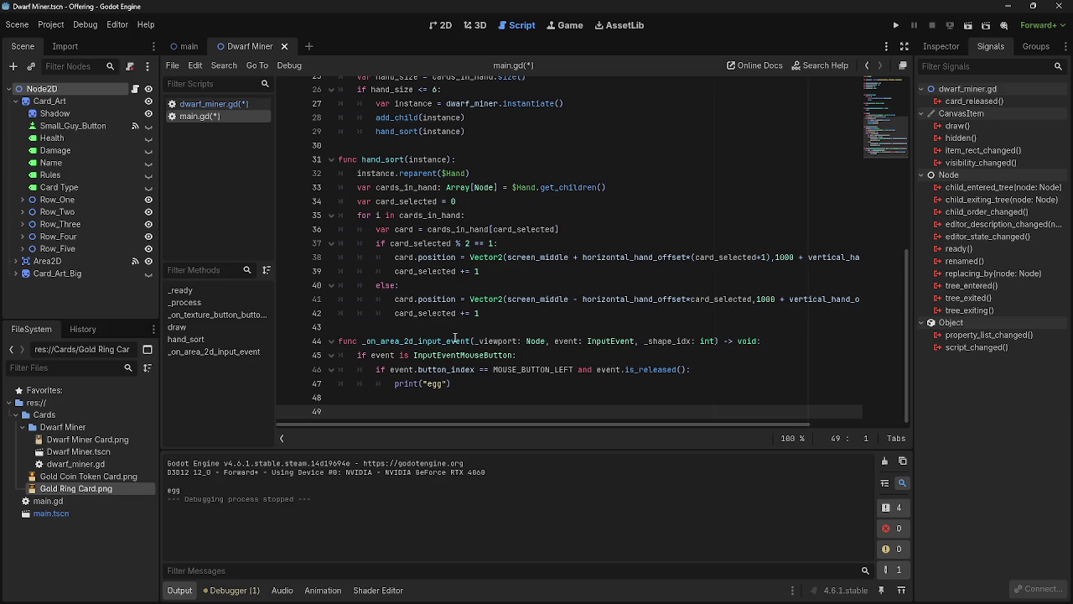
Step: In main.gd, inspect the draw() header and its hand_size line (lines 23 and 25)
{"action": "scroll", "coordinate": [461, 329], "scroll_direction": "up", "scroll_amount": 10}
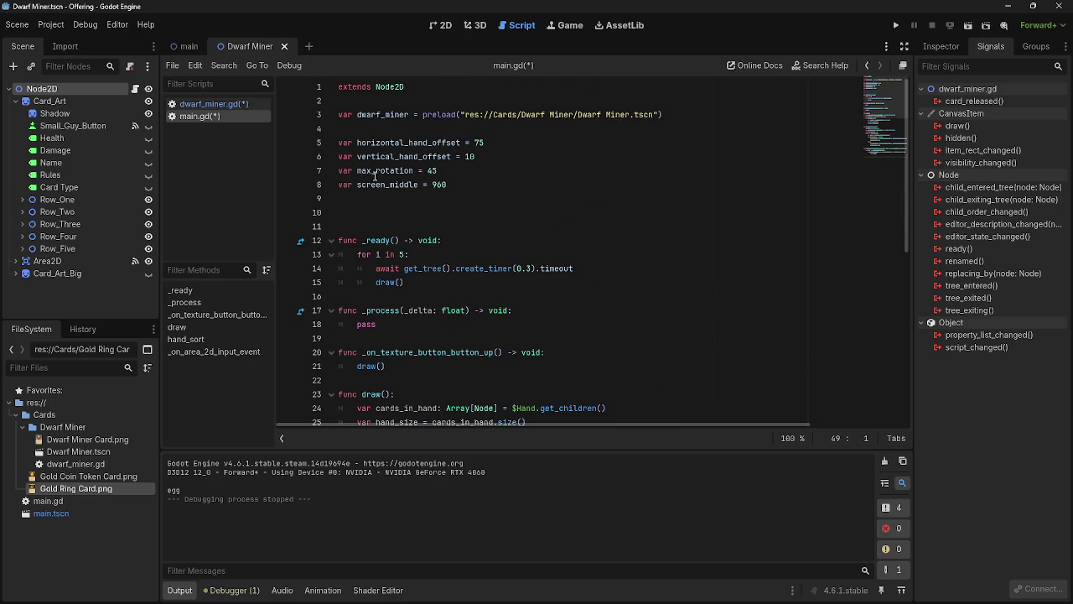
{"action": "scroll", "coordinate": [460, 329], "scroll_direction": "down", "scroll_amount": 4}
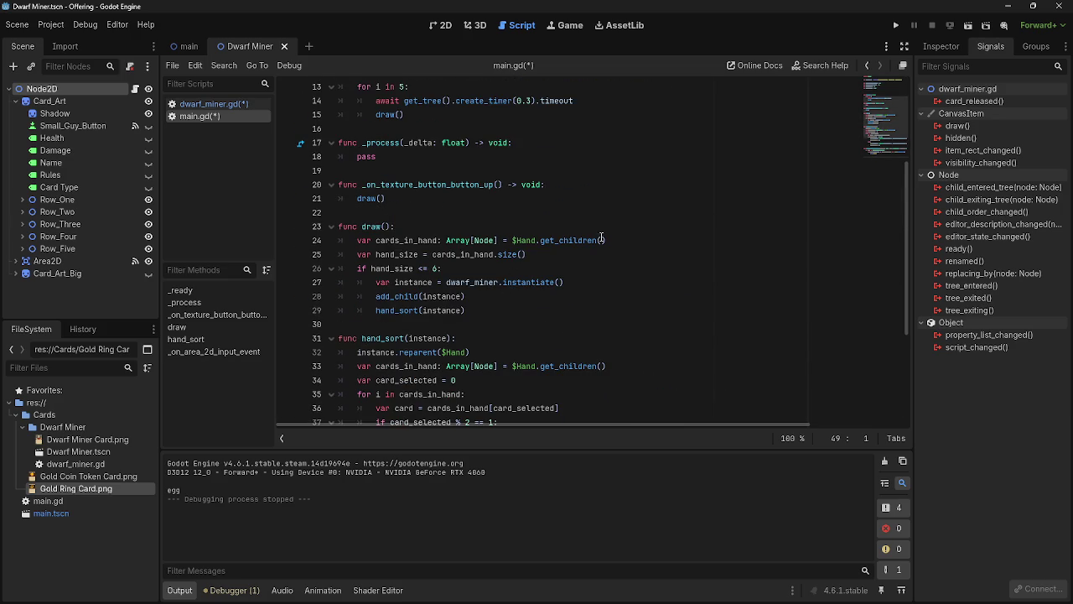
{"action": "left_click", "coordinate": [623, 252]}
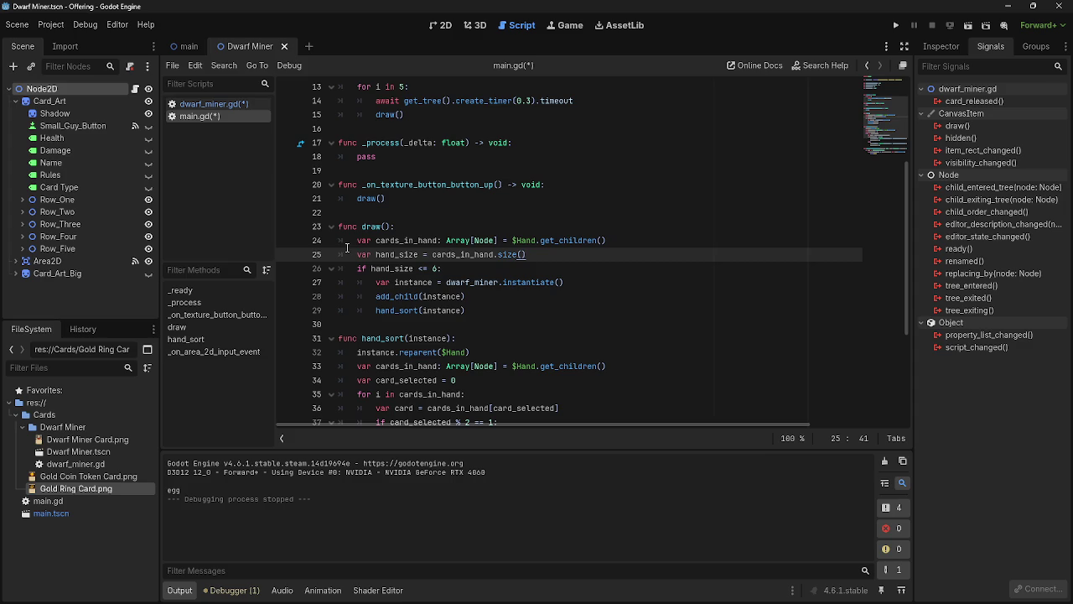
{"action": "left_click", "coordinate": [659, 225]}
{"action": "left_click", "coordinate": [650, 253]}
{"action": "scroll", "coordinate": [576, 265], "scroll_direction": "down", "scroll_amount": 4}
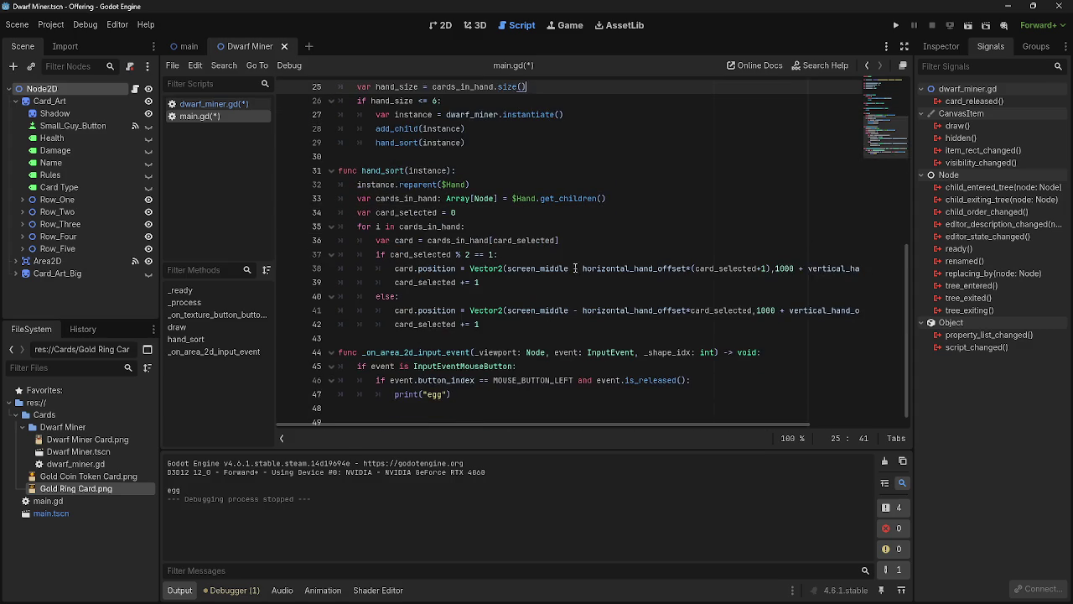
{"action": "scroll", "coordinate": [470, 225], "scroll_direction": "up", "scroll_amount": 3}
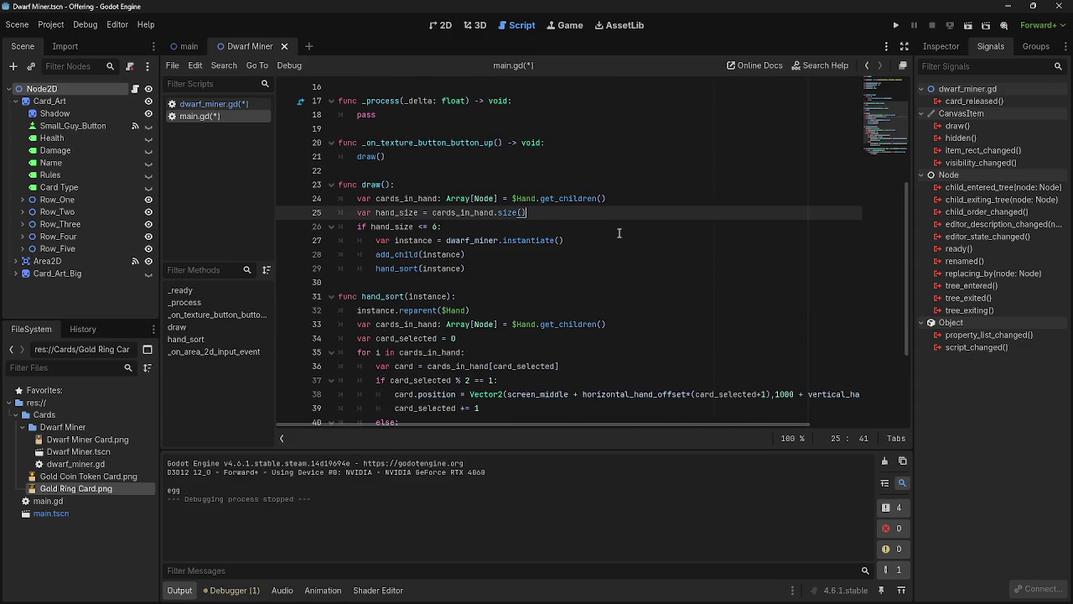
{"action": "scroll", "coordinate": [618, 256], "scroll_direction": "up", "scroll_amount": 5}
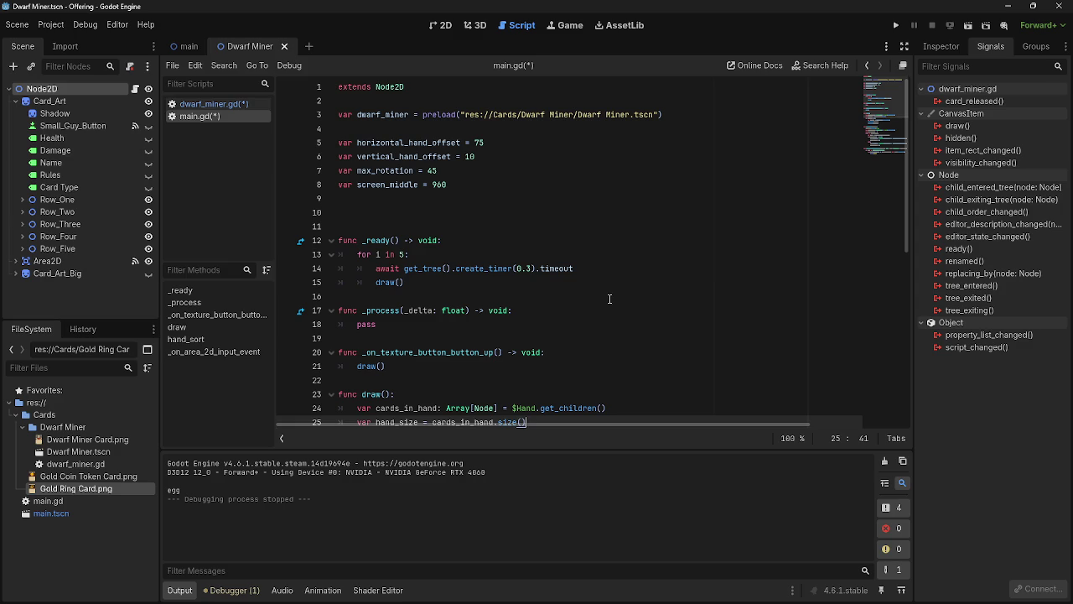
Step: Insert a blank line after hand_size in draw(), then view the Google results on child-to-parent signals
{"action": "scroll", "coordinate": [609, 302], "scroll_direction": "down", "scroll_amount": 5}
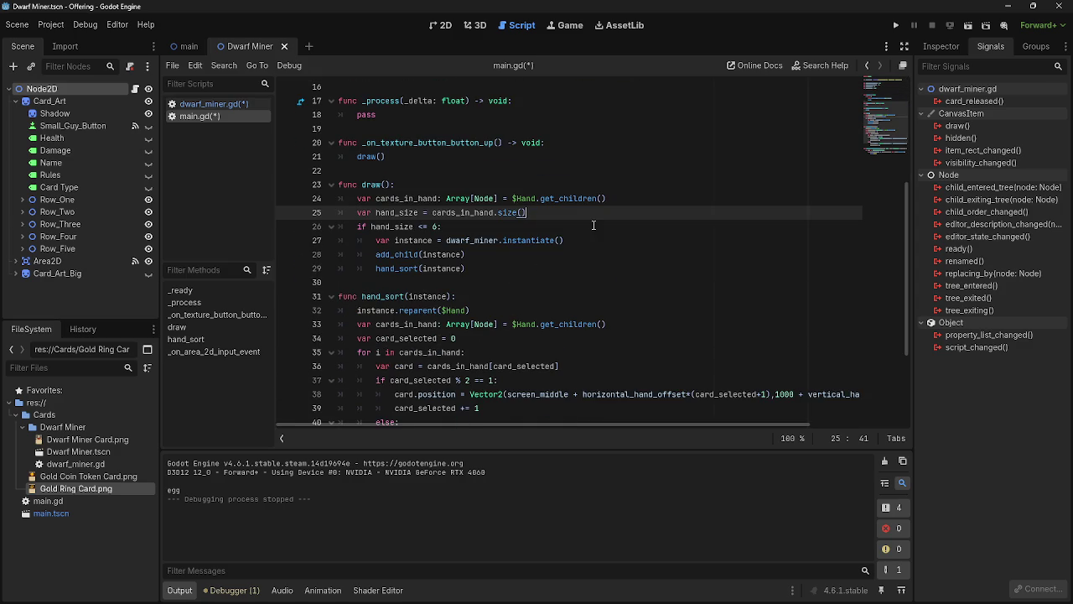
{"action": "key", "text": "Return"}
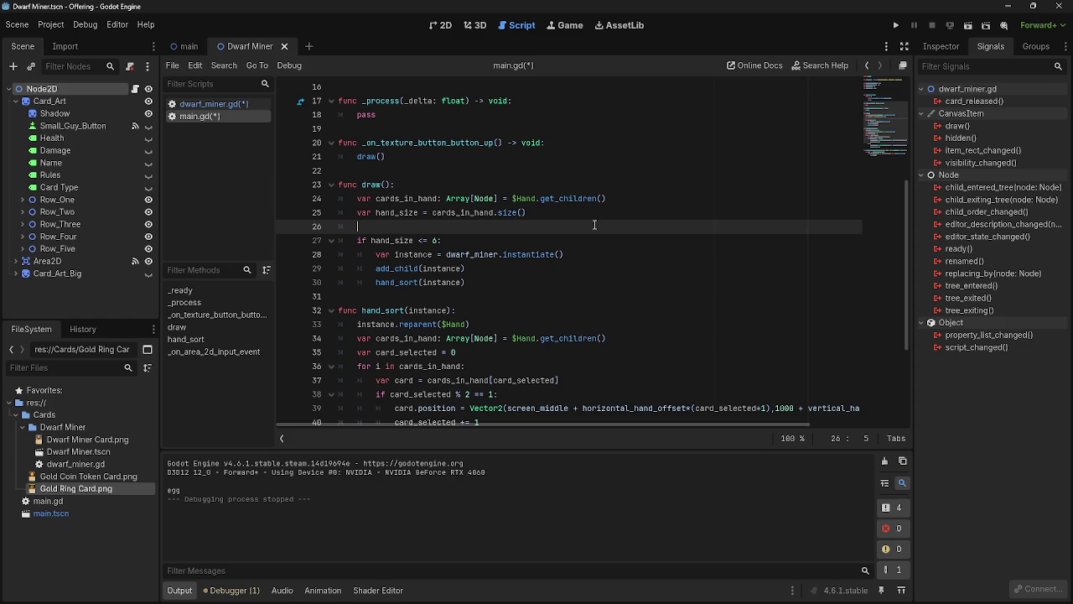
{"action": "type", "text": "var"}
{"action": "key", "text": "BackSpace"}
{"action": "key", "text": "BackSpace"}
{"action": "key", "text": "BackSpace"}
{"action": "key", "text": "alt+Tab"}
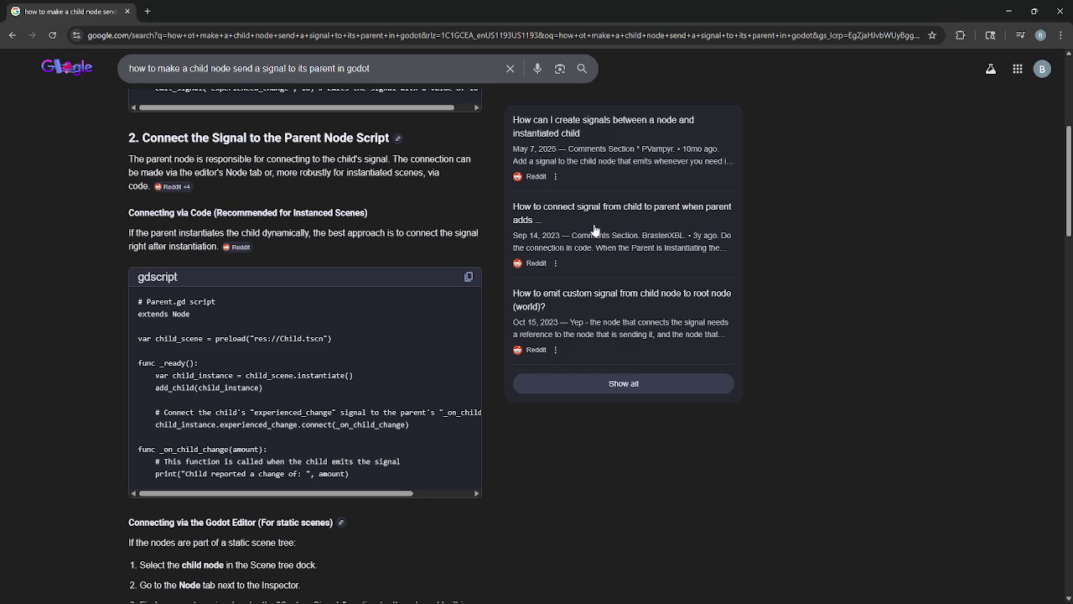
Step: Delete the blank line after hand_size and put the caret at the end of add_child(instance)
{"action": "key", "text": "alt+Tab"}
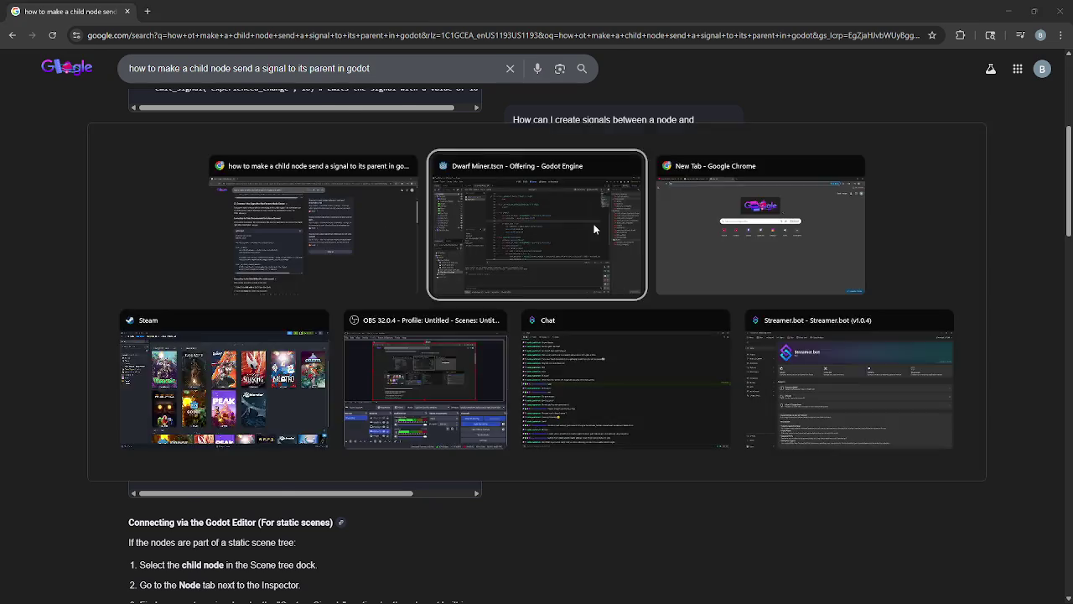
{"action": "key", "text": "alt+Tab"}
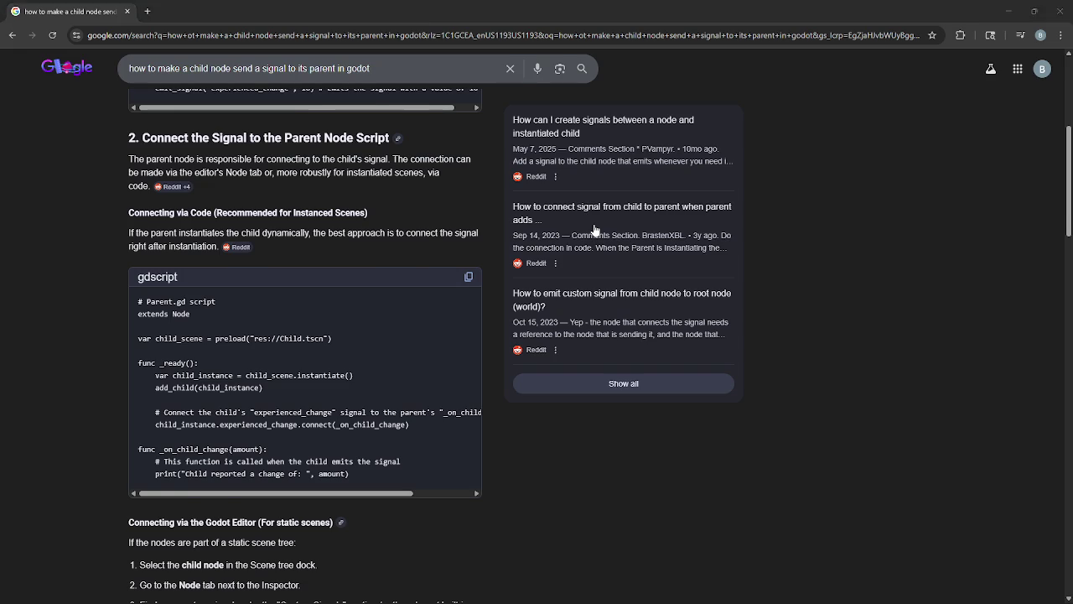
{"action": "key", "text": "alt+Tab"}
{"action": "key", "text": "BackSpace"}
{"action": "key", "text": "BackSpace"}
{"action": "left_click", "coordinate": [624, 241]}
{"action": "left_click", "coordinate": [582, 248]}
Step: Add a new line below add_child(instance), comparing with the example's add_child(child_instance) and callback code
{"action": "key", "text": "alt+Tab"}
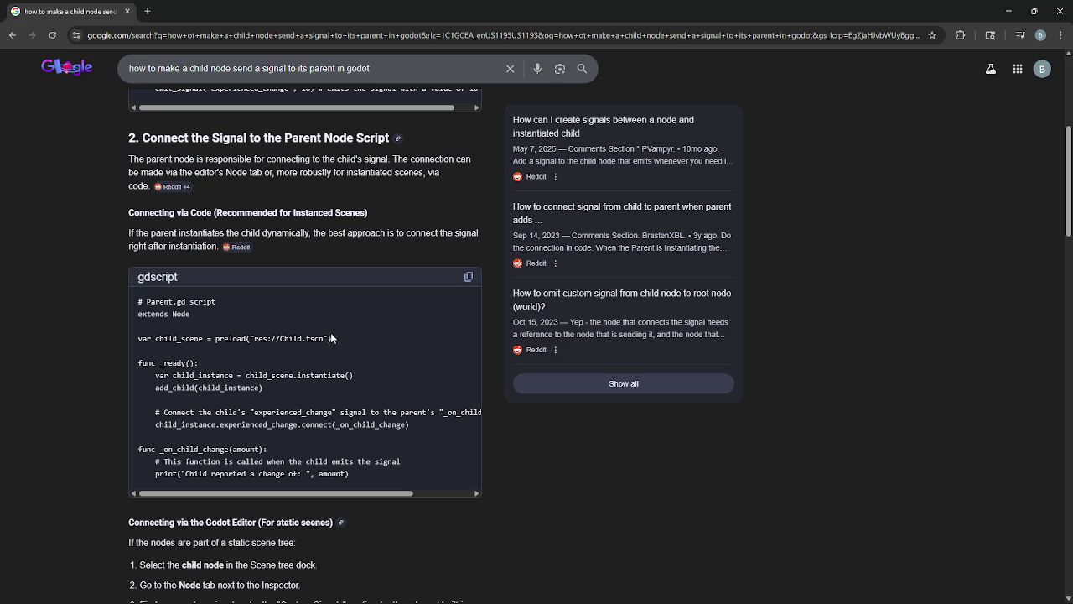
{"action": "triple_click", "coordinate": [186, 388]}
{"action": "key", "text": "alt+Tab"}
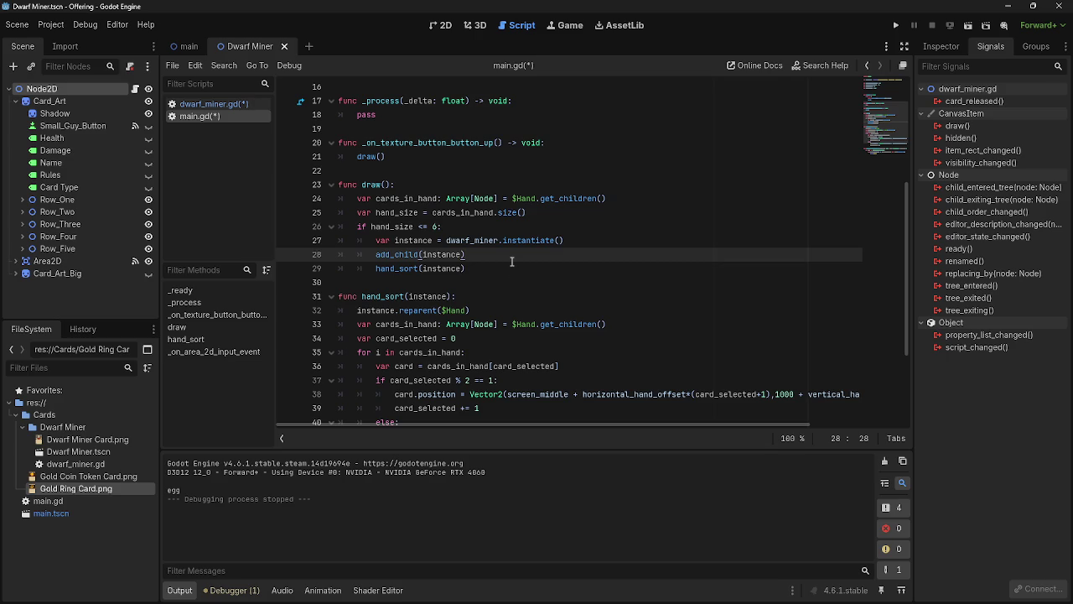
{"action": "key", "text": "Return"}
{"action": "key", "text": "alt+Tab"}
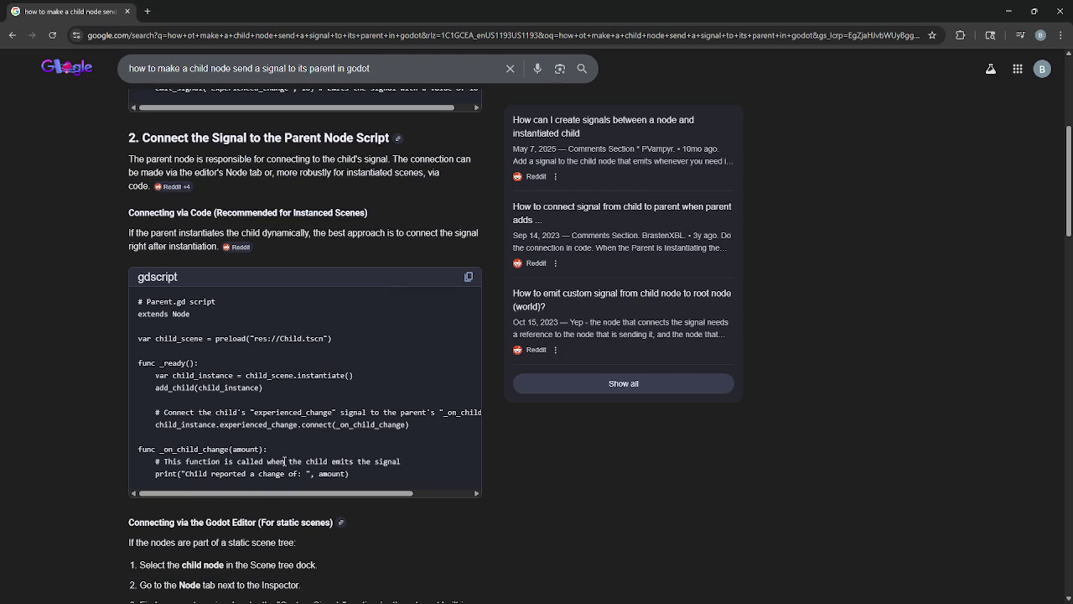
{"action": "left_click_drag", "start_coordinate": [157, 462], "coordinate": [416, 485]}
Step: Study the example's signal connect line and start line 29 with 'instance.'
{"action": "left_click", "coordinate": [377, 417]}
{"action": "mouse_move", "coordinate": [146, 423]}
{"action": "left_mouse_down"}
{"action": "mouse_move", "coordinate": [437, 433]}
{"action": "mouse_move", "coordinate": [146, 428]}
{"action": "mouse_move", "coordinate": [409, 428]}
{"action": "left_mouse_up"}
{"action": "left_click", "coordinate": [426, 395]}
{"action": "left_click", "coordinate": [145, 427]}
{"action": "left_click", "coordinate": [423, 427]}
{"action": "key", "text": "alt+Tab"}
{"action": "type", "text": "instance."}
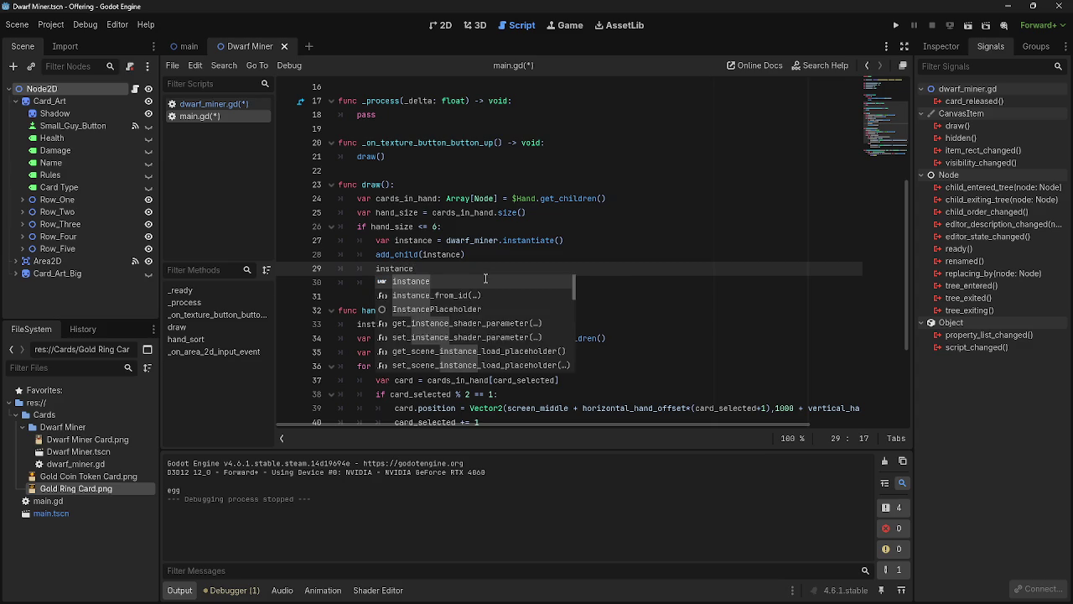
{"action": "key", "text": "alt+Tab"}
{"action": "key", "text": "alt+Tab"}
{"action": "key", "text": "Escape"}
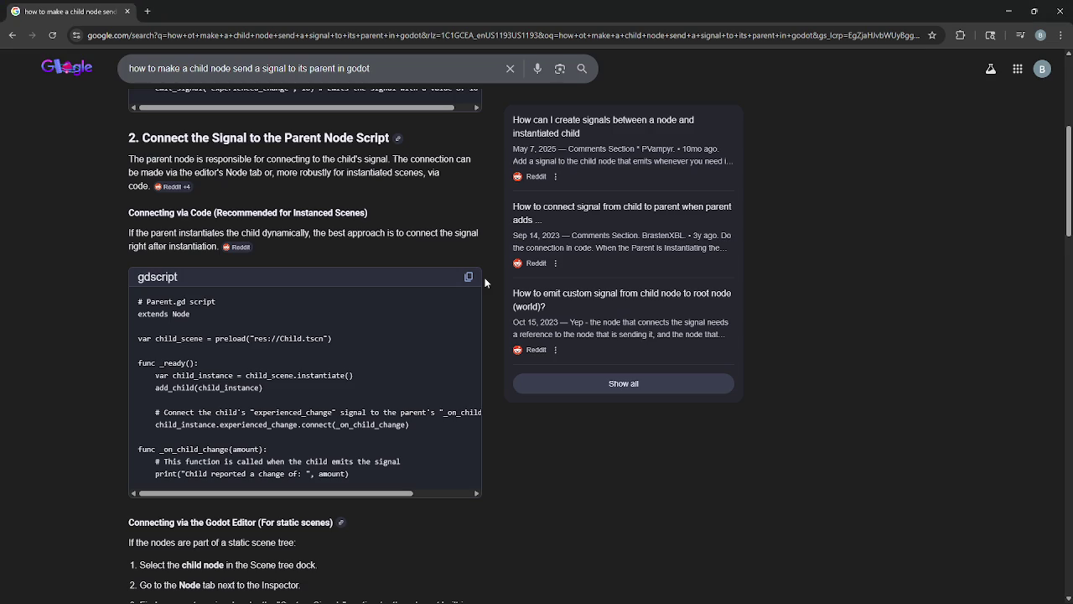
{"action": "key", "text": "alt+Tab"}
Step: Browse instance's autocomplete members and complete line 29 as instance.card_released.connect
{"action": "key", "text": "Down"}
{"action": "key", "text": "Down"}
{"action": "key", "text": "Down"}
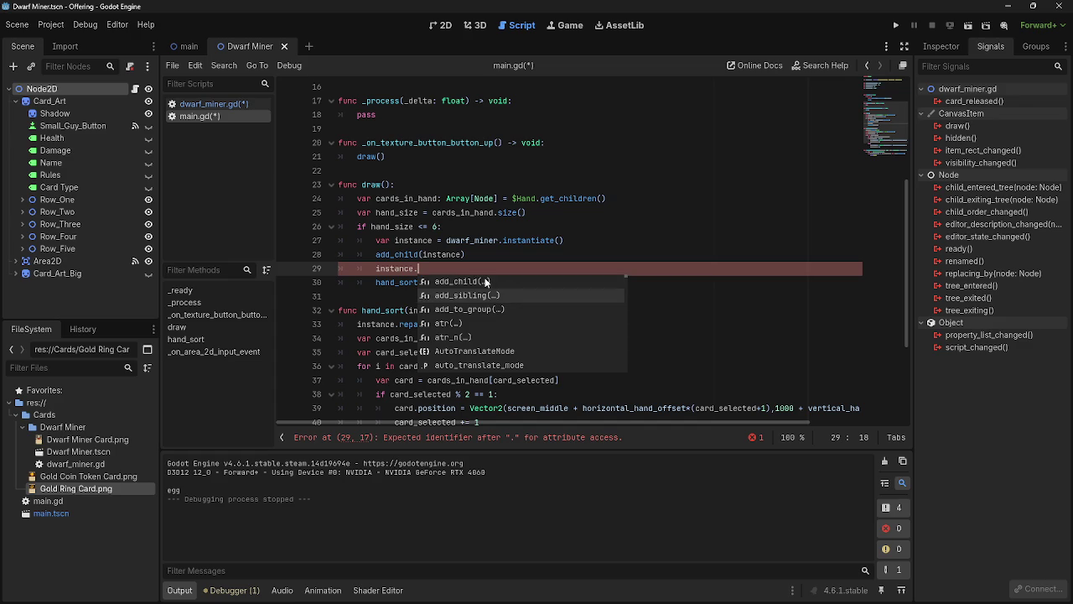
{"action": "key", "text": "Down"}
{"action": "key", "text": "Down"}
{"action": "key", "text": "Down"}
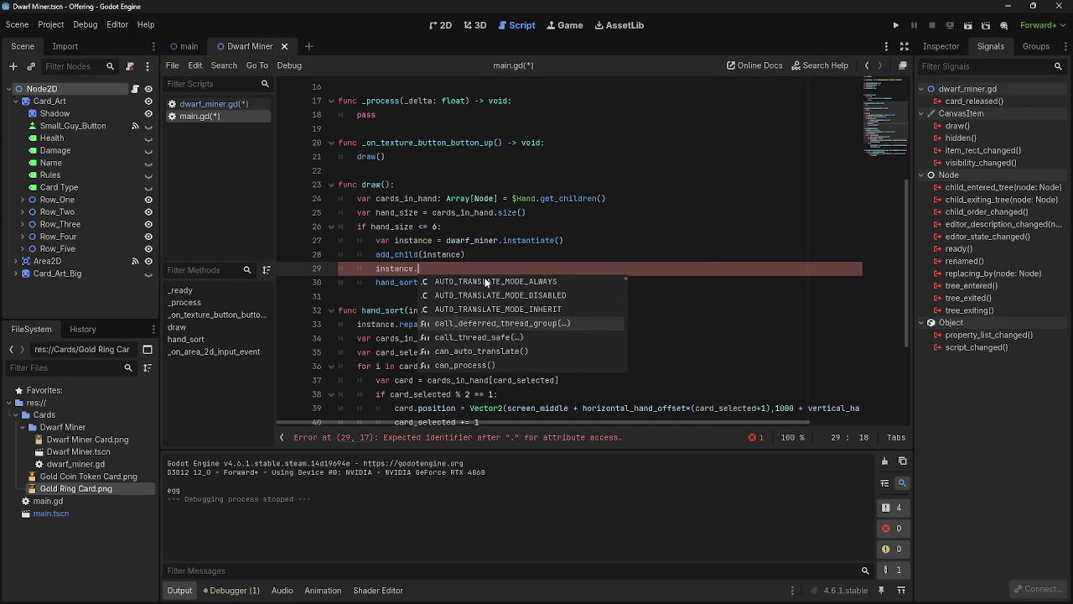
{"action": "key", "text": "Down"}
{"action": "key", "text": "Down"}
{"action": "key", "text": "Down"}
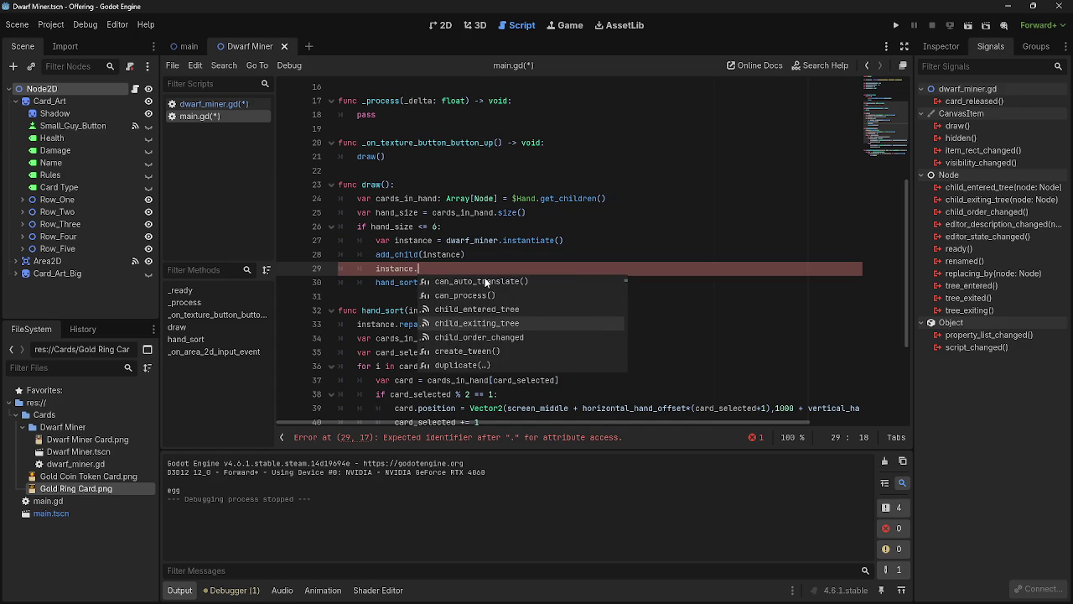
{"action": "key", "text": "Down"}
{"action": "key", "text": "Down"}
{"action": "key", "text": "Down"}
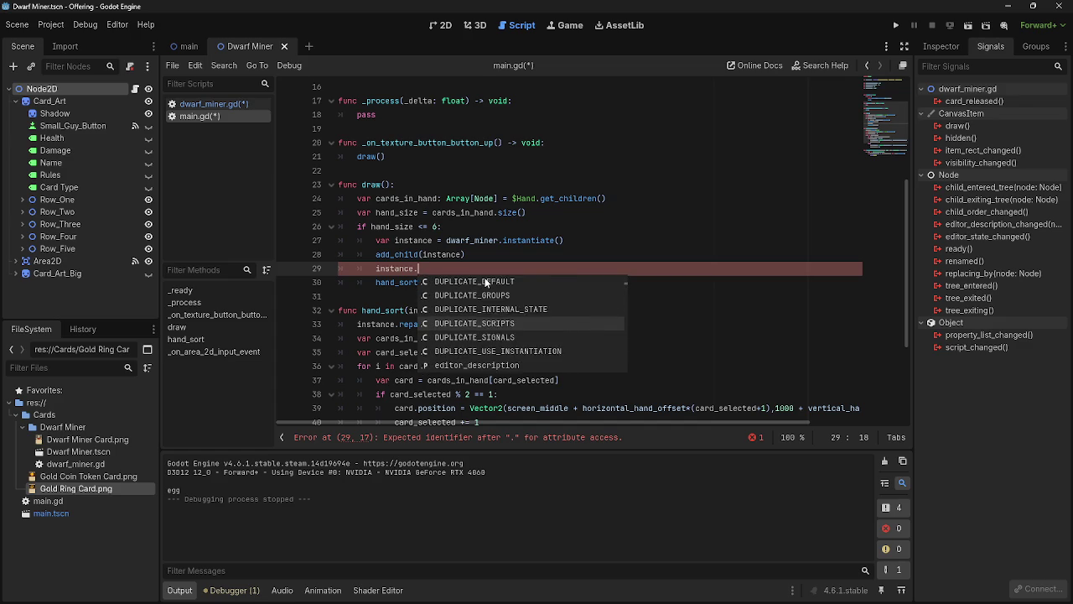
{"action": "key", "text": "Down"}
{"action": "key", "text": "Down"}
{"action": "key", "text": "Down"}
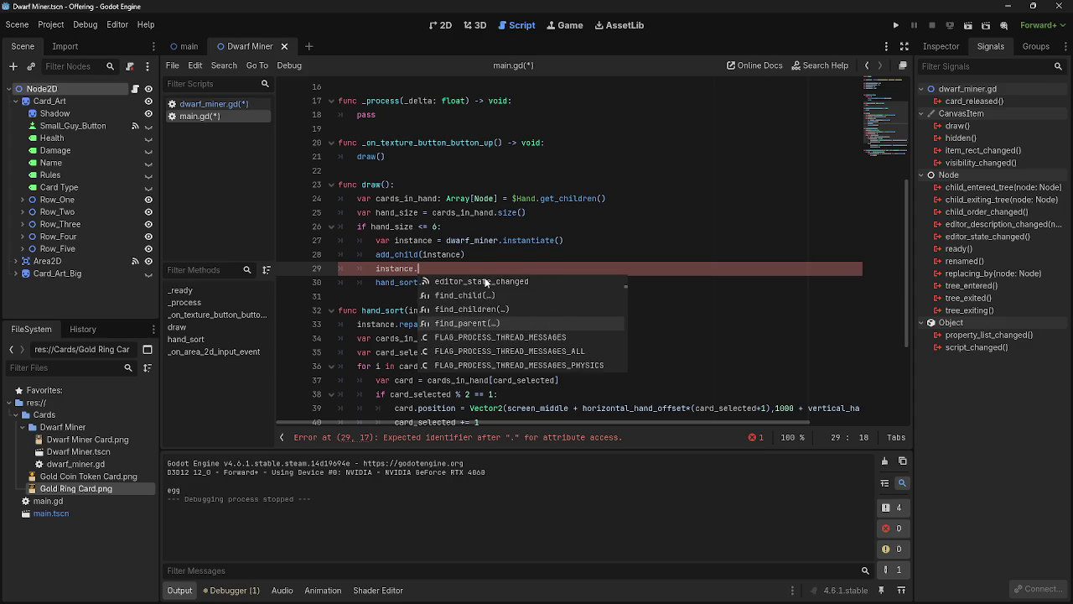
{"action": "key", "text": "Down"}
{"action": "key", "text": "Down"}
{"action": "key", "text": "Down"}
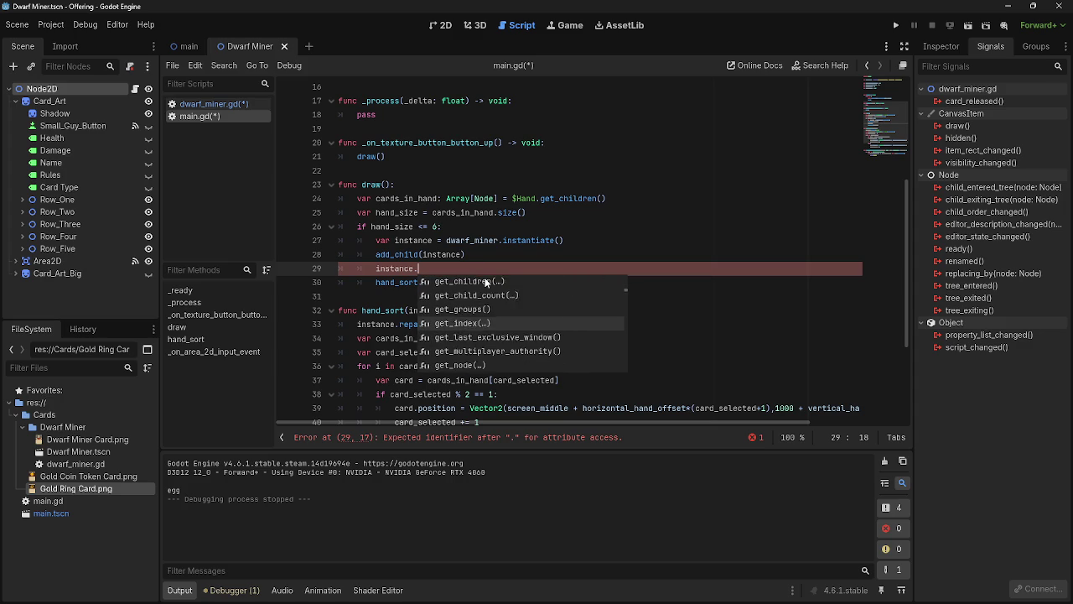
{"action": "key", "text": "Up"}
{"action": "key", "text": "Up"}
{"action": "key", "text": "Up"}
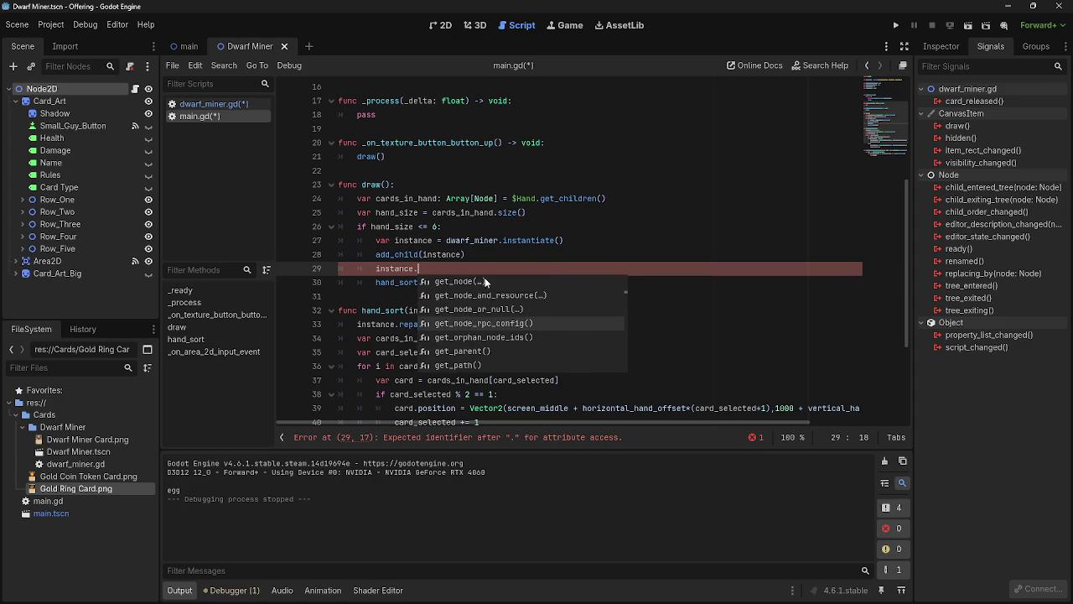
{"action": "key", "text": "Up"}
{"action": "key", "text": "Up"}
{"action": "key", "text": "Up"}
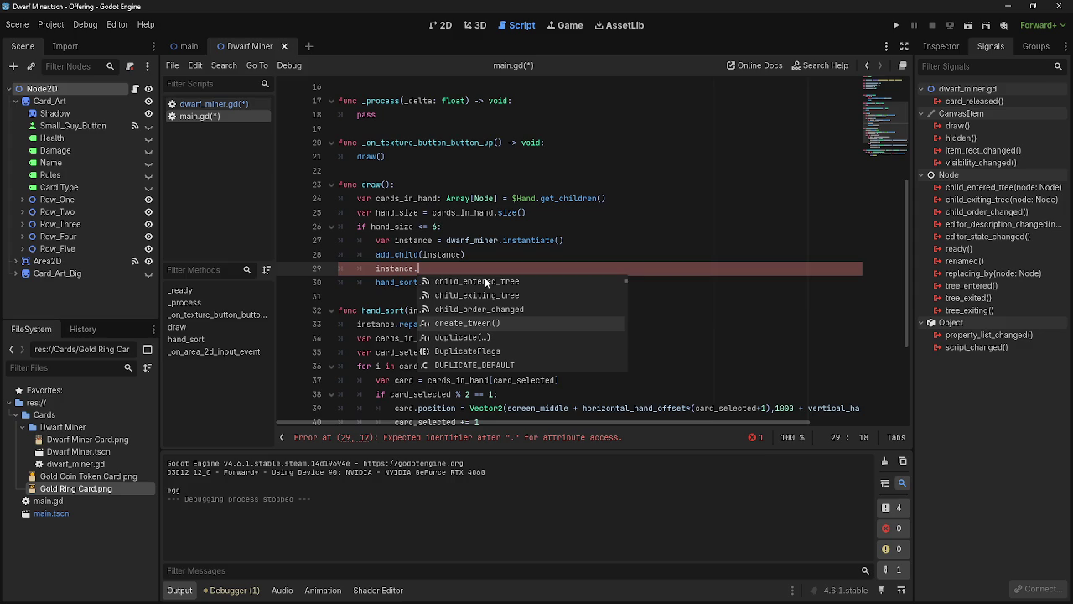
{"action": "type", "text": "card"}
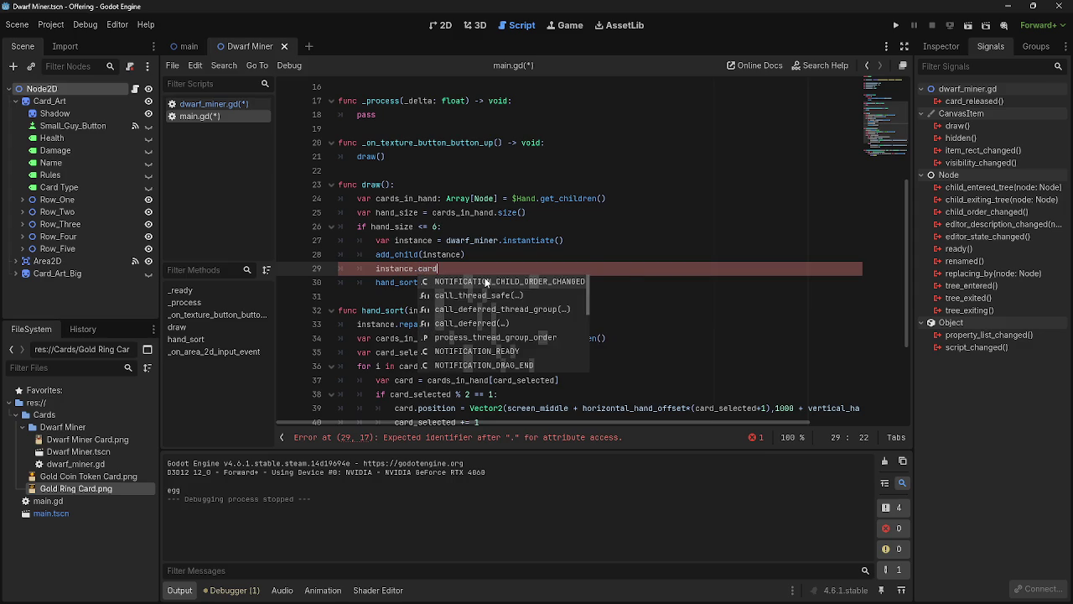
{"action": "type", "text": "_released"}
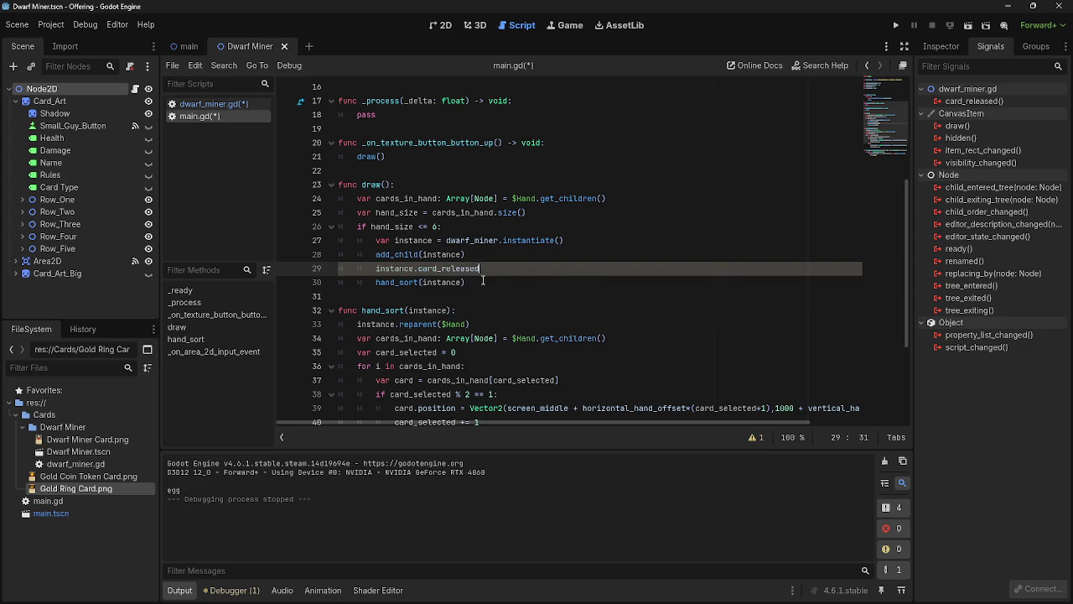
{"action": "key", "text": "alt+Tab"}
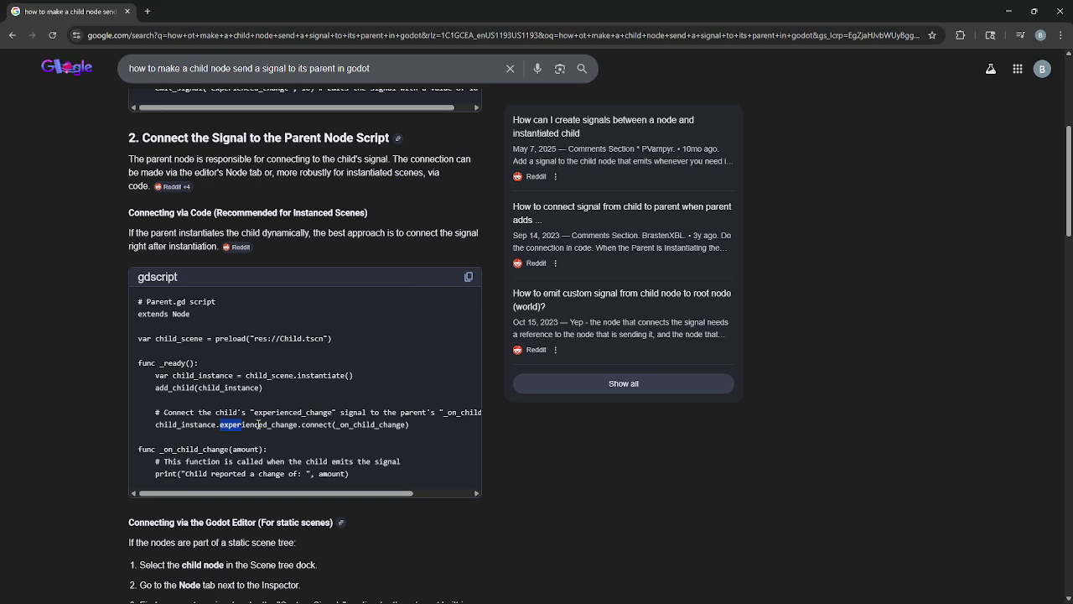
{"action": "key", "text": "alt+Tab"}
{"action": "type", "text": ".connect"}
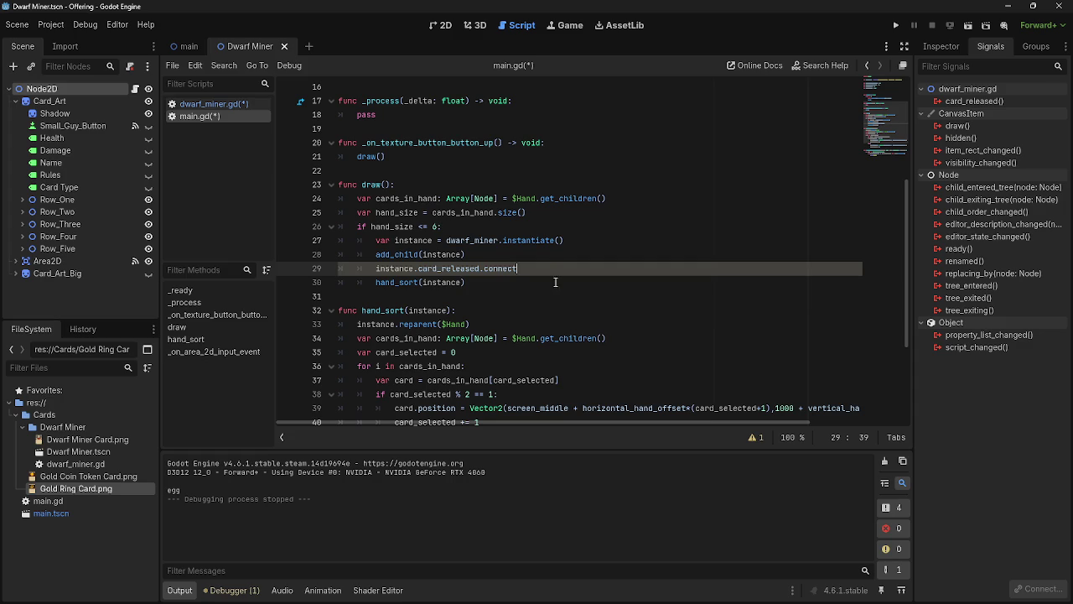
Step: Review the instantiate, add_child(instance) and card_released connect lines in main.gd
{"action": "left_click", "coordinate": [555, 254]}
{"action": "left_click", "coordinate": [560, 269]}
{"action": "left_click", "coordinate": [558, 254]}
{"action": "left_click", "coordinate": [560, 268]}
{"action": "left_click", "coordinate": [560, 254]}
{"action": "left_click", "coordinate": [561, 270]}
{"action": "left_click", "coordinate": [560, 253]}
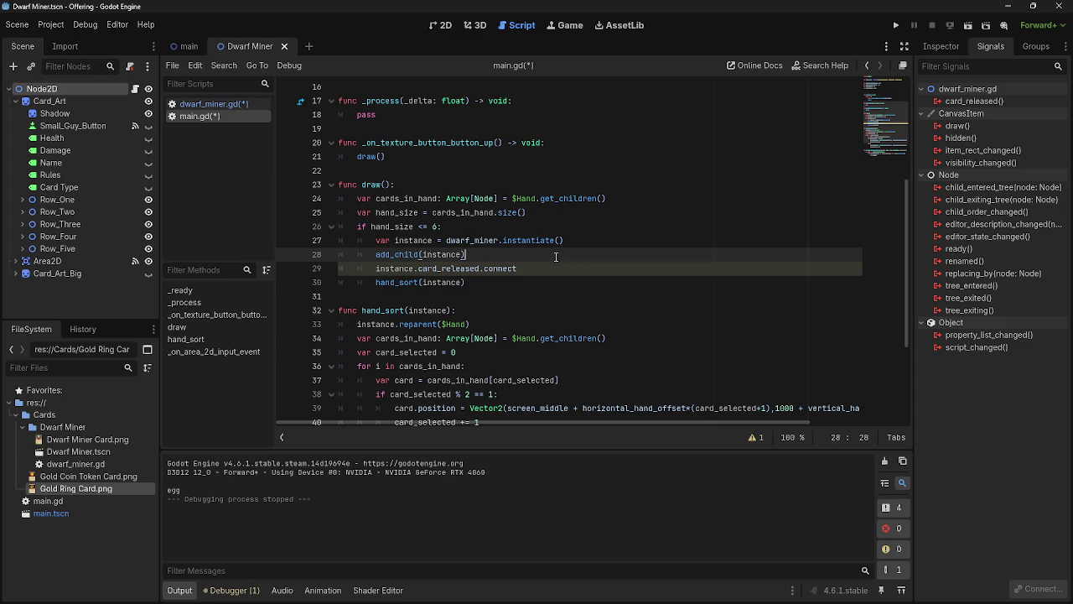
{"action": "left_click", "coordinate": [570, 267]}
{"action": "left_click", "coordinate": [574, 242]}
{"action": "left_click", "coordinate": [573, 269]}
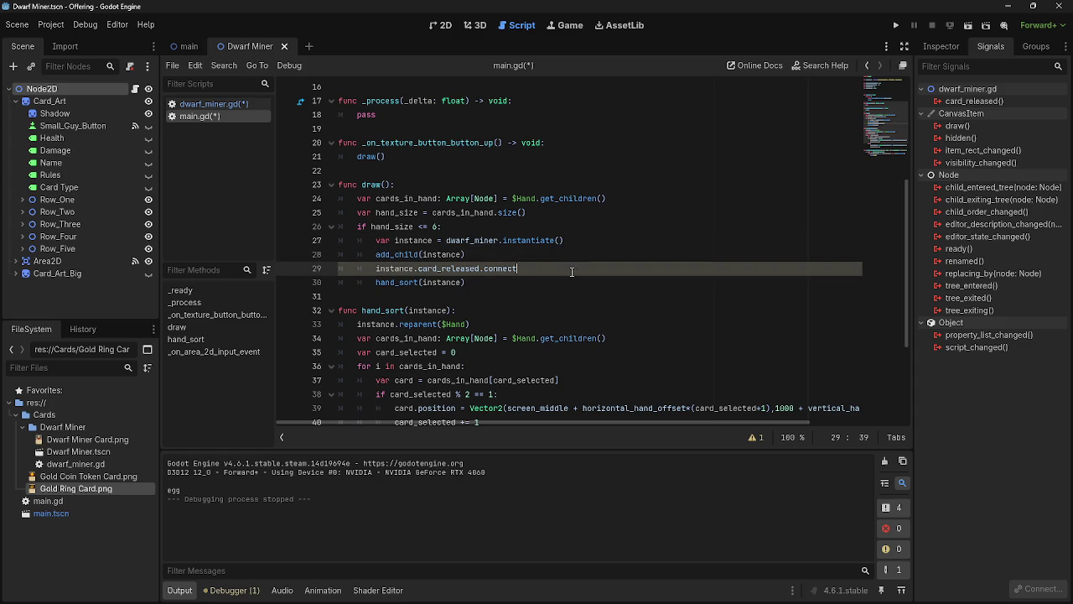
{"action": "left_click", "coordinate": [574, 255]}
{"action": "left_click", "coordinate": [574, 268]}
{"action": "left_click", "coordinate": [573, 259]}
{"action": "left_click", "coordinate": [573, 269]}
{"action": "left_click", "coordinate": [574, 255]}
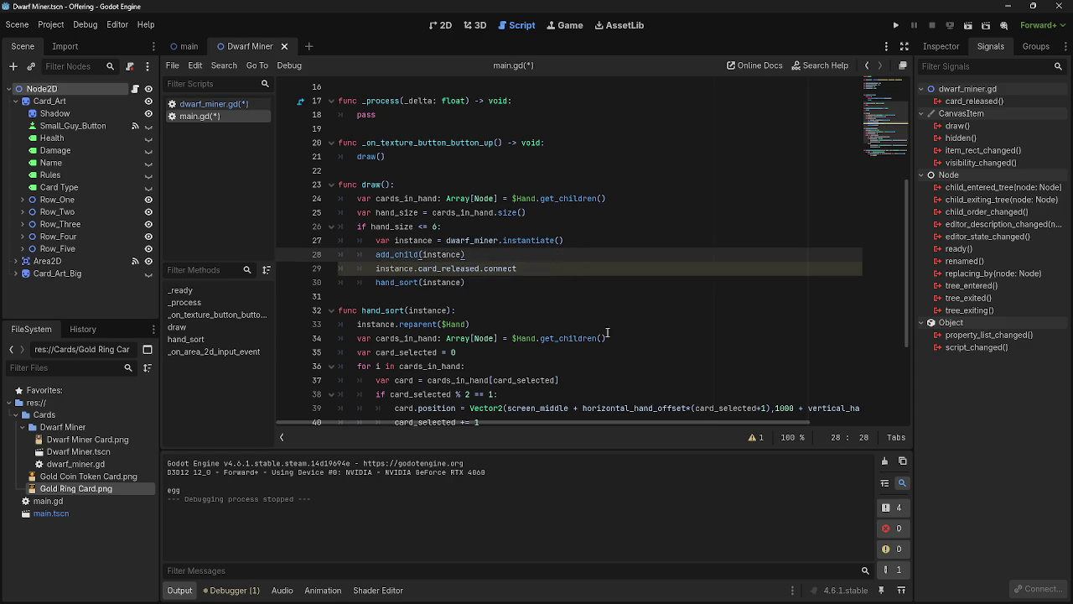
Step: Scroll through main.gd and return the caret to the end of the connect line
{"action": "scroll", "coordinate": [504, 315], "scroll_direction": "up", "scroll_amount": 4}
{"action": "scroll", "coordinate": [504, 315], "scroll_direction": "up", "scroll_amount": 1}
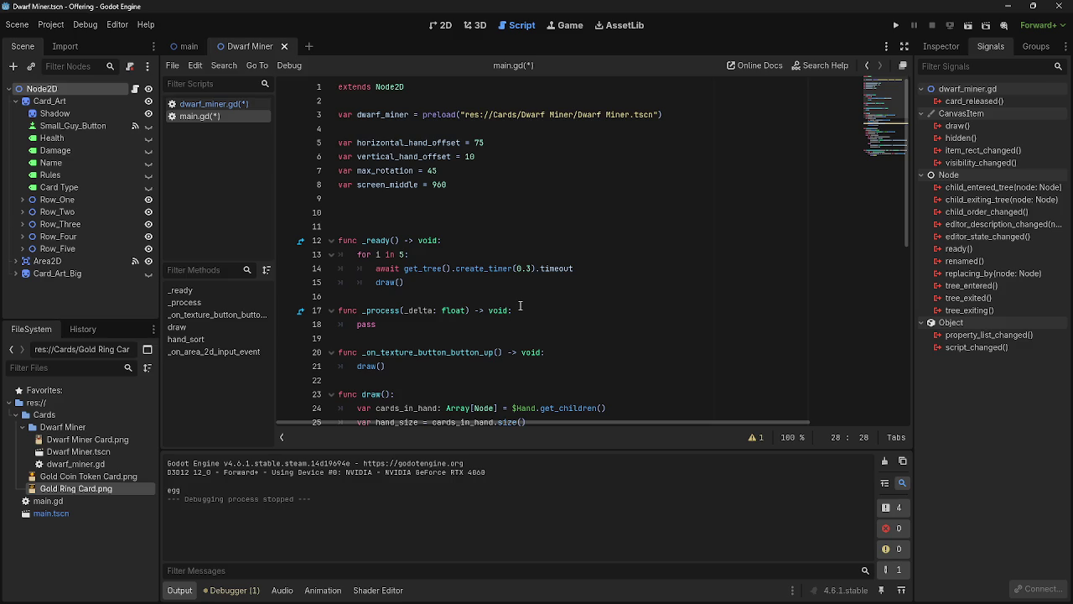
{"action": "scroll", "coordinate": [522, 304], "scroll_direction": "down", "scroll_amount": 5}
{"action": "left_click", "coordinate": [543, 271], "text": "shift"}
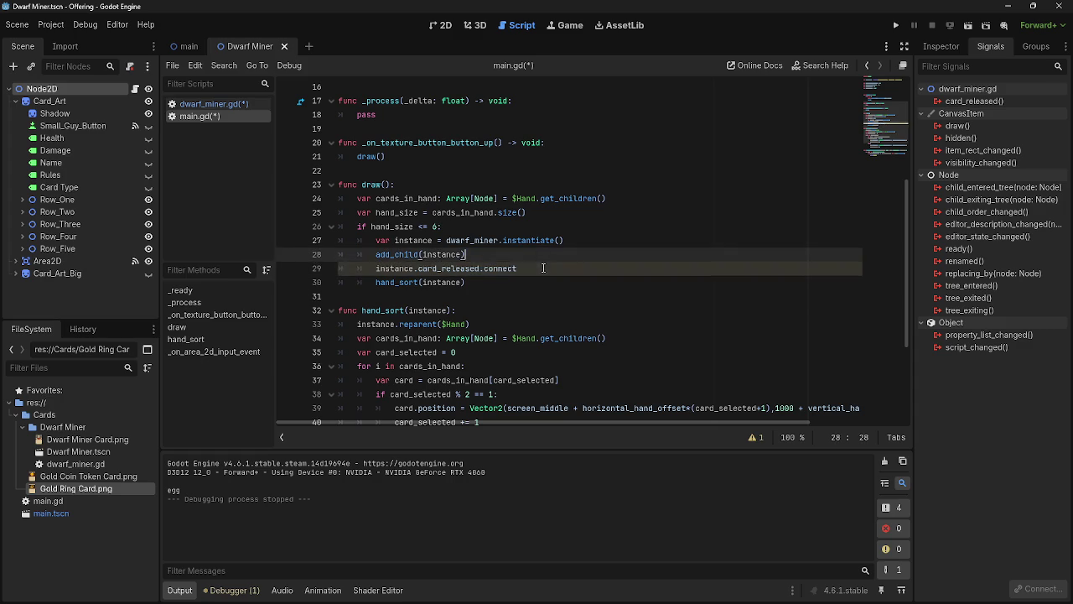
{"action": "left_click", "coordinate": [541, 279]}
{"action": "left_click", "coordinate": [543, 271]}
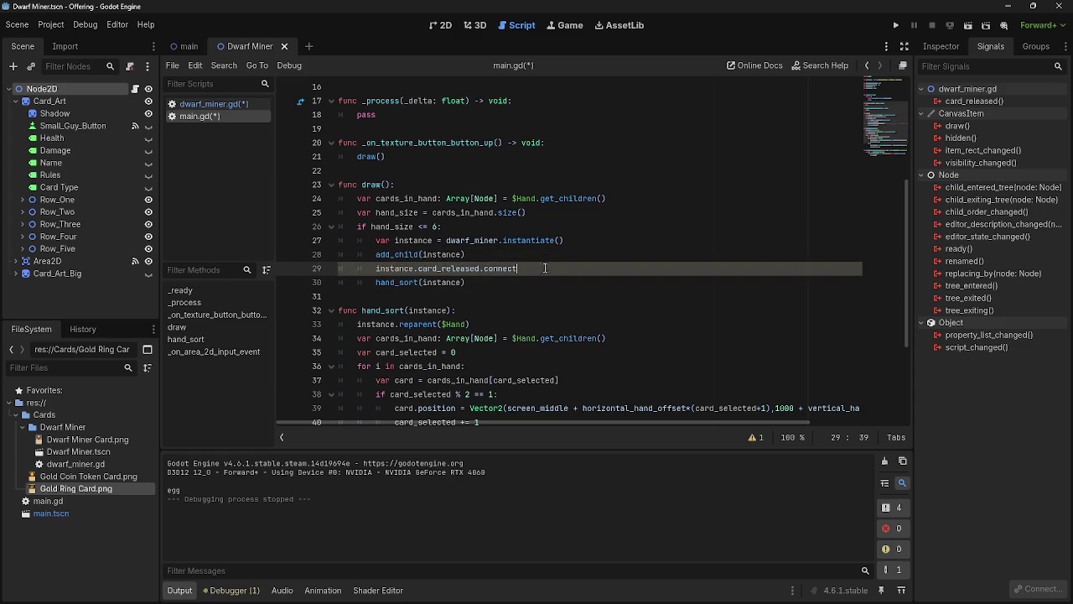
Step: Check the emit_signal call in dwarf_miner.gd, then return to main.gd and the Google results
{"action": "scroll", "coordinate": [637, 288], "scroll_direction": "up", "scroll_amount": 2}
{"action": "scroll", "coordinate": [637, 288], "scroll_direction": "up", "scroll_amount": 3}
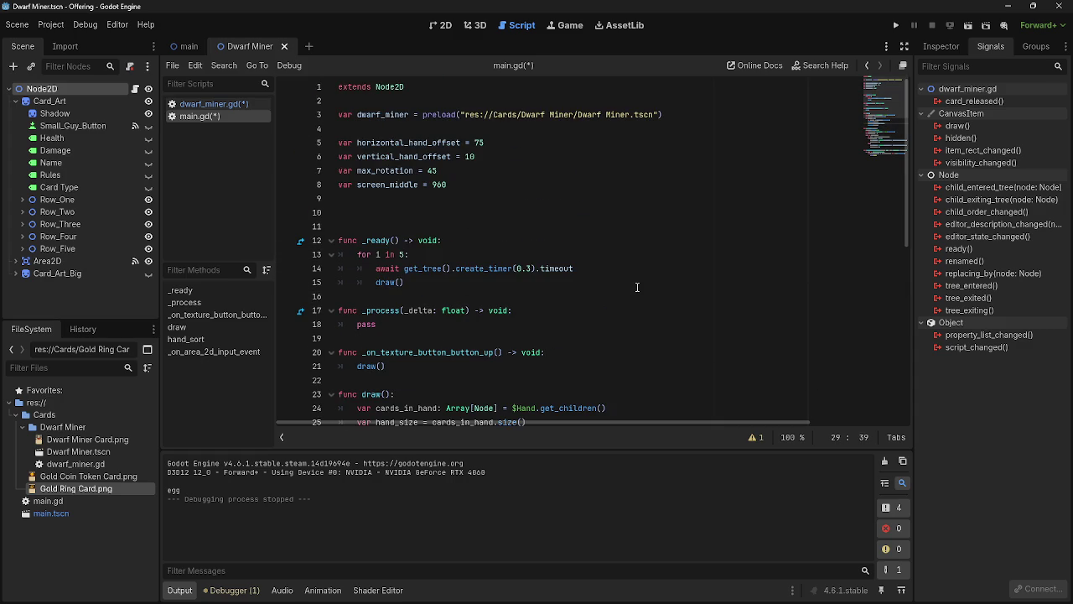
{"action": "left_click", "coordinate": [423, 210]}
{"action": "key", "text": "Down"}
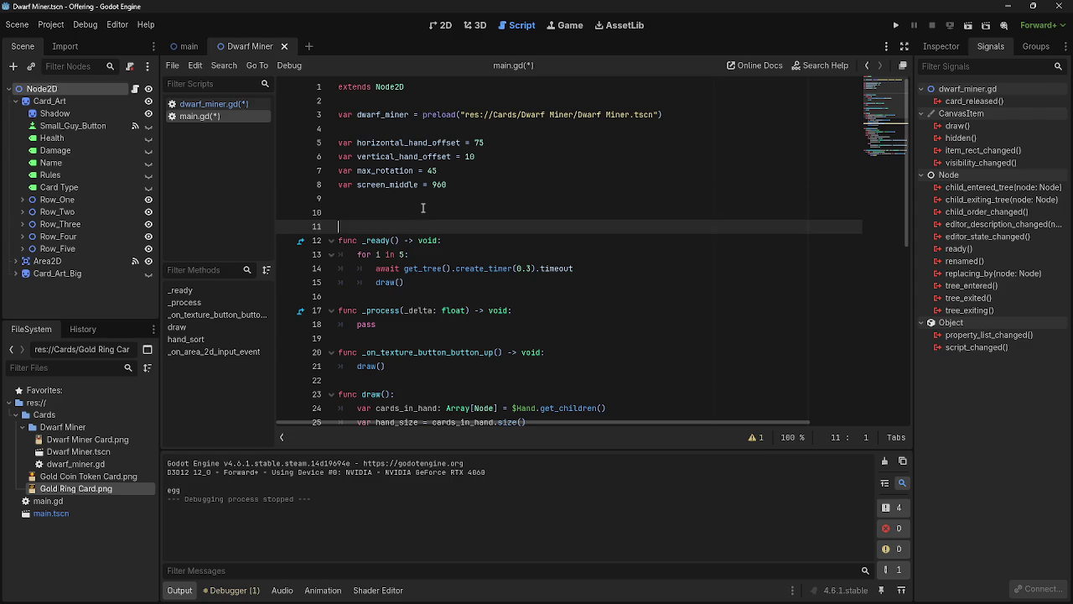
{"action": "left_click", "coordinate": [220, 104]}
{"action": "scroll", "coordinate": [446, 271], "scroll_direction": "up", "scroll_amount": 6}
{"action": "scroll", "coordinate": [446, 271], "scroll_direction": "up", "scroll_amount": 3}
{"action": "scroll", "coordinate": [455, 281], "scroll_direction": "down", "scroll_amount": 1}
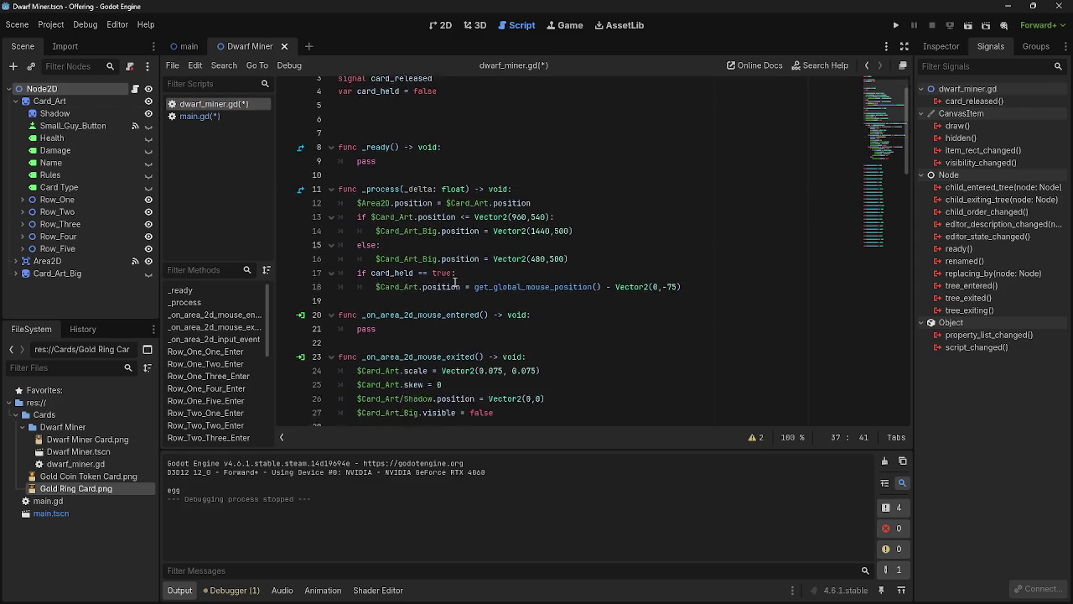
{"action": "scroll", "coordinate": [454, 281], "scroll_direction": "down", "scroll_amount": 7}
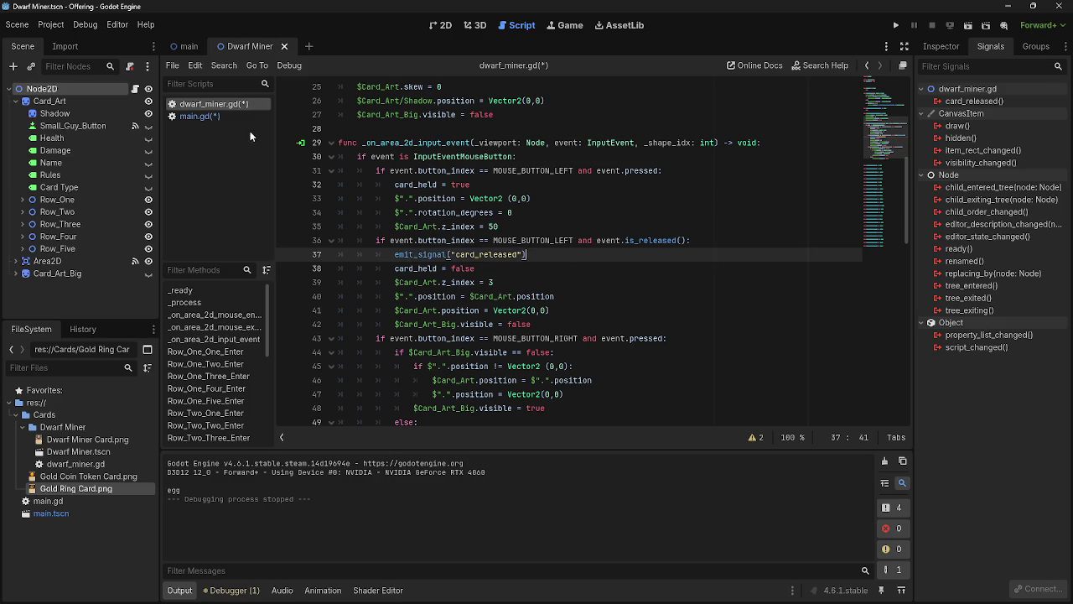
{"action": "left_click", "coordinate": [210, 116]}
{"action": "scroll", "coordinate": [514, 352], "scroll_direction": "down", "scroll_amount": 6}
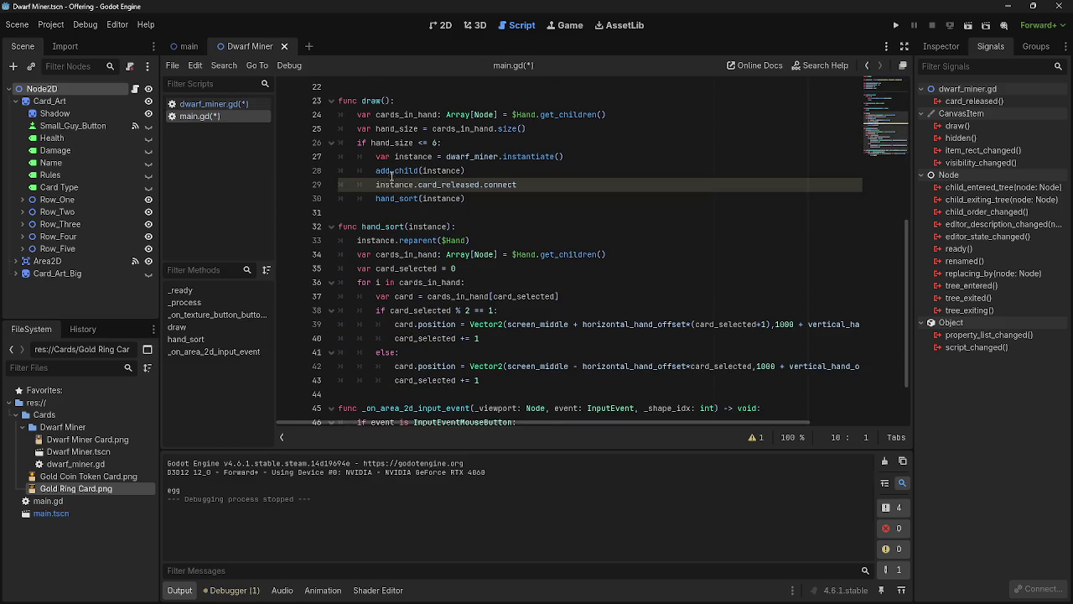
{"action": "key", "text": "alt+Tab"}
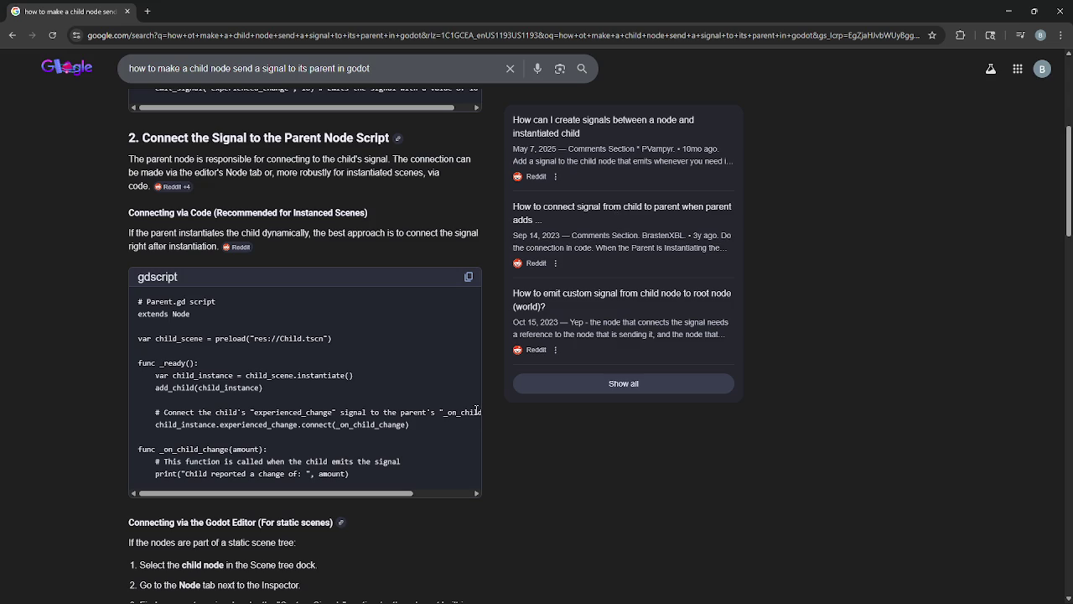
Step: Compare against the example's _on_child_change handler and add an opening parenthesis after connect
{"action": "key", "text": "alt+Tab"}
{"action": "key", "text": "alt+Tab"}
{"action": "left_click_drag", "start_coordinate": [334, 426], "coordinate": [426, 425]}
{"action": "left_click", "coordinate": [420, 429]}
{"action": "key", "text": "alt+Tab"}
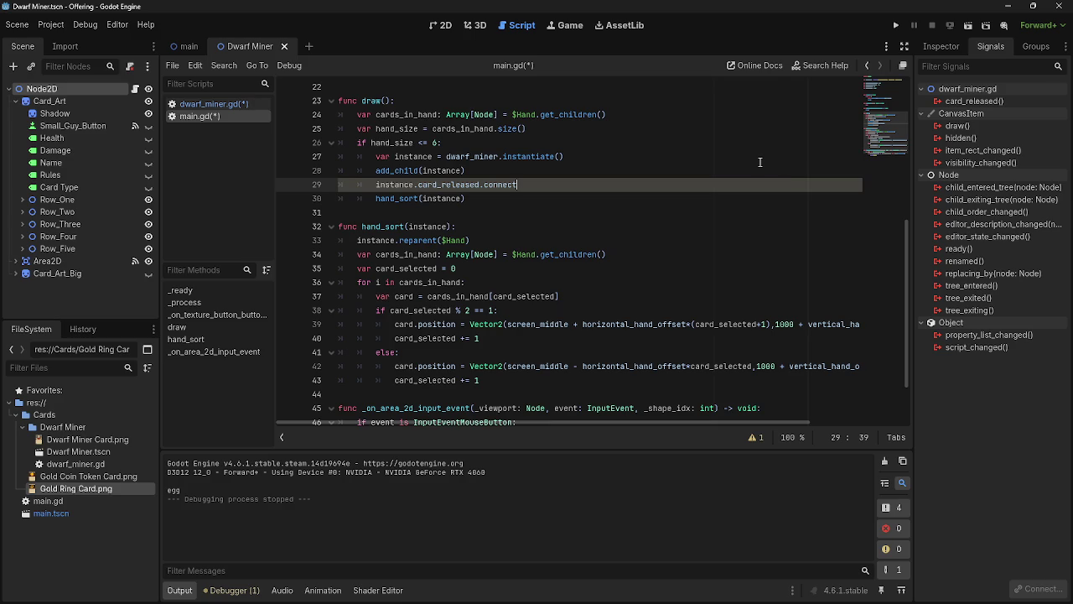
{"action": "type", "text": "("}
{"action": "scroll", "coordinate": [711, 190], "scroll_direction": "down", "scroll_amount": 2}
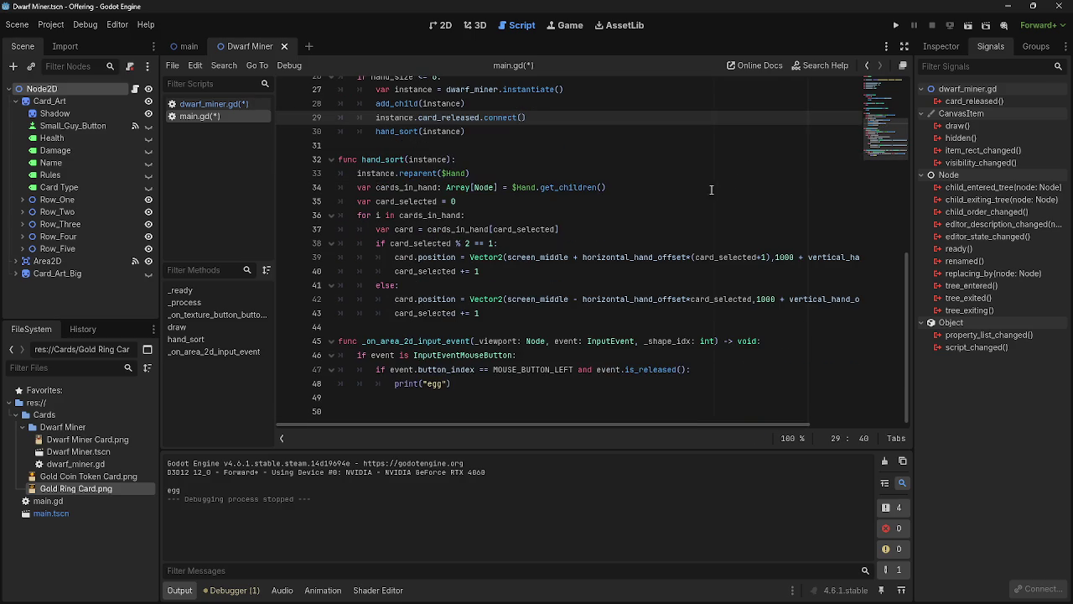
Step: Write a new func card_released() at the end of main.gd that prints "egg"
{"action": "left_click", "coordinate": [440, 410]}
{"action": "type", "text": "func card_released"}
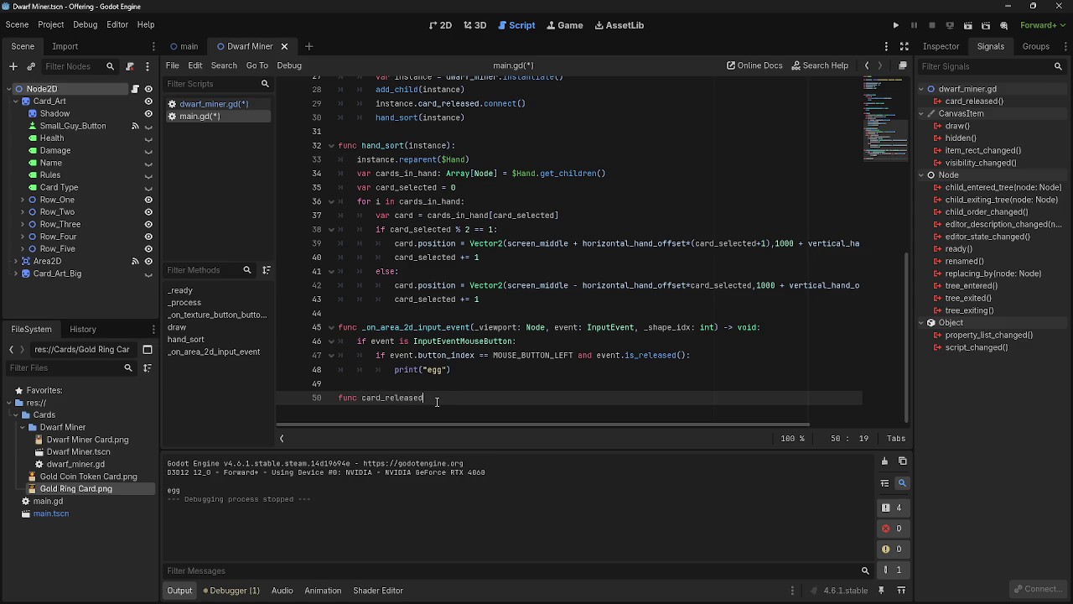
{"action": "type", "text": "("}
{"action": "type", "text": "):"}
{"action": "key", "text": "Return"}
{"action": "type", "text": "int"}
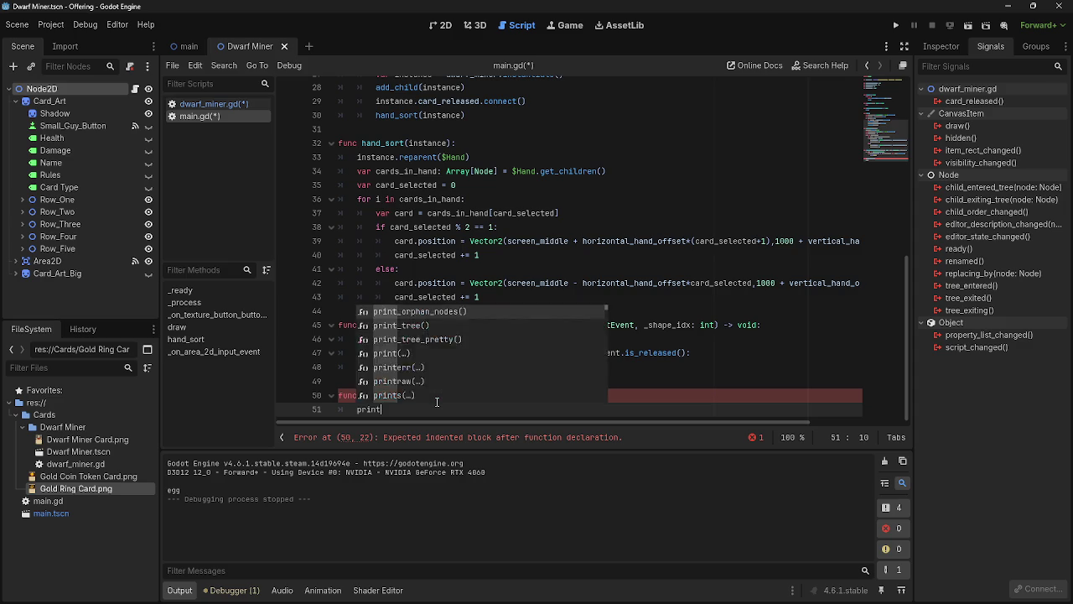
{"action": "type", "text": "(\""}
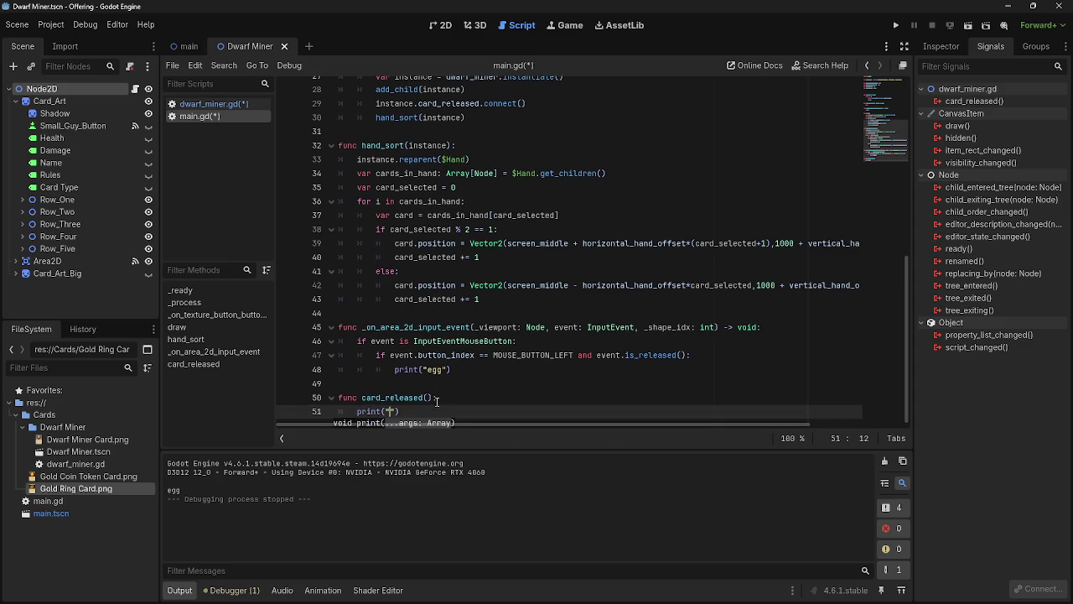
{"action": "type", "text": "egg"}
Step: Replace the old print("egg") in _on_area_2d_input_event with pass and run the game
{"action": "left_click", "coordinate": [319, 379]}
{"action": "left_click_drag", "start_coordinate": [451, 370], "coordinate": [392, 370]}
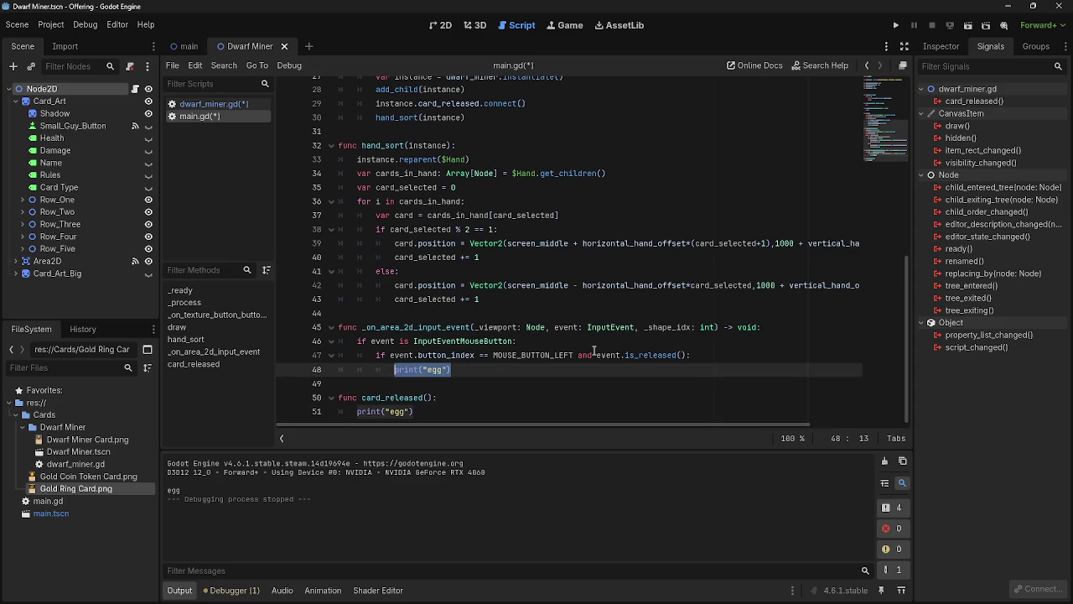
{"action": "key", "text": "BackSpace"}
{"action": "type", "text": "pass"}
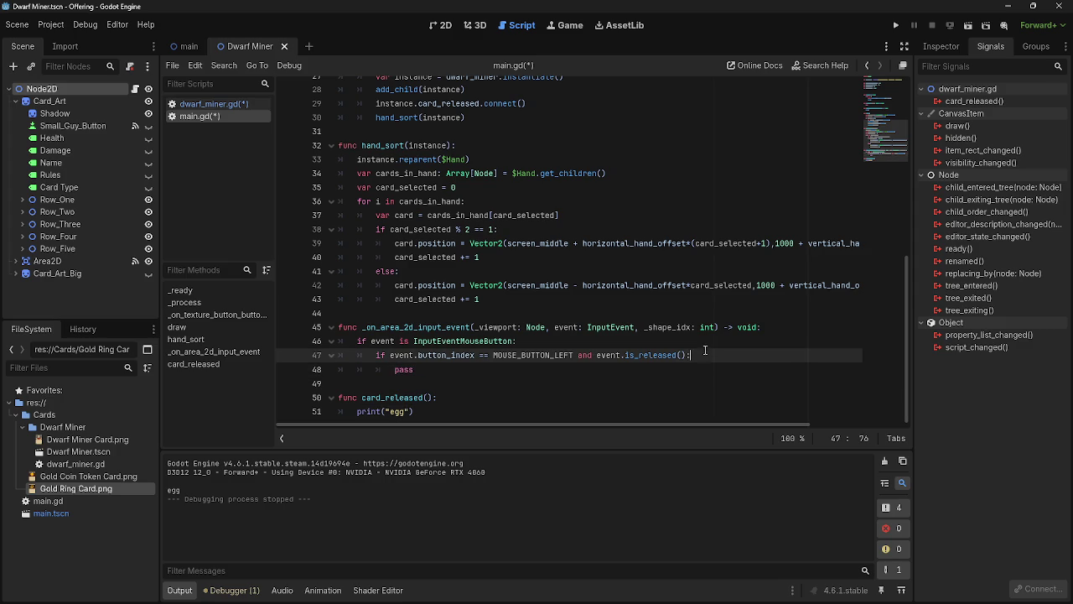
{"action": "left_click", "coordinate": [896, 25]}
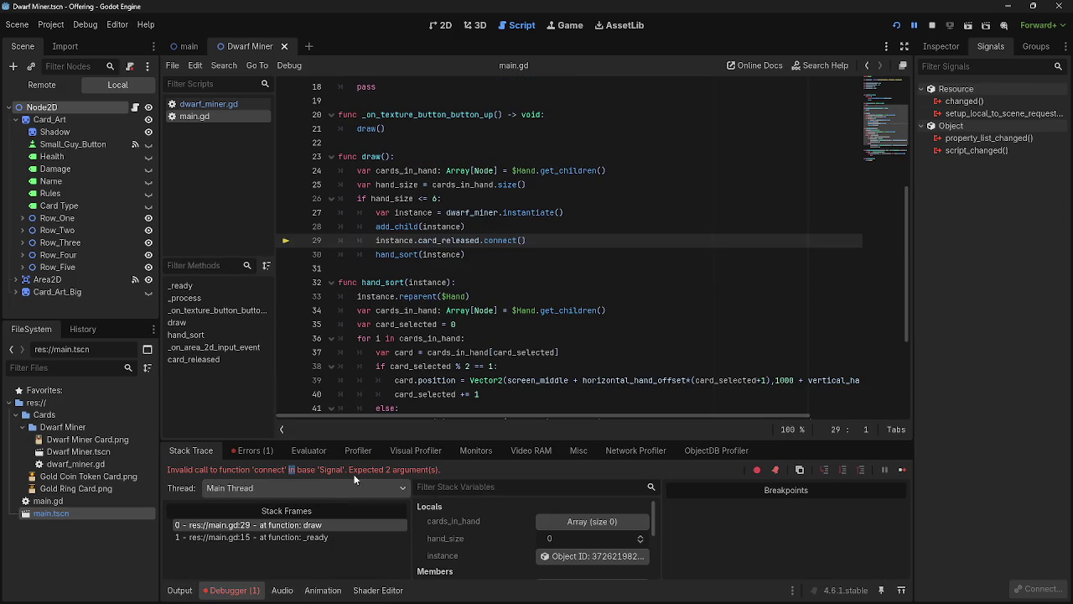
Step: Copy card_released and paste it as the handler inside the connect() call
{"action": "left_click", "coordinate": [528, 240]}
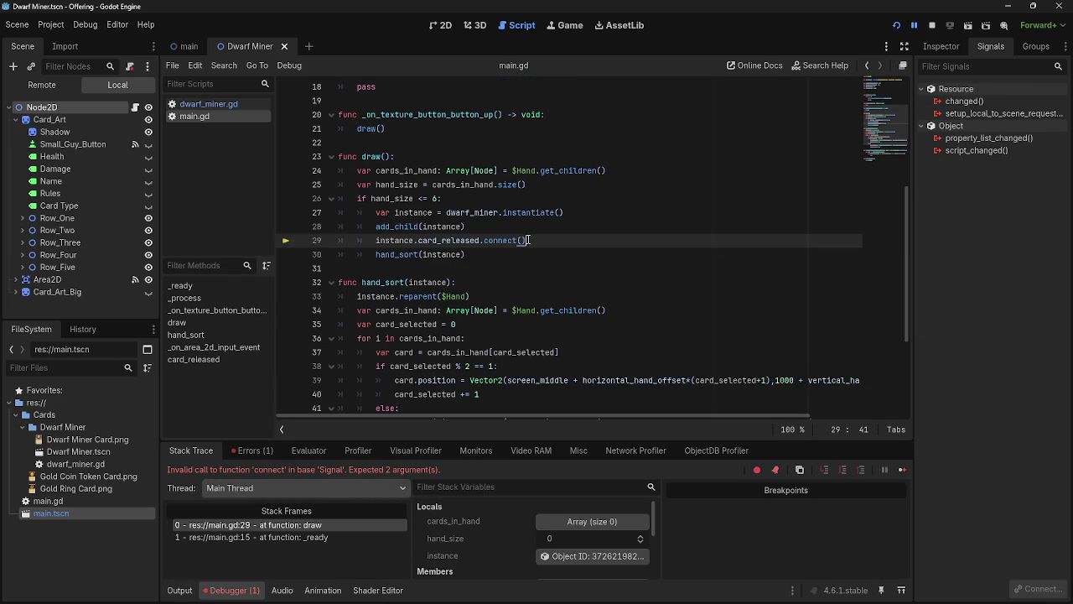
{"action": "left_click", "coordinate": [522, 239]}
{"action": "scroll", "coordinate": [570, 291], "scroll_direction": "down", "scroll_amount": 4}
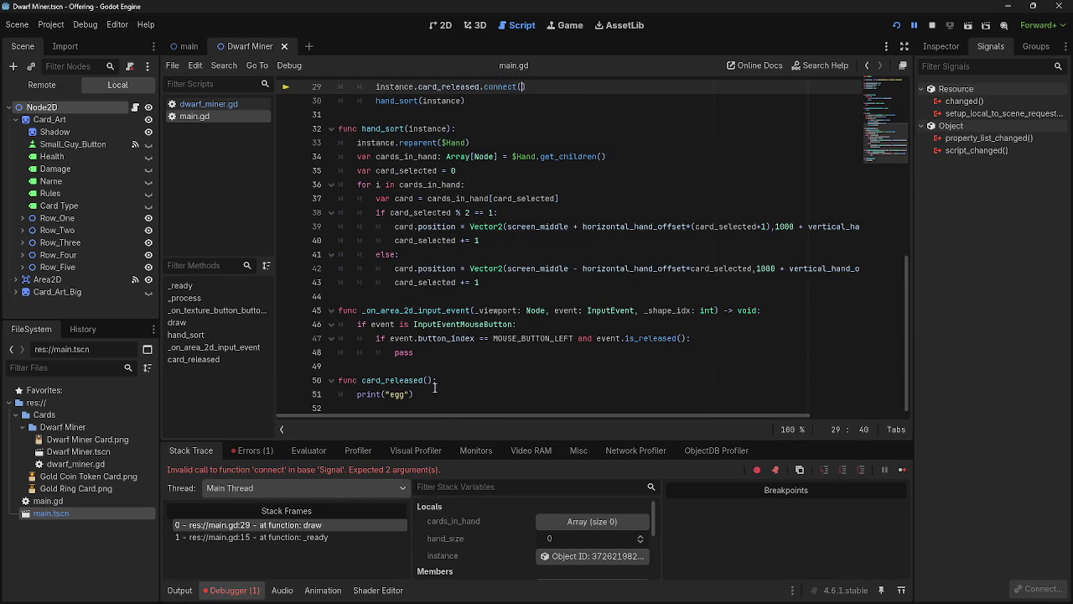
{"action": "left_click_drag", "start_coordinate": [424, 380], "coordinate": [361, 380]}
{"action": "key", "text": "ctrl+c"}
{"action": "scroll", "coordinate": [528, 344], "scroll_direction": "up", "scroll_amount": 6}
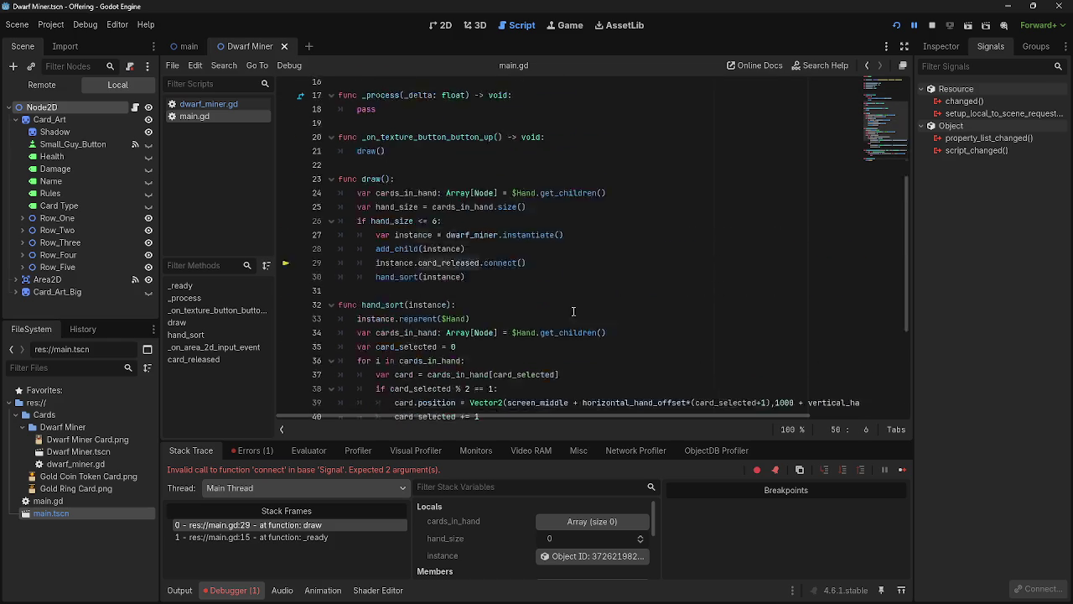
{"action": "left_click", "coordinate": [523, 339]}
{"action": "key", "text": "ctrl+v"}
{"action": "key", "text": "Right"}
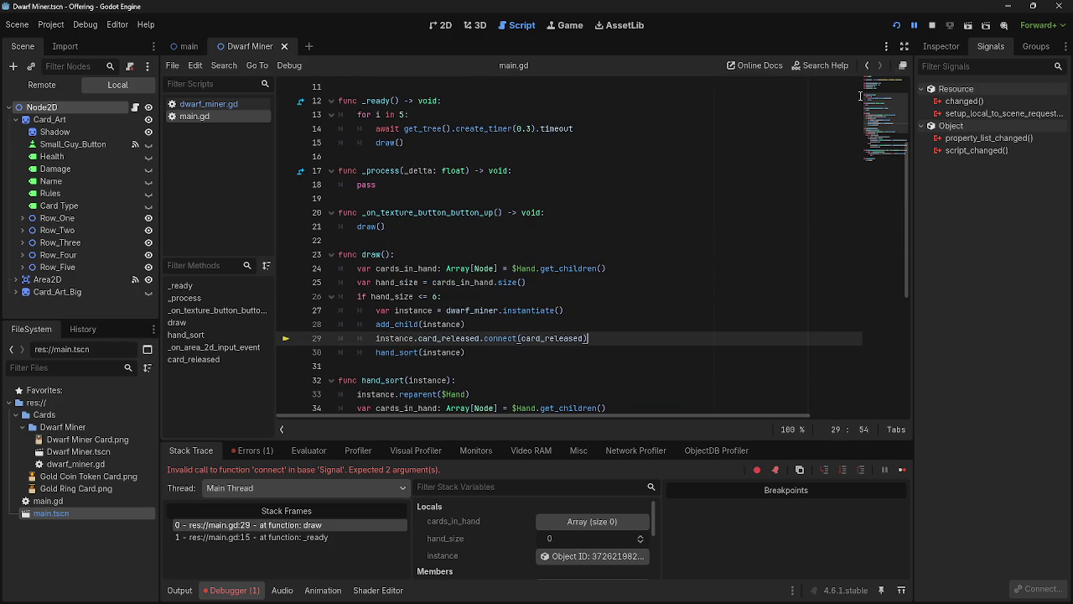
Step: Stop the errored session, relaunch the game and drag the middle card out of the hand
{"action": "left_click", "coordinate": [932, 25]}
{"action": "key", "text": "F5"}
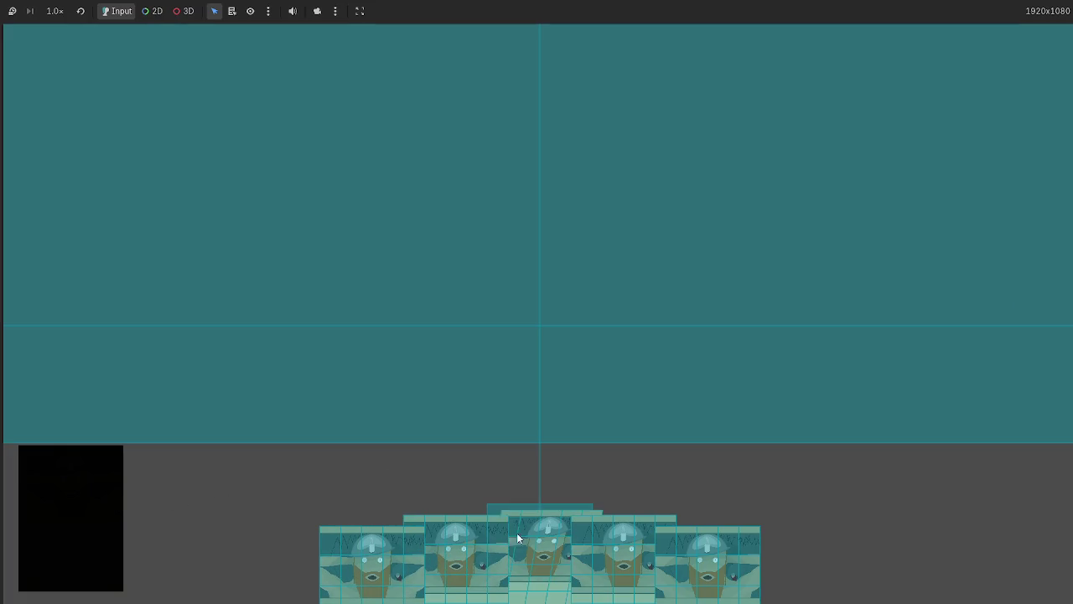
{"action": "left_click_drag", "start_coordinate": [523, 533], "coordinate": [812, 484]}
Step: Change card_released's printed message to "paco is bald" and rerun with F5
{"action": "key", "text": "alt+Tab"}
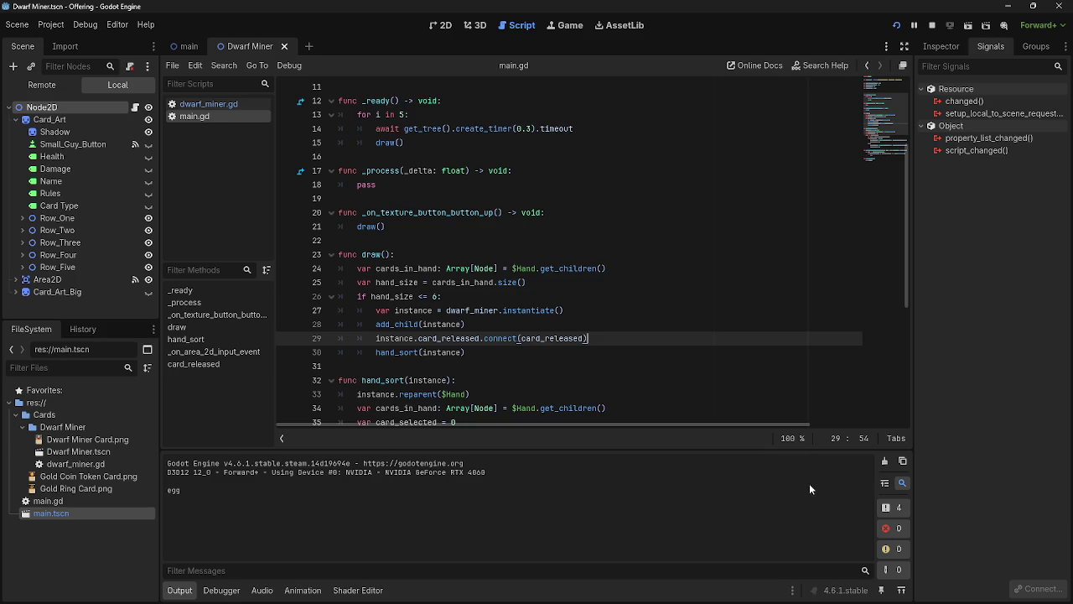
{"action": "scroll", "coordinate": [449, 403], "scroll_direction": "down", "scroll_amount": 6}
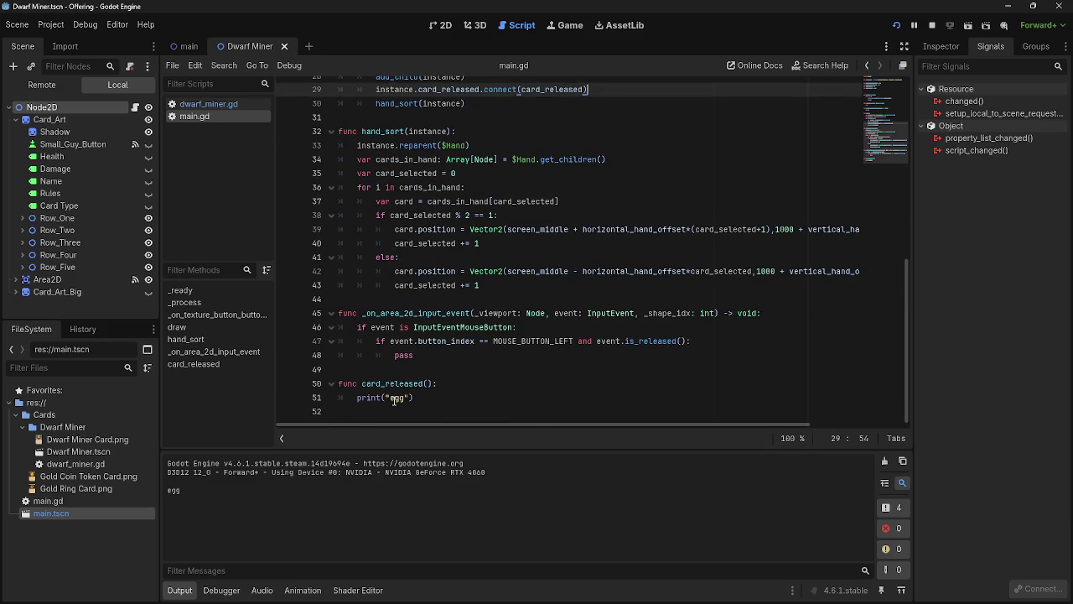
{"action": "left_click", "coordinate": [426, 398]}
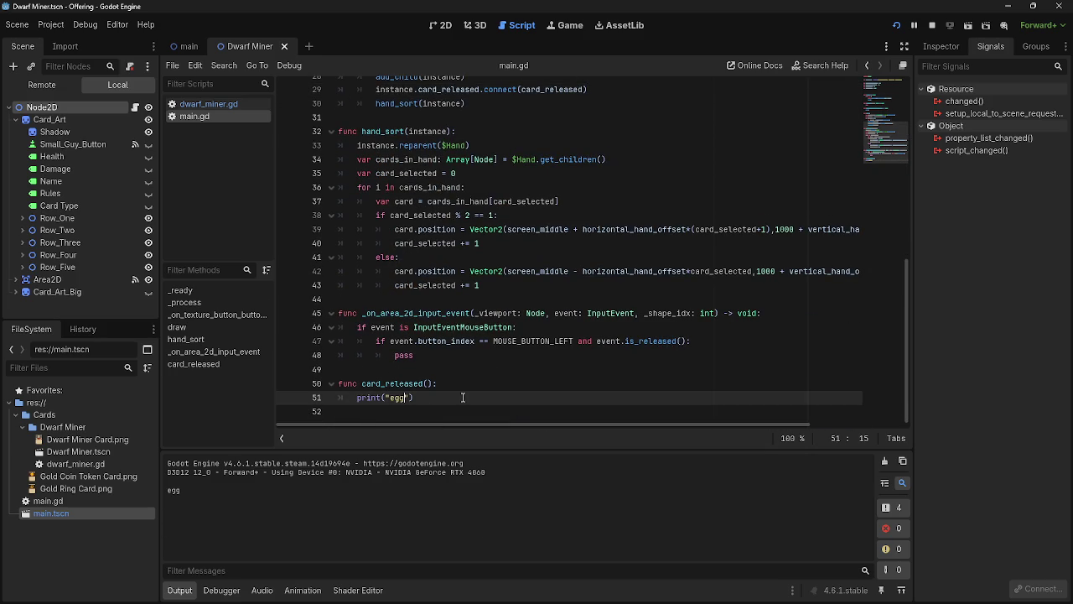
{"action": "key", "text": "BackSpace"}
{"action": "key", "text": "BackSpace"}
{"action": "key", "text": "BackSpace"}
{"action": "type", "text": "paco i"}
{"action": "type", "text": "s bald"}
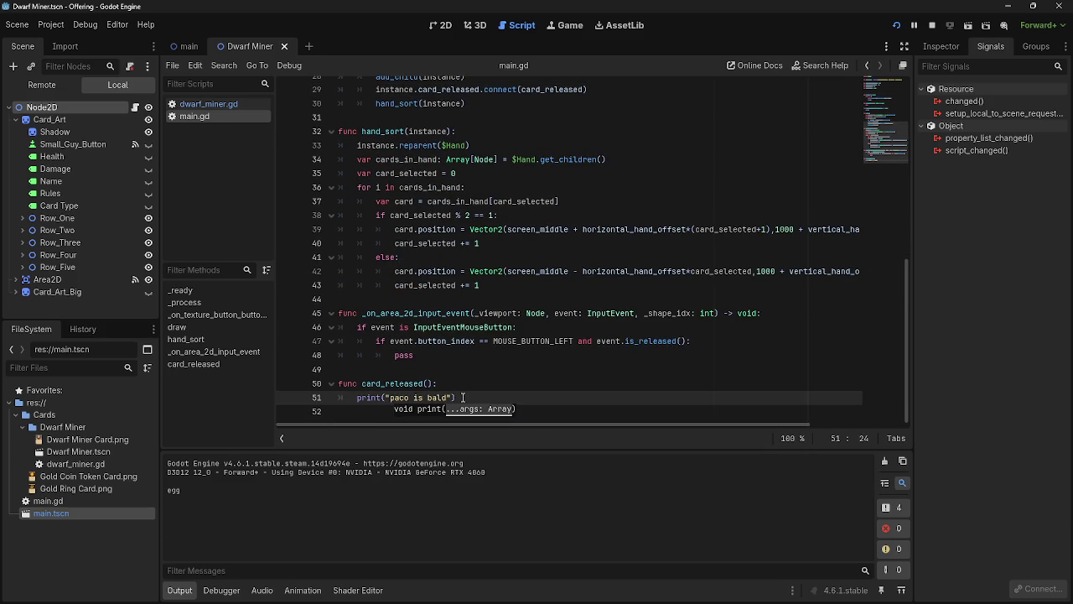
{"action": "key", "text": "F5"}
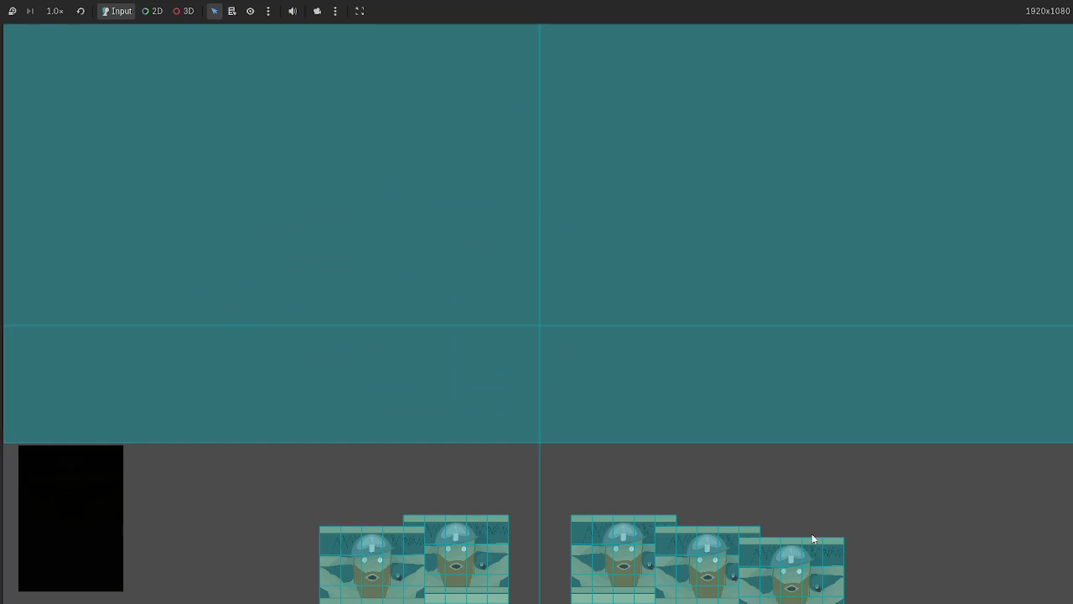
Step: Drag and release dwarf miner cards in the game to see "paco is bald" printed
{"action": "mouse_move", "coordinate": [810, 541]}
{"action": "left_mouse_down"}
{"action": "mouse_move", "coordinate": [792, 364]}
{"action": "mouse_move", "coordinate": [552, 371]}
{"action": "left_mouse_up"}
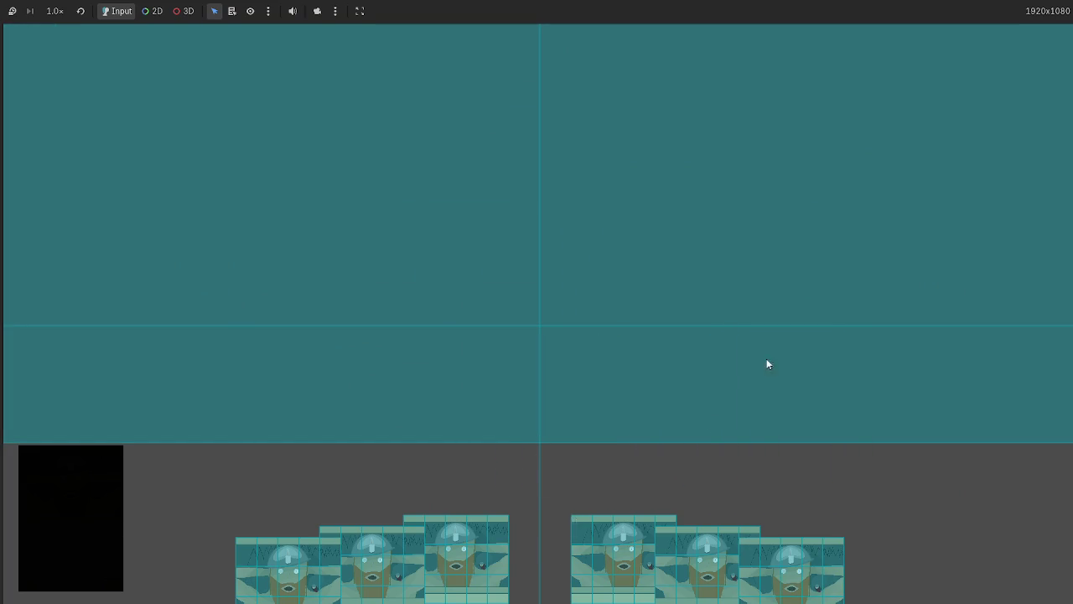
{"action": "key", "text": "F5"}
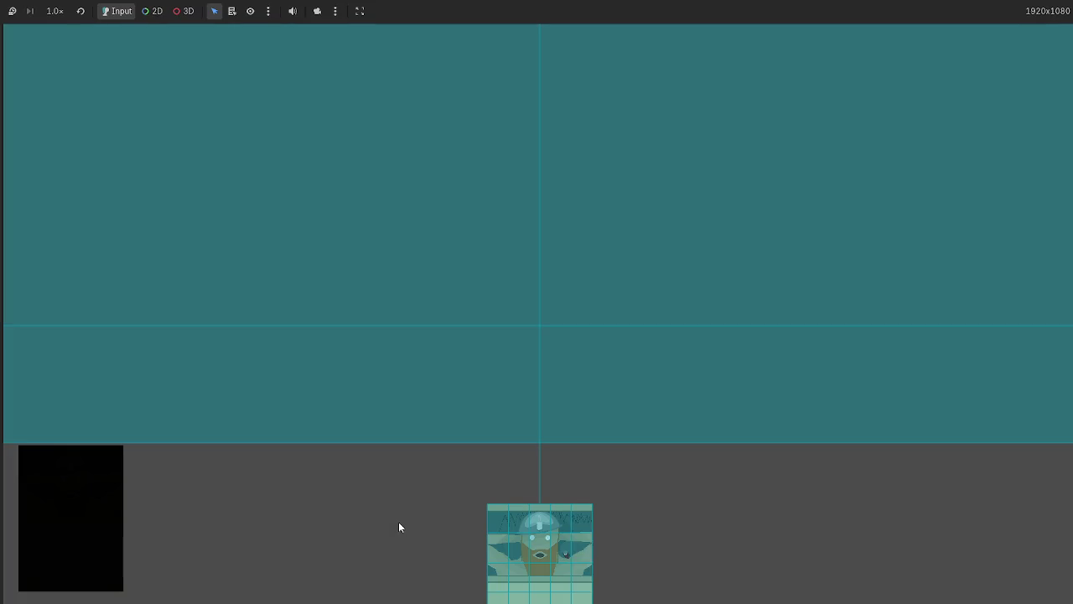
{"action": "mouse_move", "coordinate": [501, 541]}
{"action": "left_mouse_down"}
{"action": "mouse_move", "coordinate": [707, 458]}
{"action": "mouse_move", "coordinate": [866, 470]}
{"action": "left_mouse_up"}
Step: Delete the 'paco is bald' text, leaving an empty print("") in card_released
{"action": "key", "text": "alt+Tab"}
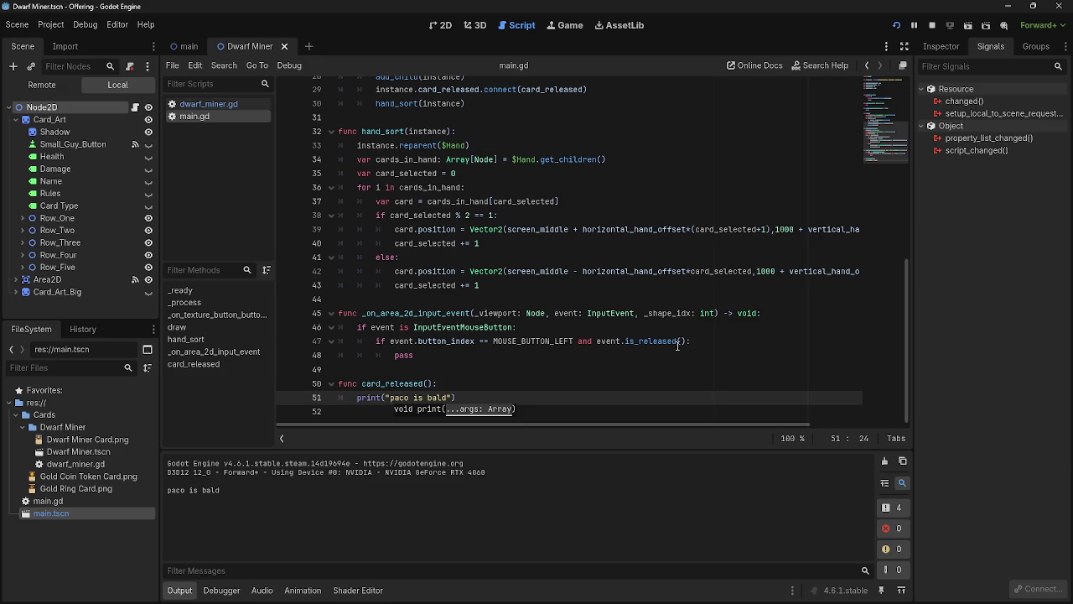
{"action": "key", "text": "Escape"}
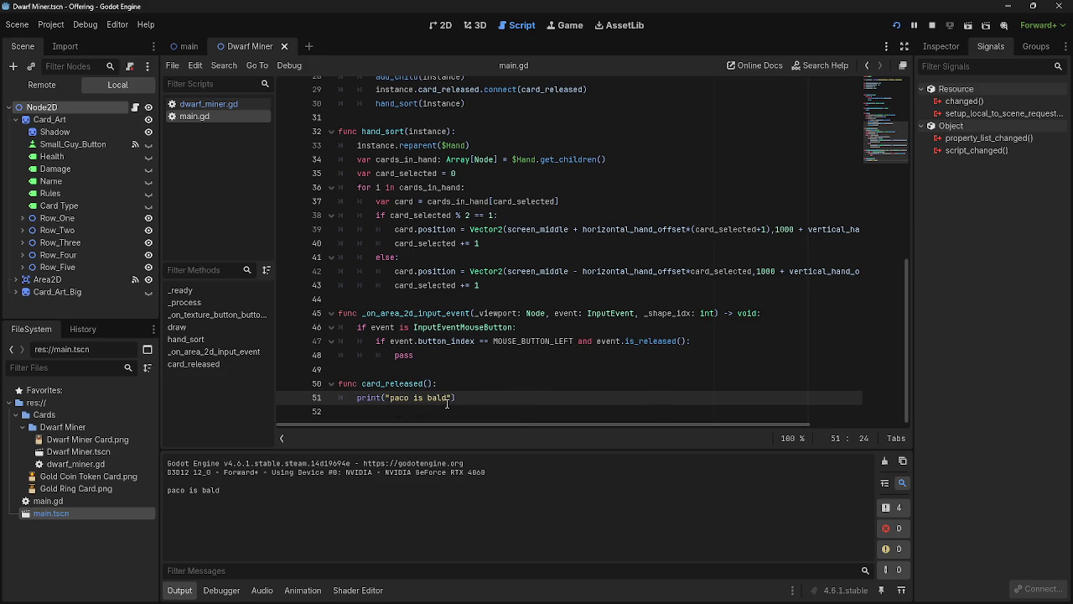
{"action": "left_click_drag", "start_coordinate": [449, 399], "coordinate": [390, 400]}
{"action": "key", "text": "BackSpace"}
{"action": "left_click", "coordinate": [436, 397]}
Step: Select the card_released function and drag it above _on_area_2d_input_event
{"action": "scroll", "coordinate": [441, 390], "scroll_direction": "up", "scroll_amount": 9}
{"action": "scroll", "coordinate": [445, 372], "scroll_direction": "down", "scroll_amount": 9}
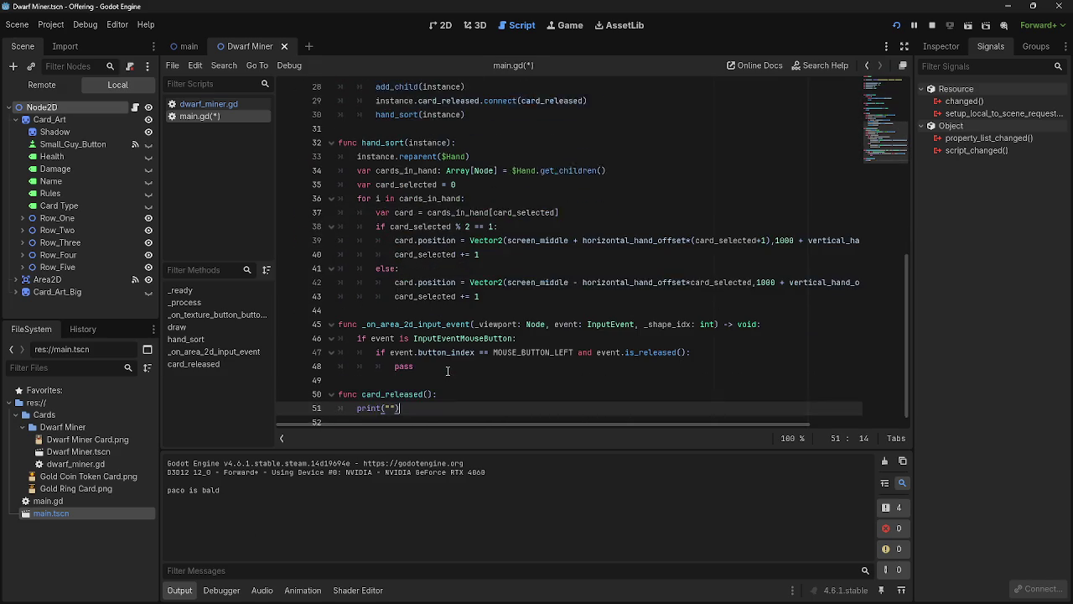
{"action": "left_click_drag", "start_coordinate": [400, 397], "coordinate": [353, 398]}
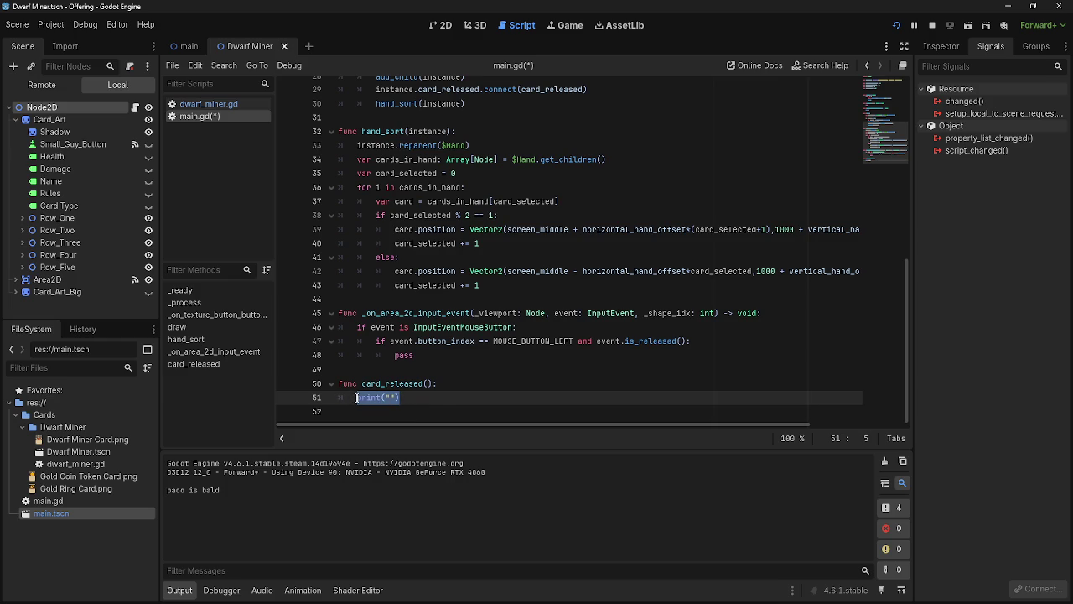
{"action": "left_click", "coordinate": [441, 399]}
{"action": "mouse_move", "coordinate": [401, 398]}
{"action": "left_mouse_down"}
{"action": "mouse_move", "coordinate": [356, 399]}
{"action": "mouse_move", "coordinate": [338, 385]}
{"action": "mouse_move", "coordinate": [346, 300]}
{"action": "left_mouse_up"}
{"action": "left_click", "coordinate": [408, 401]}
Step: Fix the blank lines and indentation around the moved function, then run the game
{"action": "key", "text": "Return"}
{"action": "key", "text": "Up"}
{"action": "key", "text": "Up"}
{"action": "key", "text": "Up"}
{"action": "key", "text": "End"}
{"action": "key", "text": "Return"}
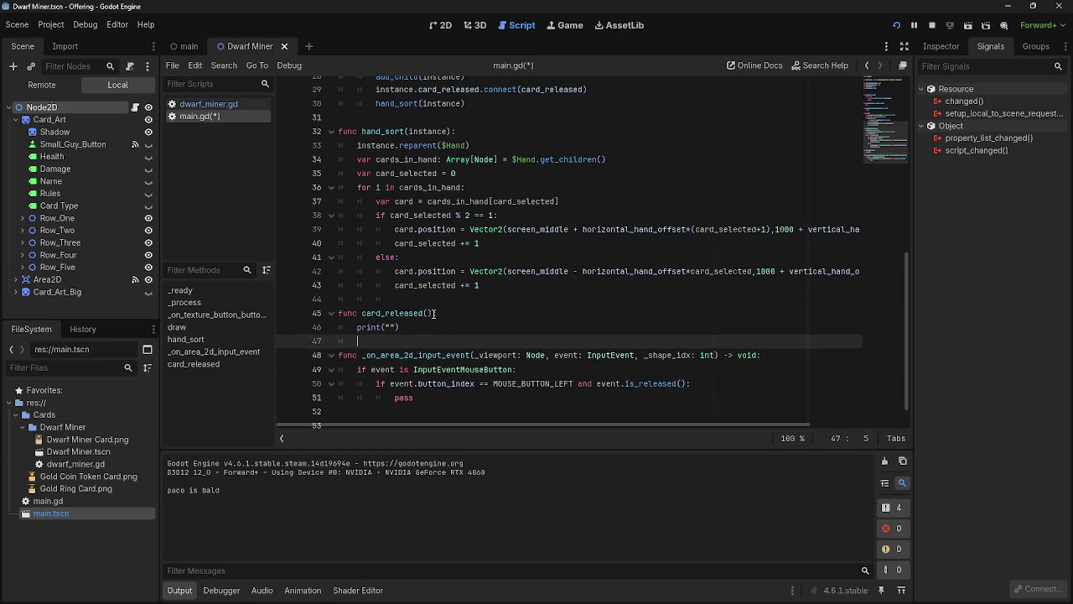
{"action": "key", "text": "BackSpace"}
{"action": "key", "text": "BackSpace"}
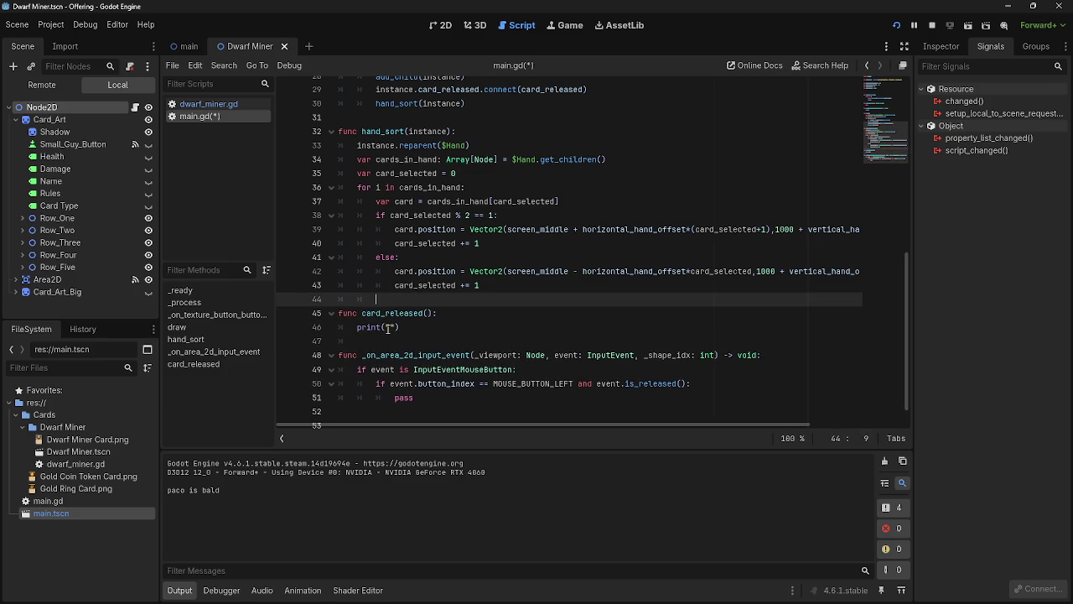
{"action": "left_click", "coordinate": [404, 337]}
{"action": "key", "text": "Return"}
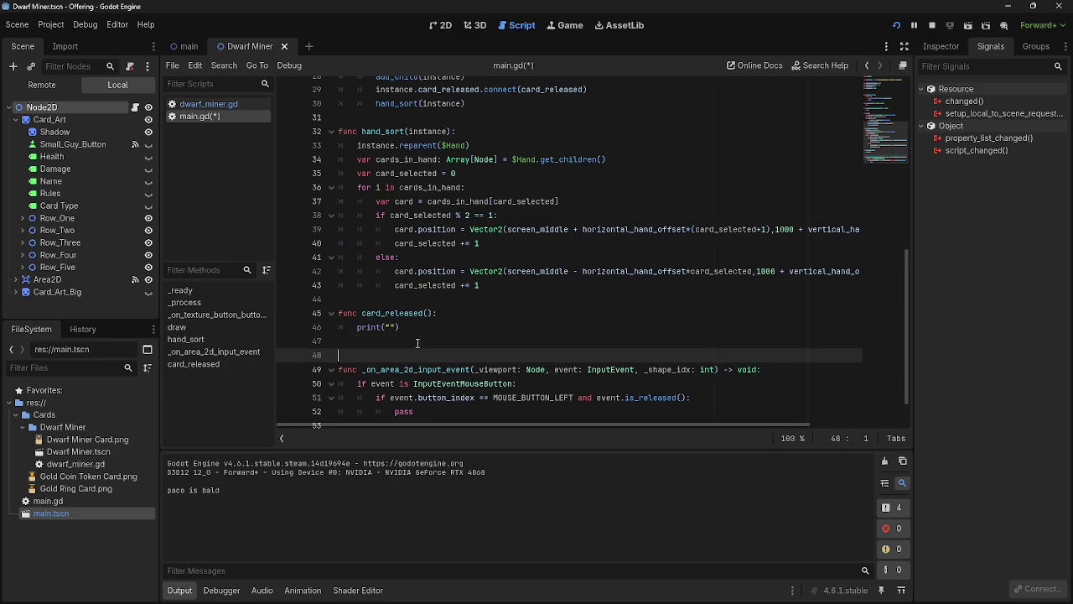
{"action": "left_click", "coordinate": [417, 342]}
{"action": "key", "text": "BackSpace"}
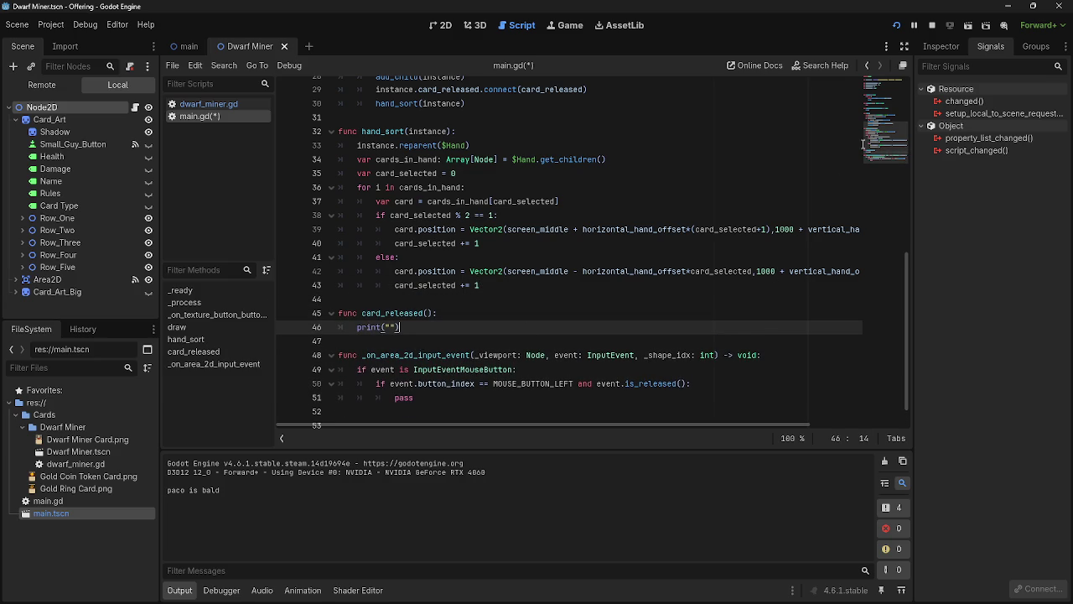
{"action": "left_click", "coordinate": [931, 25]}
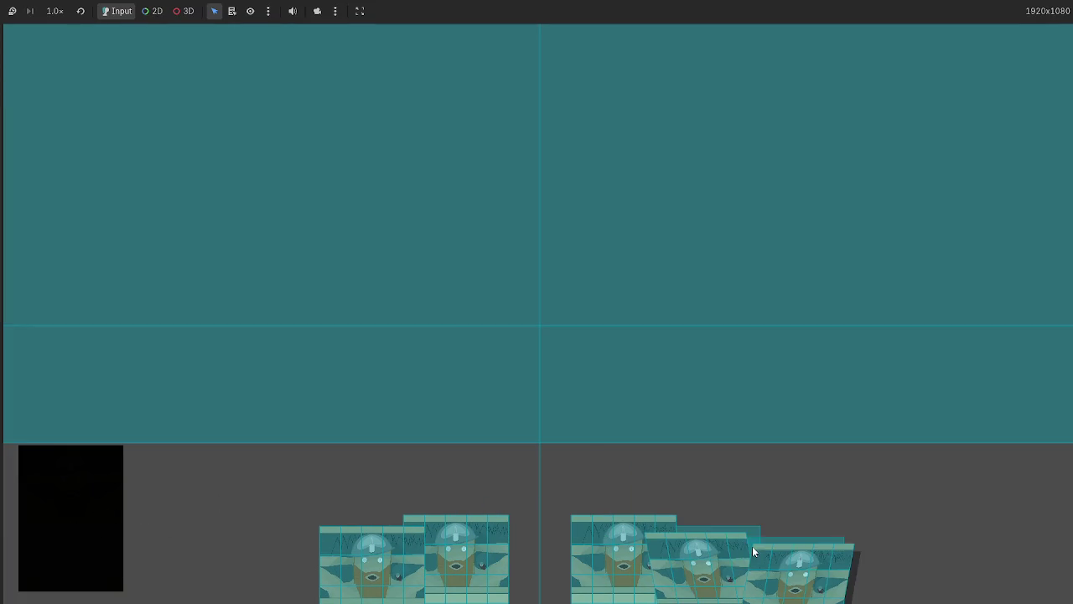
Step: Stop and relaunch the game to test card drags, then stop it and return to main.gd
{"action": "key", "text": "F8"}
{"action": "key", "text": "F5"}
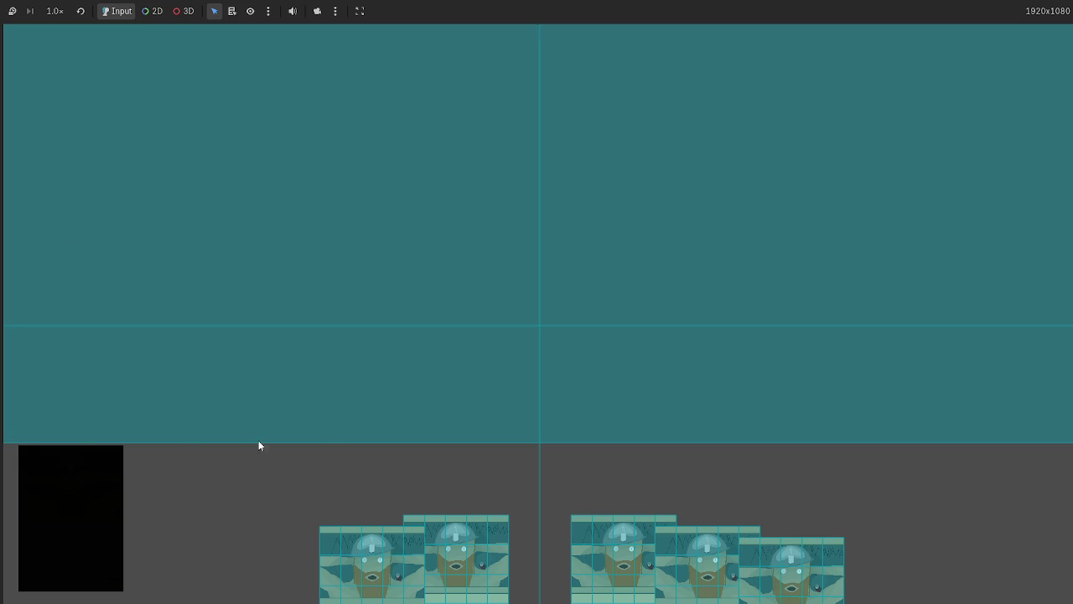
{"action": "key", "text": "F8"}
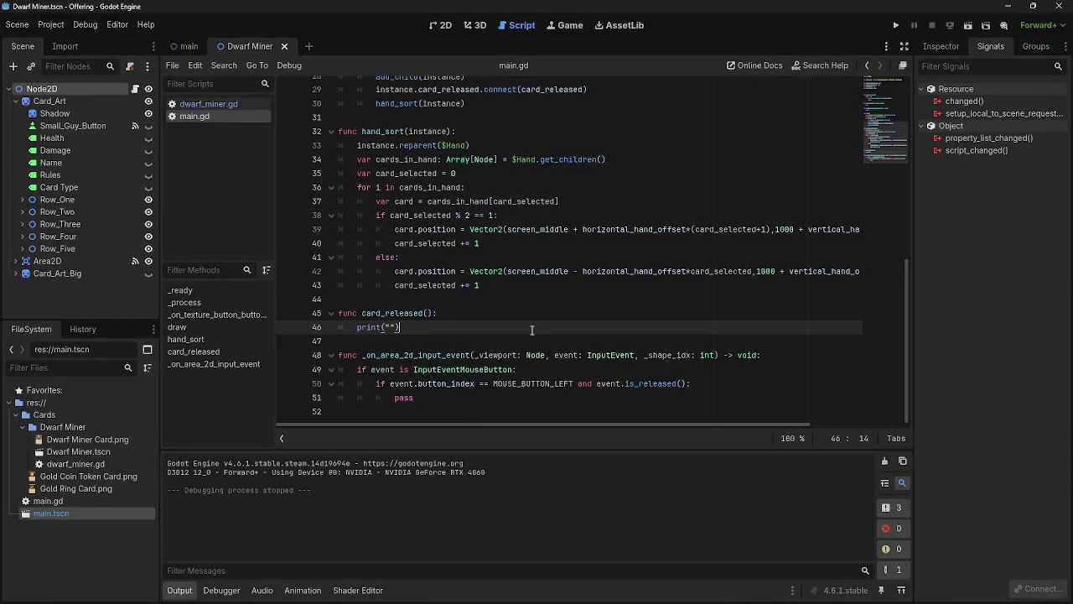
Step: Put the caret on blank line 44 of main.gd and relaunch the project
{"action": "left_click", "coordinate": [533, 317]}
{"action": "key", "text": "Up"}
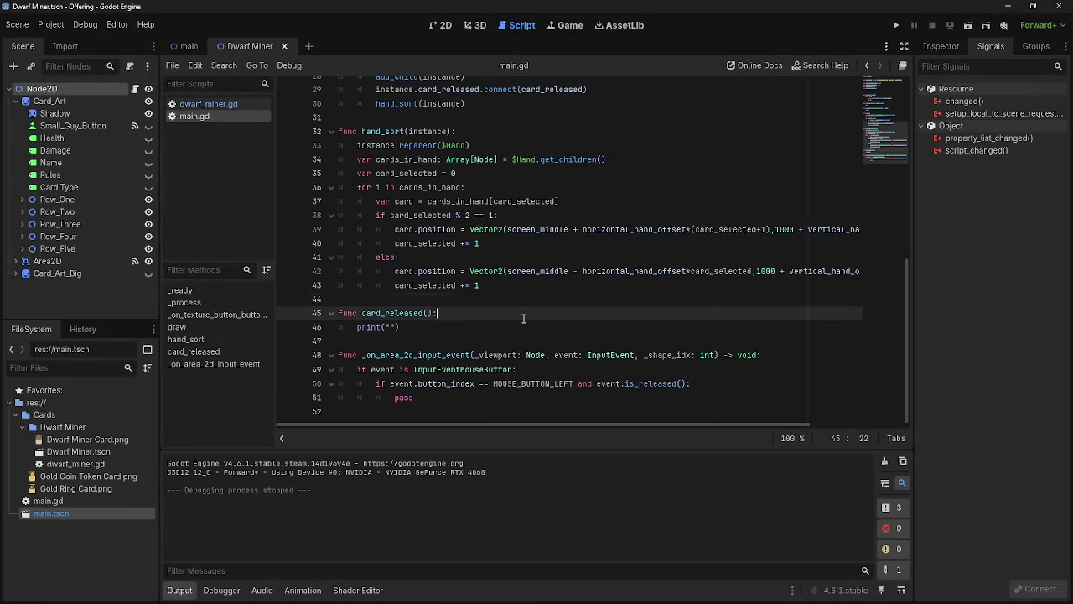
{"action": "key", "text": "Down"}
{"action": "key", "text": "Up"}
{"action": "key", "text": "Down"}
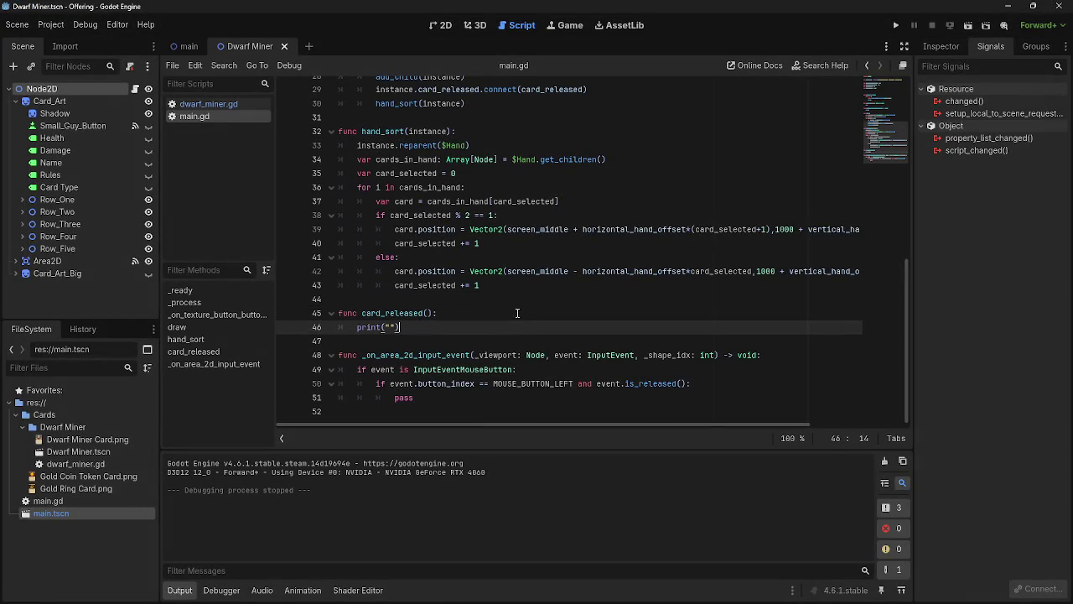
{"action": "key", "text": "Up"}
{"action": "key", "text": "Down"}
{"action": "key", "text": "Up"}
{"action": "key", "text": "Down"}
{"action": "key", "text": "Up"}
{"action": "key", "text": "Down"}
{"action": "key", "text": "Up"}
{"action": "key", "text": "Down"}
{"action": "key", "text": "Up"}
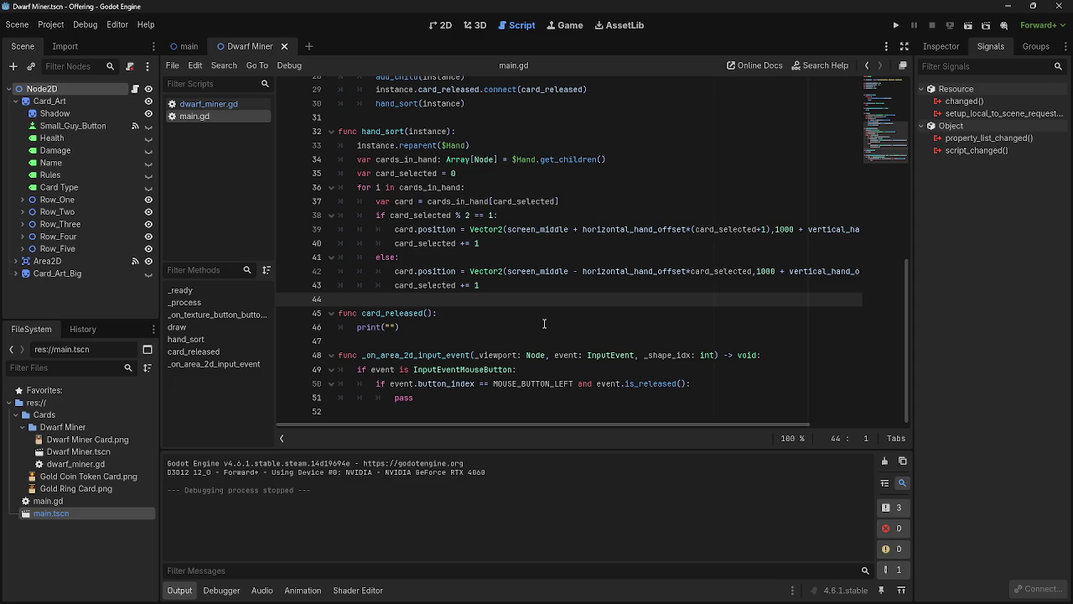
{"action": "left_click", "coordinate": [895, 25]}
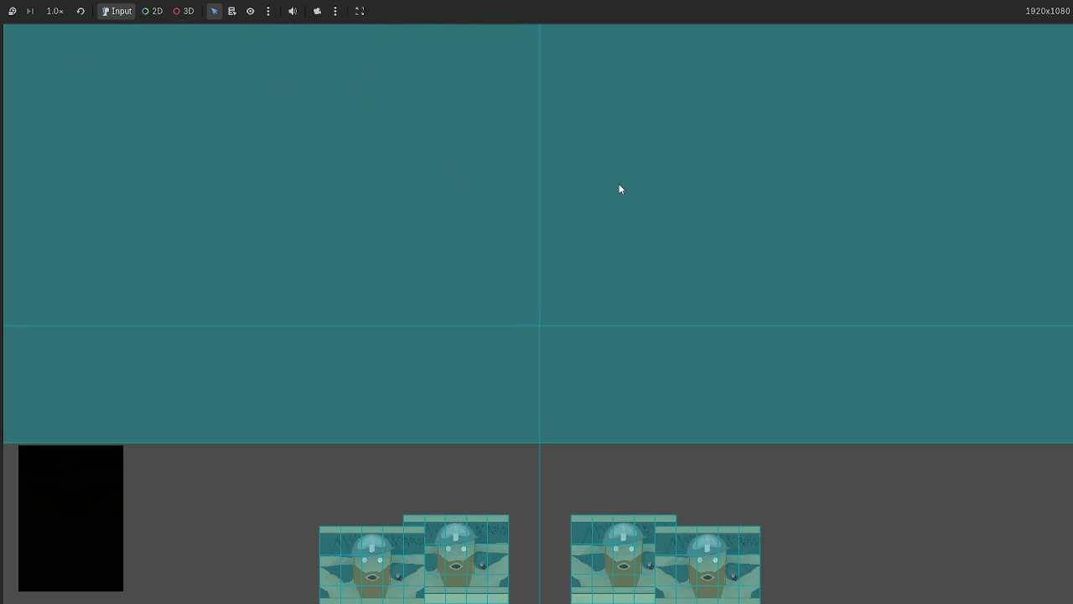
Step: Stop the game and inspect the empty print("") call on line 46
{"action": "key", "text": "F8"}
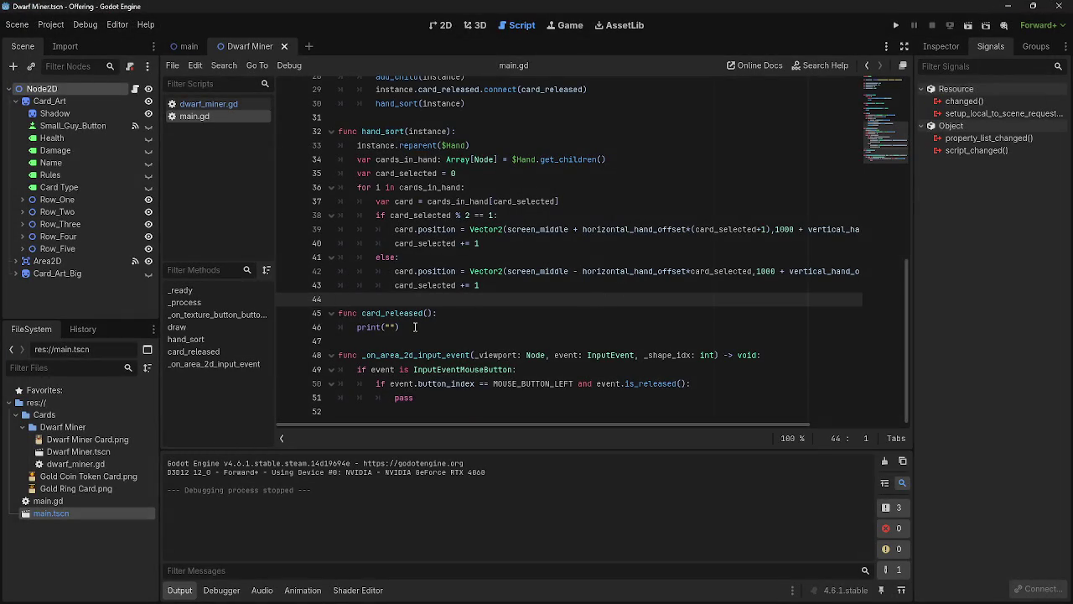
{"action": "left_click", "coordinate": [452, 328]}
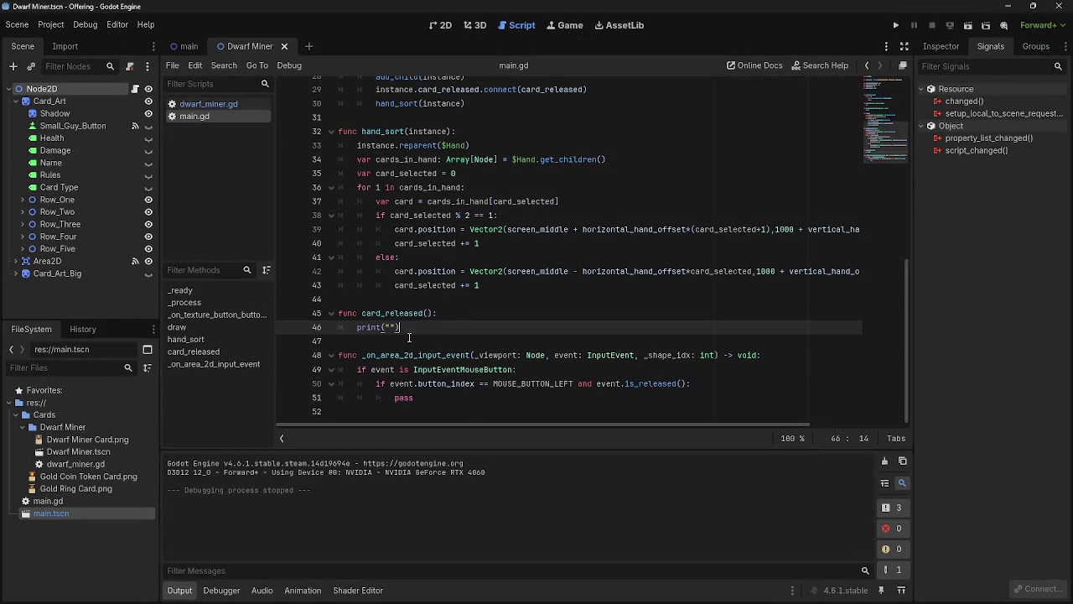
{"action": "mouse_move", "coordinate": [407, 322]}
{"action": "left_mouse_down"}
{"action": "mouse_move", "coordinate": [369, 327]}
{"action": "mouse_move", "coordinate": [382, 327]}
{"action": "left_mouse_up"}
{"action": "left_click", "coordinate": [415, 327]}
Step: Run the game, drag the centre dwarf miner card into the teal area, then restart it
{"action": "left_click", "coordinate": [895, 25]}
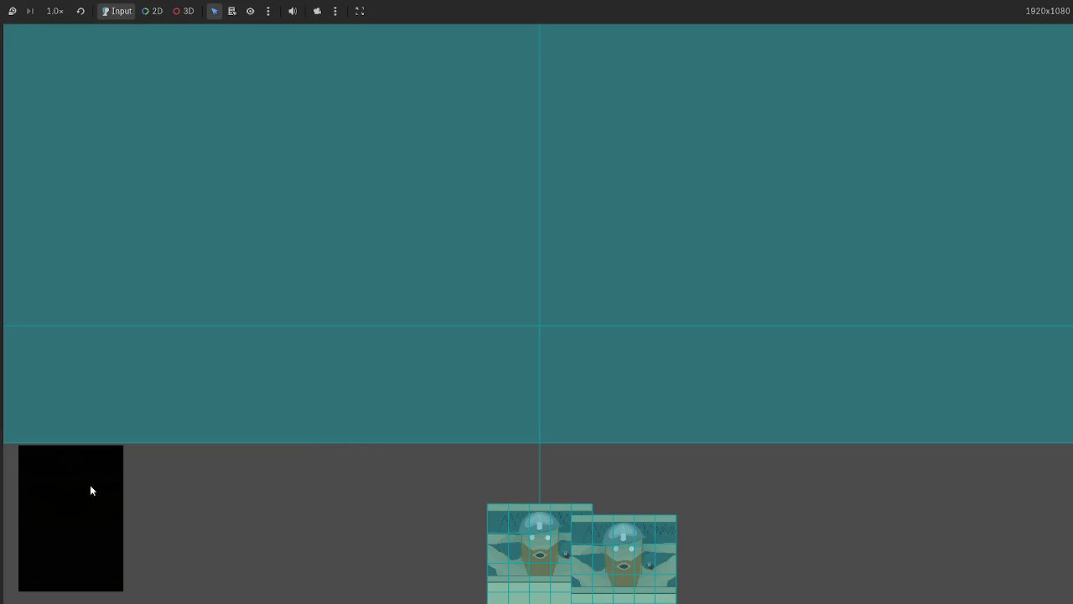
{"action": "mouse_move", "coordinate": [542, 538]}
{"action": "left_mouse_down"}
{"action": "mouse_move", "coordinate": [444, 334]}
{"action": "mouse_move", "coordinate": [471, 377]}
{"action": "mouse_move", "coordinate": [536, 315]}
{"action": "mouse_move", "coordinate": [472, 296]}
{"action": "mouse_move", "coordinate": [592, 348]}
{"action": "mouse_move", "coordinate": [458, 304]}
{"action": "mouse_move", "coordinate": [595, 300]}
{"action": "mouse_move", "coordinate": [433, 280]}
{"action": "mouse_move", "coordinate": [592, 305]}
{"action": "left_mouse_up"}
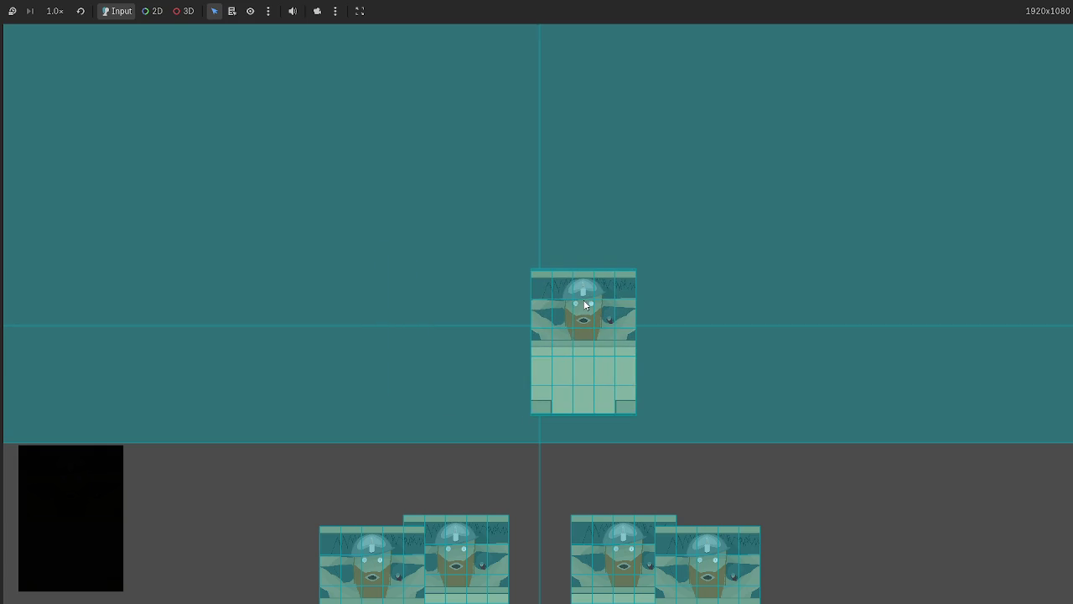
{"action": "key", "text": "F8"}
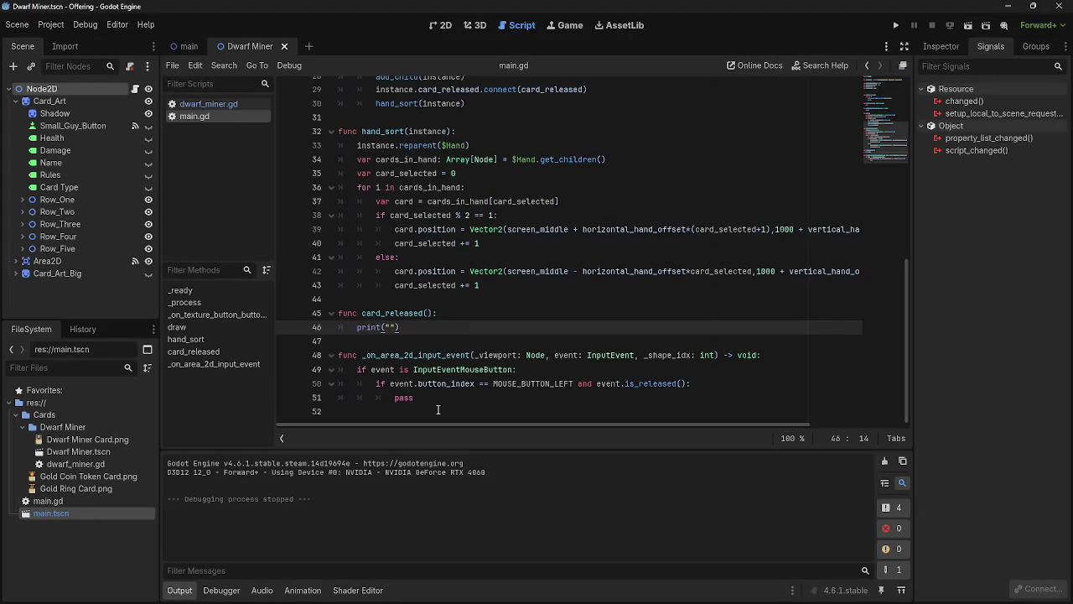
{"action": "left_click", "coordinate": [437, 398]}
{"action": "left_click", "coordinate": [894, 25]}
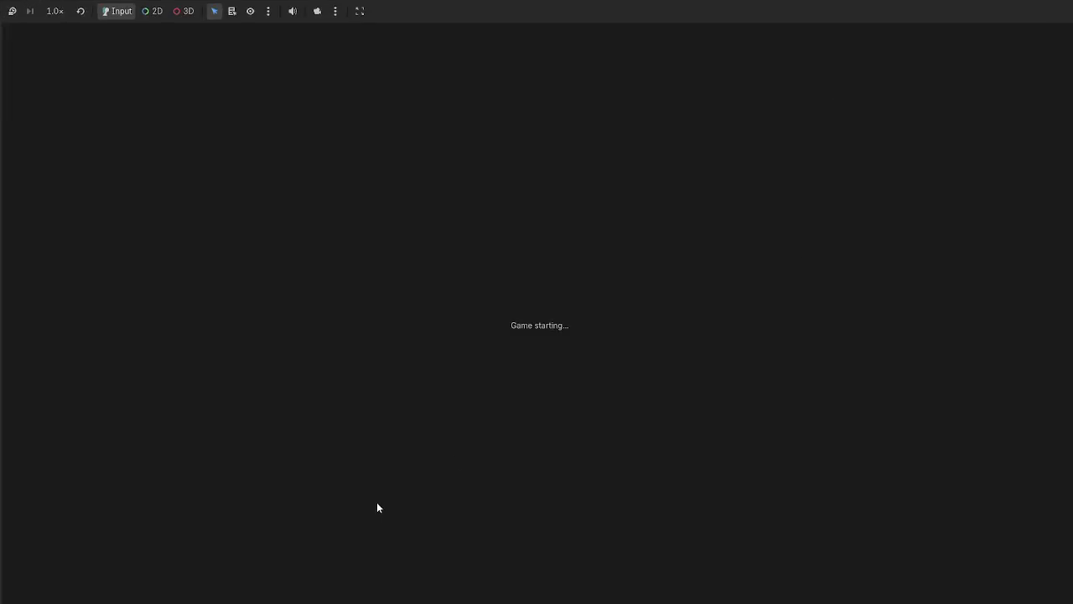